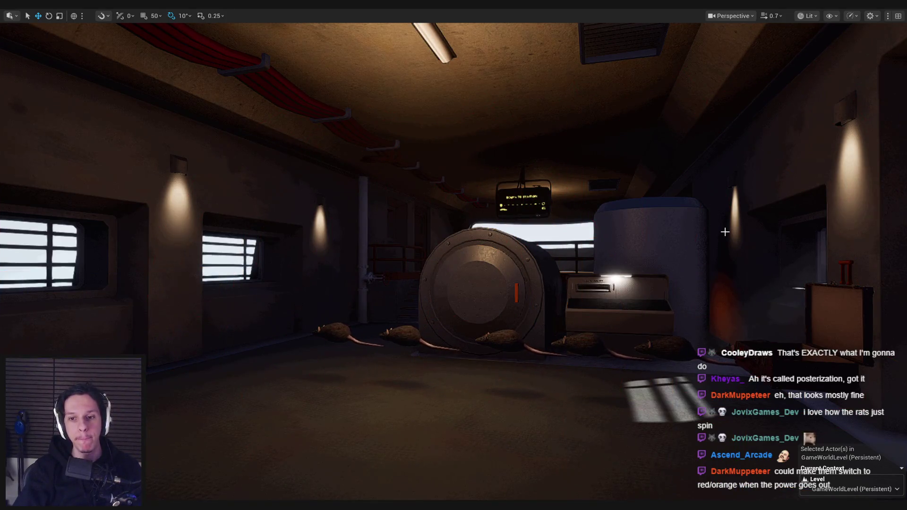
# Edit the LevelTrain_MainEngine level instance and open BP_Train-MainEngine in the Blueprint Editor
pyautogui.press('F11')
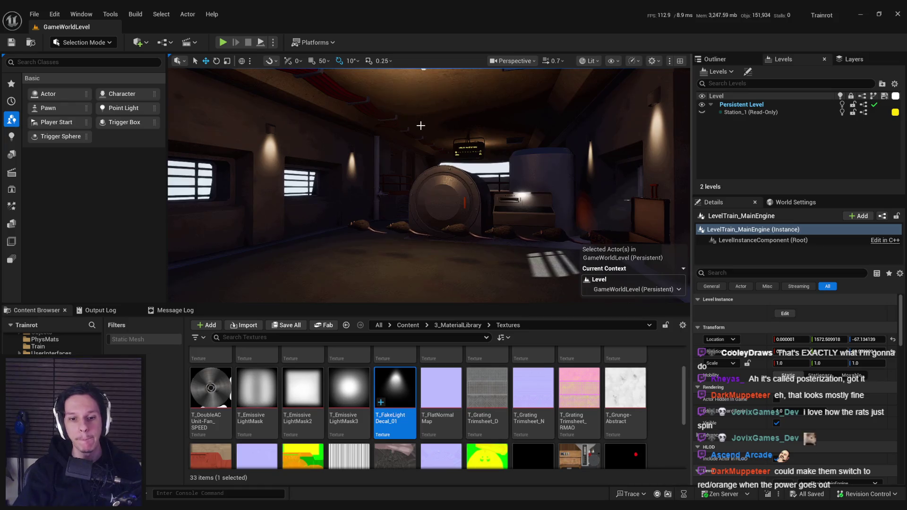
pyautogui.doubleClick(427, 143)
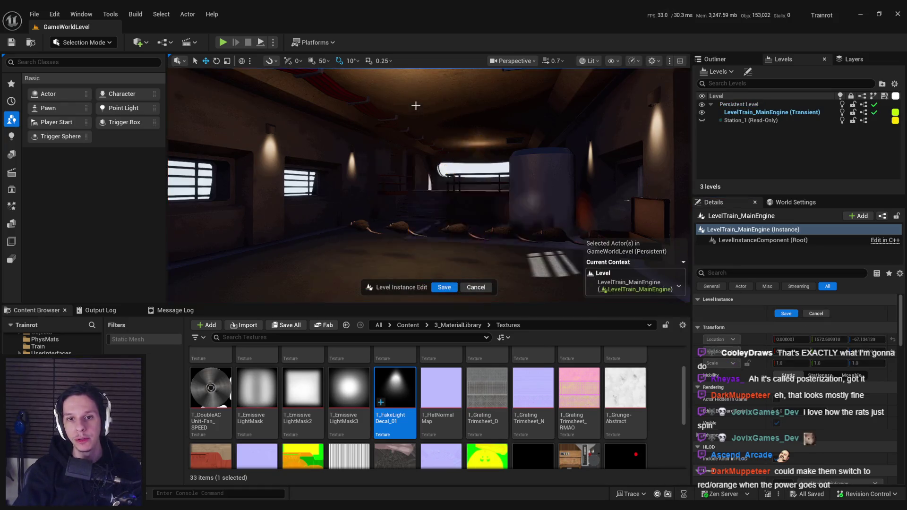
pyautogui.click(877, 216)
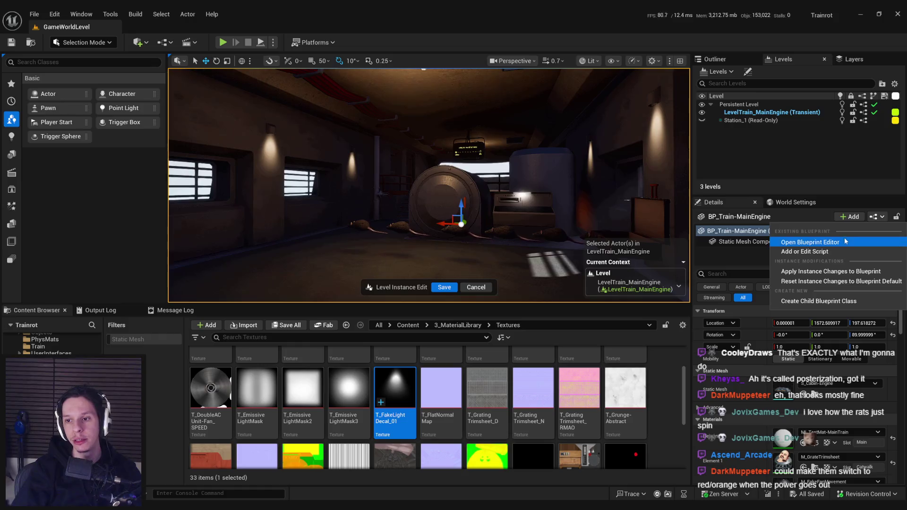
pyautogui.click(789, 240)
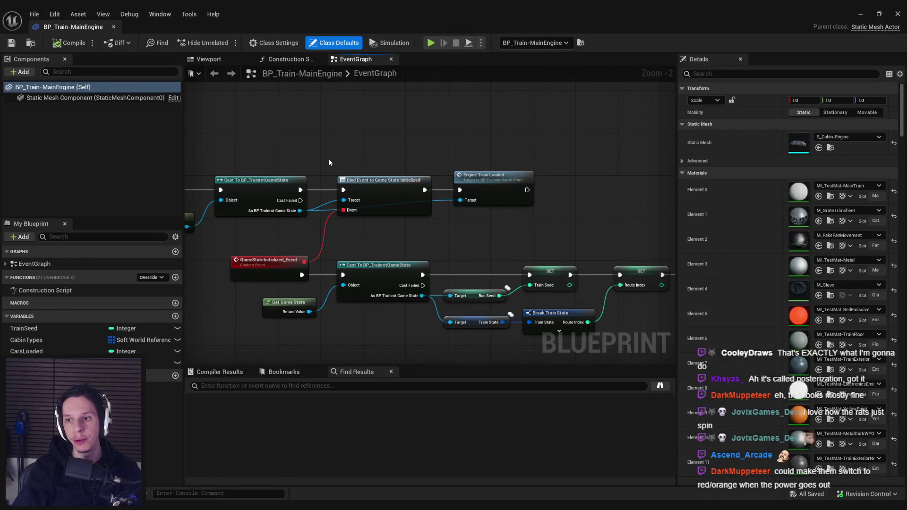
# Review the BeginPlay cast and GenerateTrainCar logic, then close the BP_Train-MainEngine editor
pyautogui.scroll(1, 327, 174)
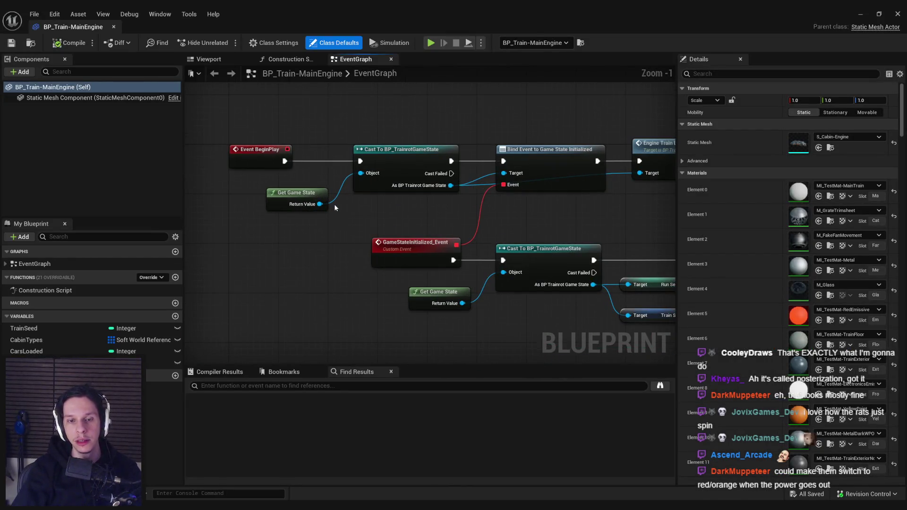
pyautogui.scroll(-3, 333, 189)
pyautogui.scroll(1, 332, 177)
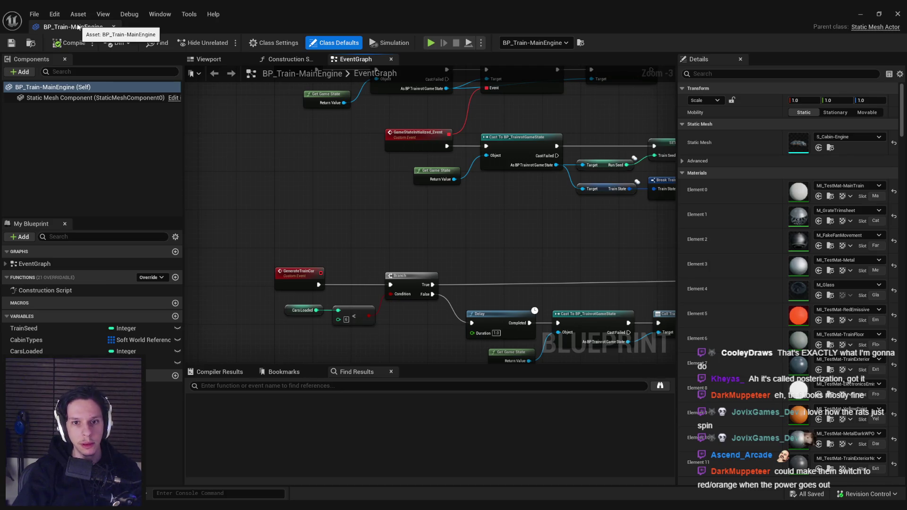
pyautogui.middleClick(78, 27)
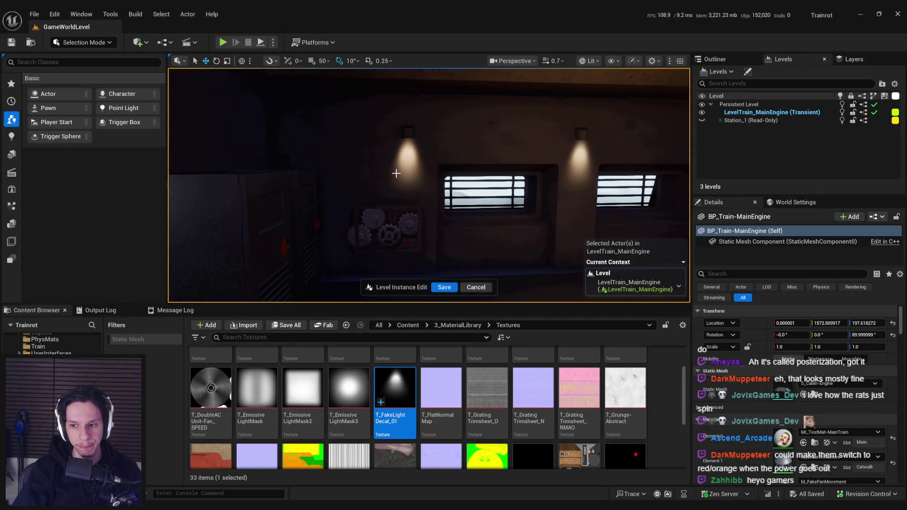
# Nudge the fake-light decal and place a copy, M_FakeLightDecal2, under the centre lamp
pyautogui.click(396, 174)
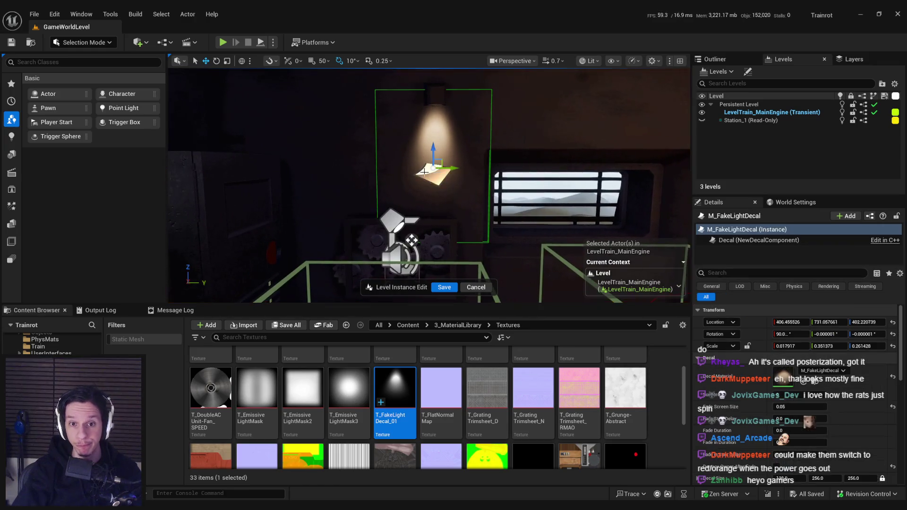
pyautogui.moveTo(449, 168)
pyautogui.mouseDown()
pyautogui.moveTo(472, 184)
pyautogui.moveTo(440, 188)
pyautogui.mouseUp()
pyautogui.press('g')
pyautogui.press('g')
pyautogui.moveTo(201, 210); pyautogui.dragTo(434, 211)
# Save the LevelTrain_MainEngine level instance edits
pyautogui.click(443, 286)
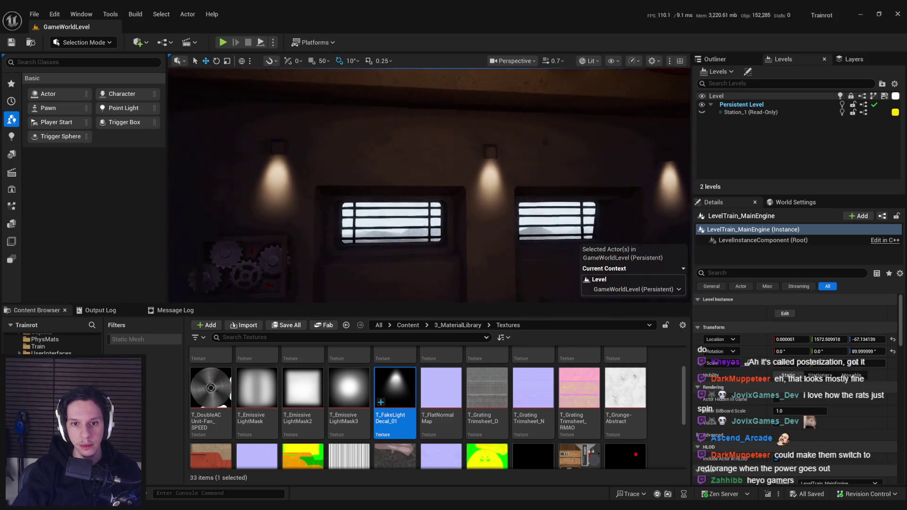
pyautogui.moveTo(309, 116)
pyautogui.mouseDown()
pyautogui.moveTo(331, 94)
pyautogui.moveTo(284, 123)
pyautogui.moveTo(378, 113)
pyautogui.moveTo(349, 113)
pyautogui.moveTo(364, 114)
pyautogui.mouseUp()
pyautogui.scroll(2, 432, 379)
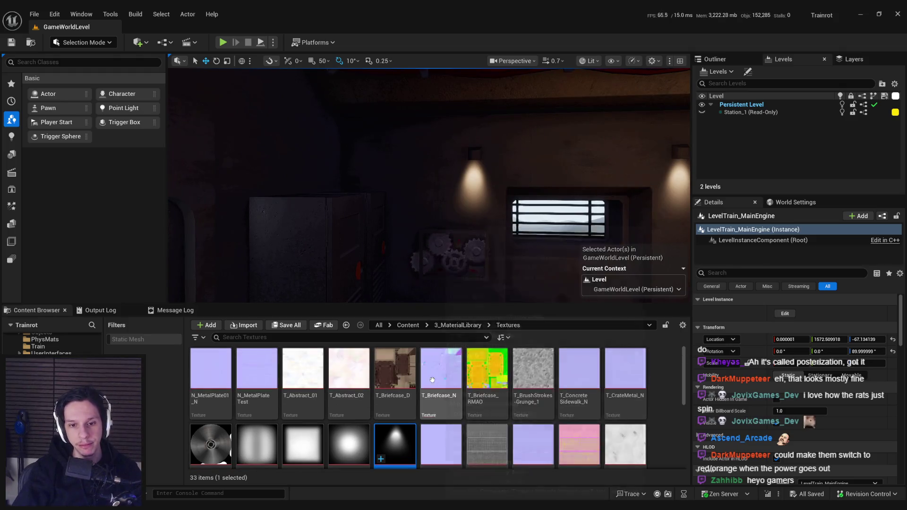
# Search all Content for 'cone' and place a Shape_Cone raised under the wall lamp
pyautogui.click(457, 325)
pyautogui.click(386, 336)
pyautogui.write('cone')
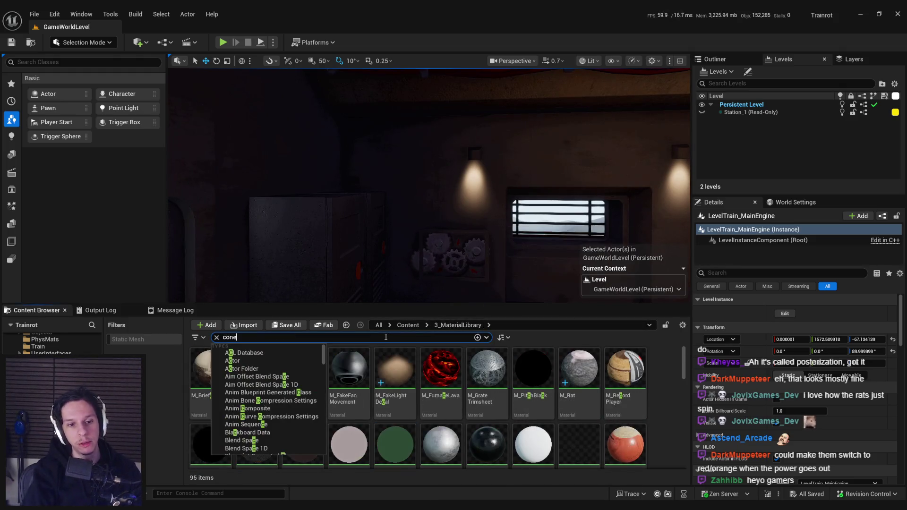
pyautogui.click(408, 325)
pyautogui.moveTo(210, 370); pyautogui.dragTo(436, 221)
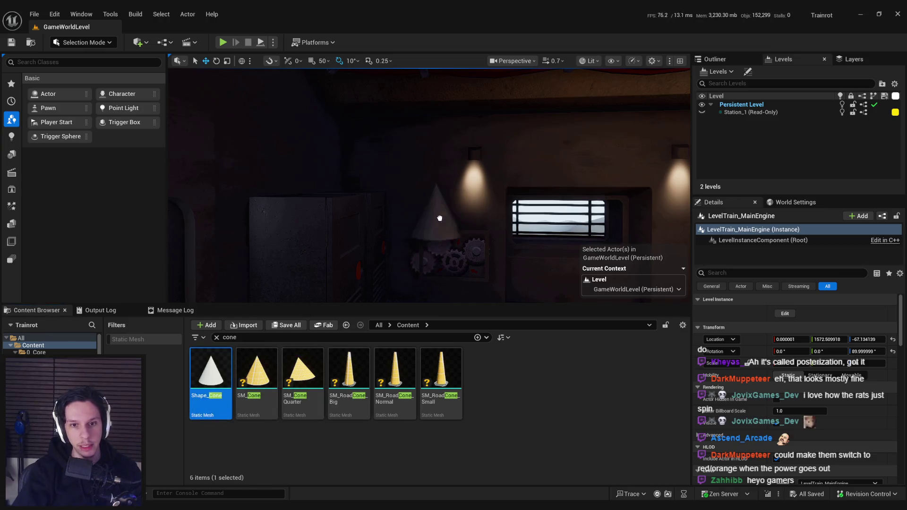
pyautogui.moveTo(465, 260); pyautogui.dragTo(471, 246)
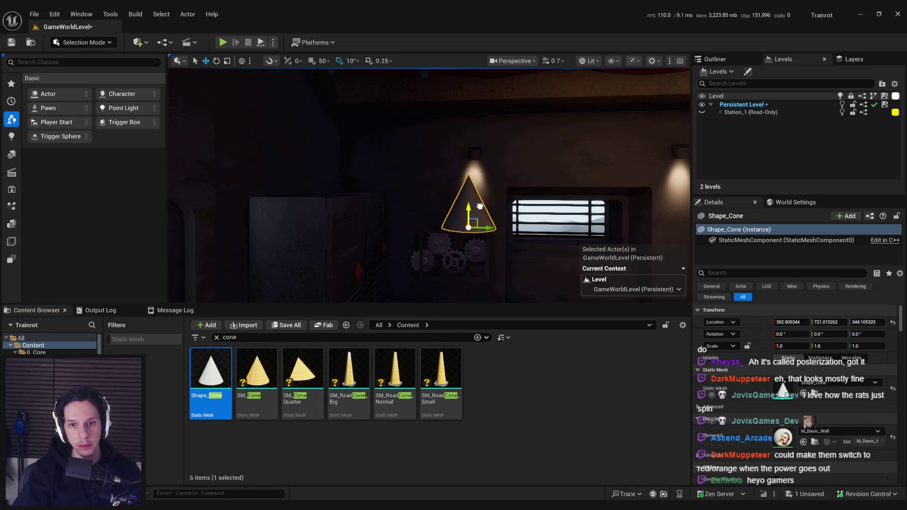
pyautogui.moveTo(480, 209); pyautogui.dragTo(483, 200)
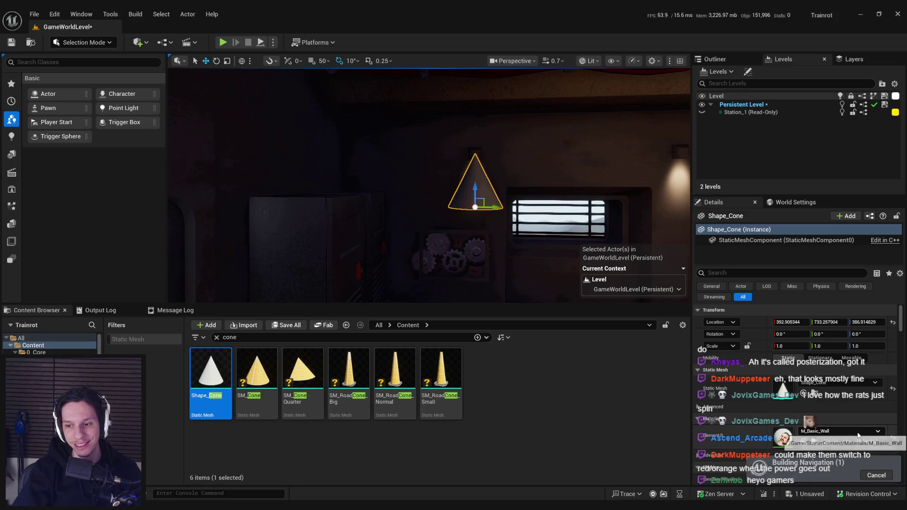
# Assign the M_FakeLightDecal material to the cone's material slot
pyautogui.click(816, 443)
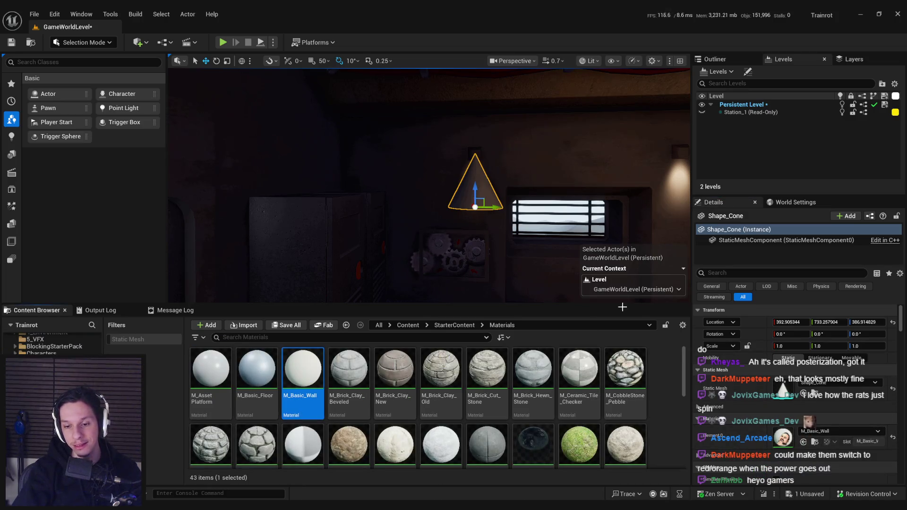
pyautogui.click(839, 432)
pyautogui.write('decal')
pyautogui.scroll(3, 831, 359)
pyautogui.click(839, 324)
pyautogui.moveTo(534, 264)
pyautogui.mouseDown()
pyautogui.moveTo(482, 264)
pyautogui.moveTo(536, 277)
pyautogui.mouseUp()
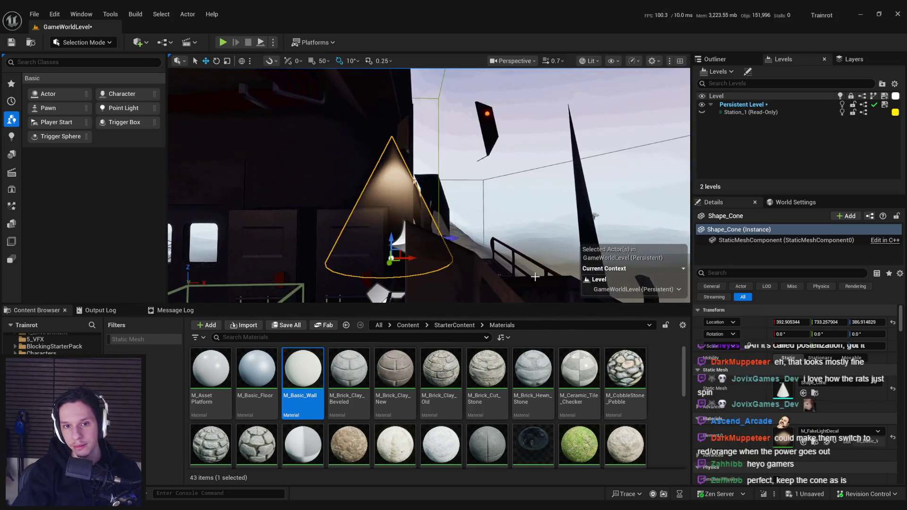
# Rotate the cone to about -9.4°, 3.4°, 109.1° to match the lamp
pyautogui.press('f')
pyautogui.press('e')
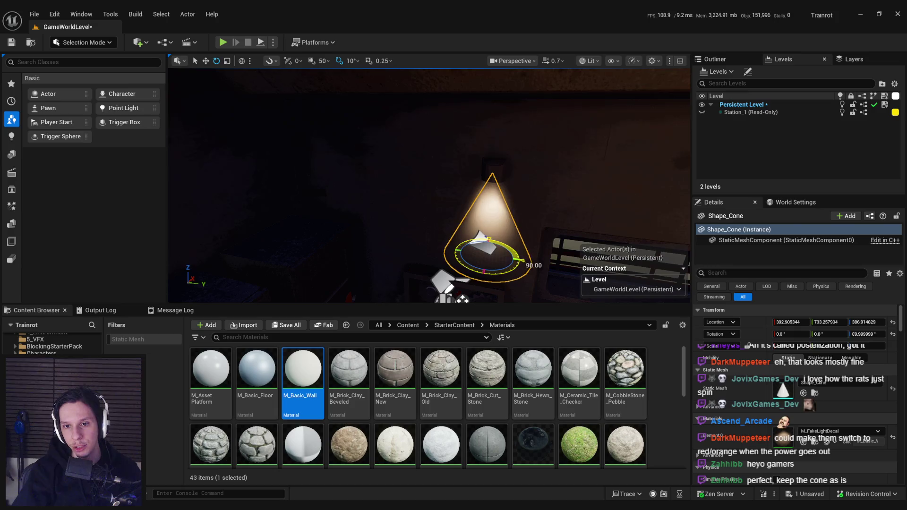
pyautogui.press('w')
pyautogui.moveTo(535, 277)
pyautogui.mouseDown()
pyautogui.moveTo(555, 281)
pyautogui.moveTo(492, 264)
pyautogui.moveTo(570, 277)
pyautogui.moveTo(407, 242)
pyautogui.moveTo(405, 231)
pyautogui.moveTo(454, 222)
pyautogui.moveTo(435, 222)
pyautogui.mouseUp()
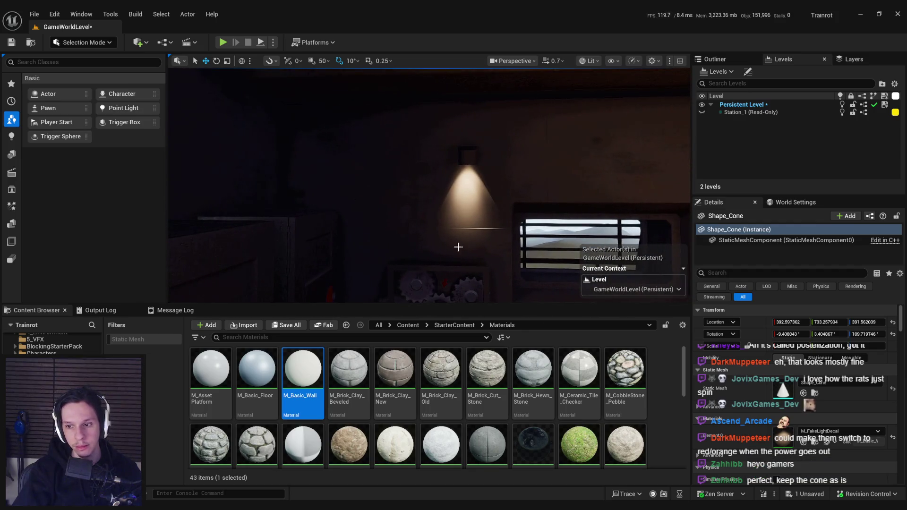
# List cone meshes as replacements for the Shape_Cone's Static Mesh
pyautogui.hotkey('ctrl', 'b')
pyautogui.click(823, 383)
pyautogui.write('cone')
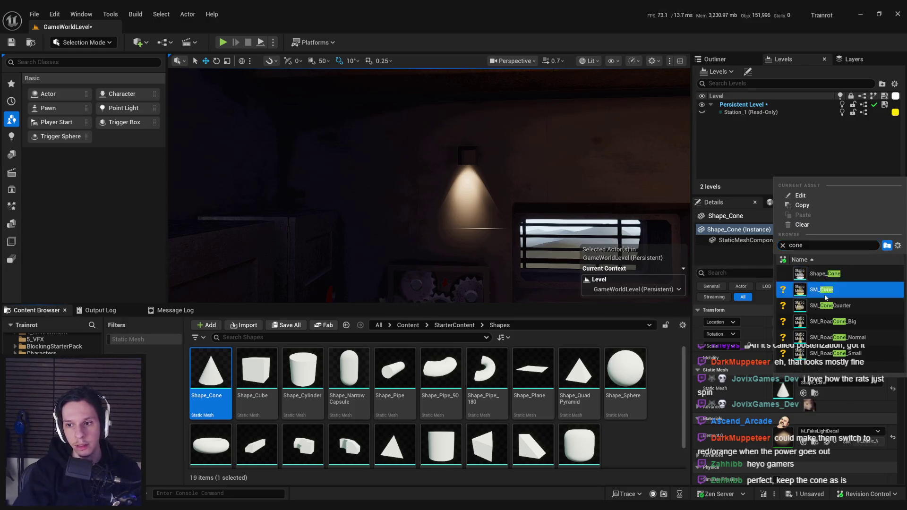
# Try swapping the cone's mesh to SM_Cone, then undo the change
pyautogui.click(821, 290)
pyautogui.press('f')
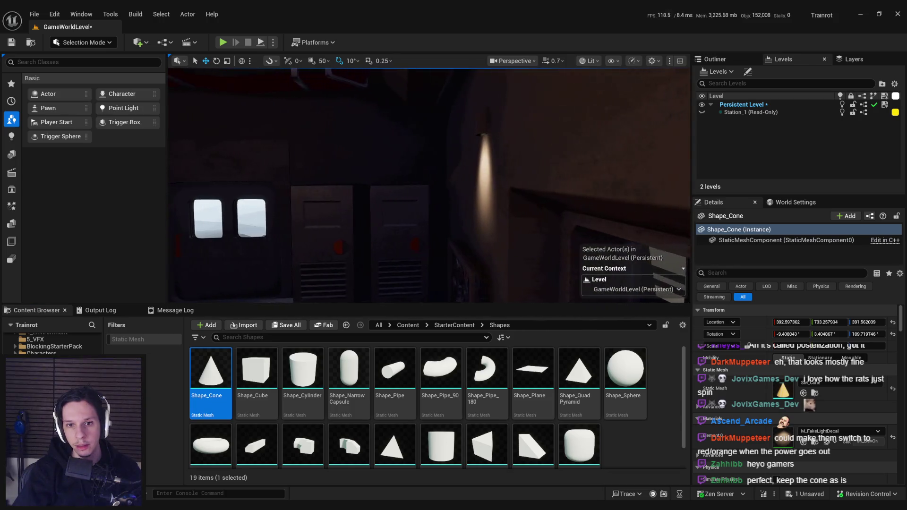
pyautogui.press('e')
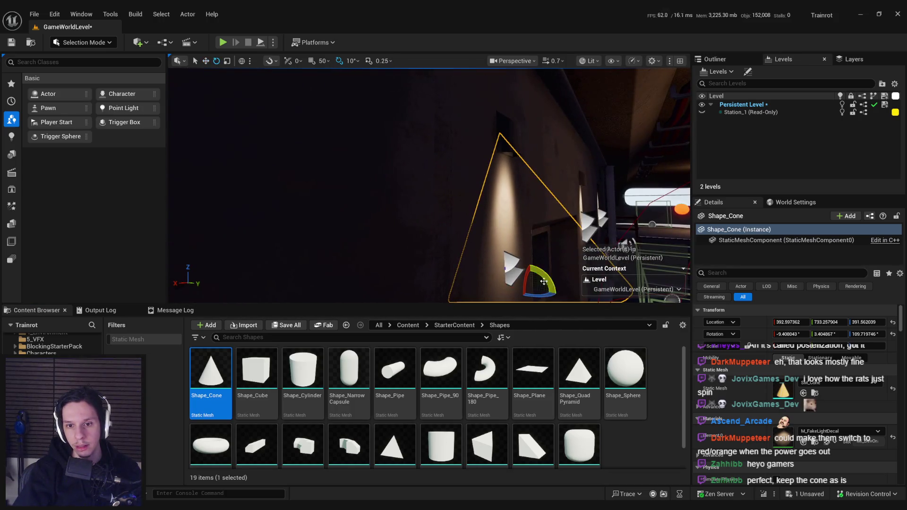
pyautogui.moveTo(257, 80); pyautogui.dragTo(337, 167)
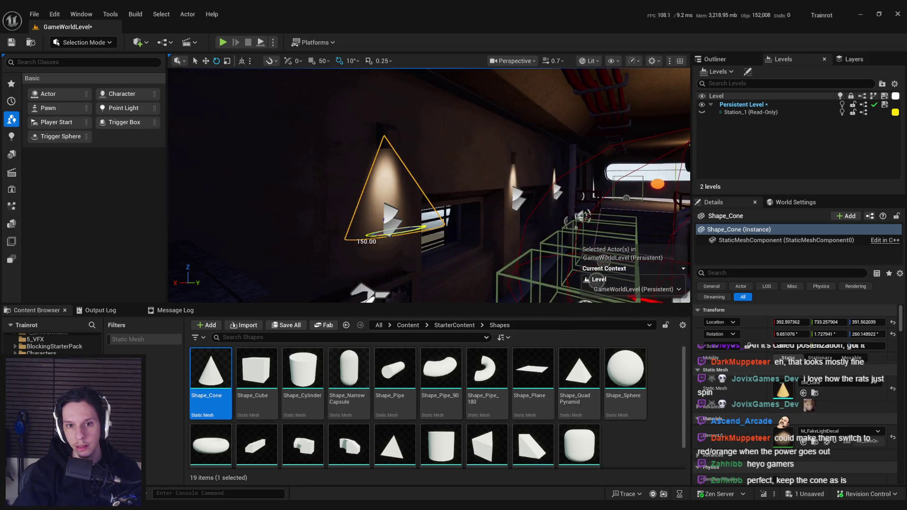
pyautogui.moveTo(439, 238)
pyautogui.mouseDown()
pyautogui.moveTo(508, 208)
pyautogui.moveTo(472, 208)
pyautogui.moveTo(491, 209)
pyautogui.moveTo(491, 236)
pyautogui.moveTo(496, 217)
pyautogui.moveTo(478, 218)
pyautogui.moveTo(510, 212)
pyautogui.moveTo(430, 210)
pyautogui.moveTo(499, 215)
pyautogui.mouseUp()
pyautogui.hotkey('ctrl', 'z')
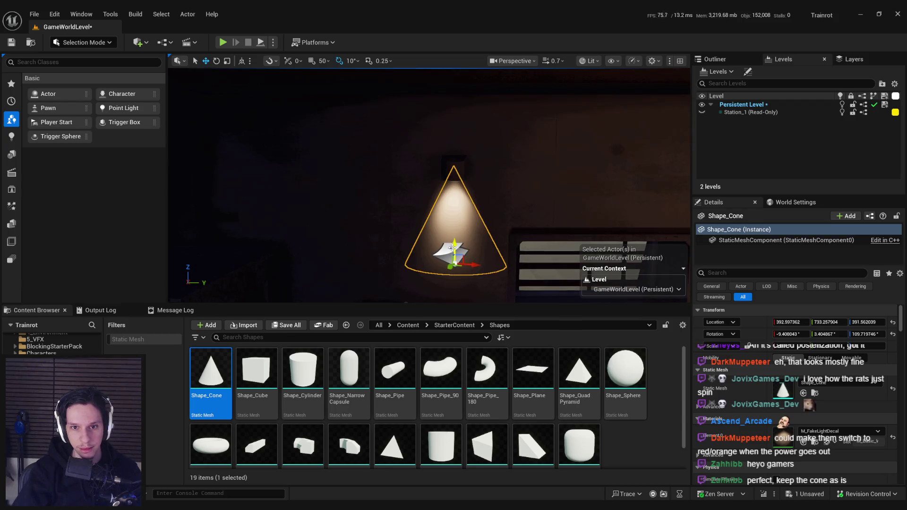
# Nudge the cone along the wall and set its rotation to -10°, 0°, 90°
pyautogui.moveTo(453, 237)
pyautogui.mouseDown()
pyautogui.moveTo(441, 225)
pyautogui.moveTo(448, 245)
pyautogui.mouseUp()
pyautogui.press('r')
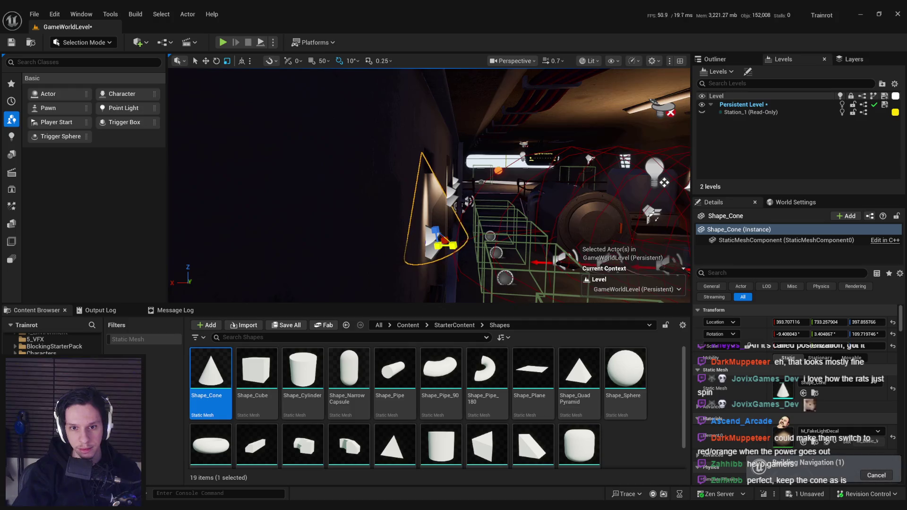
pyautogui.press('f')
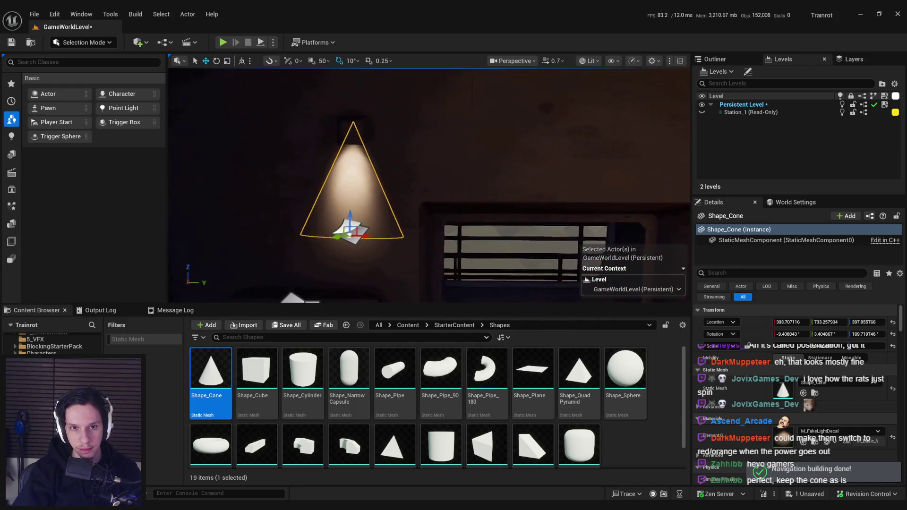
pyautogui.press('e')
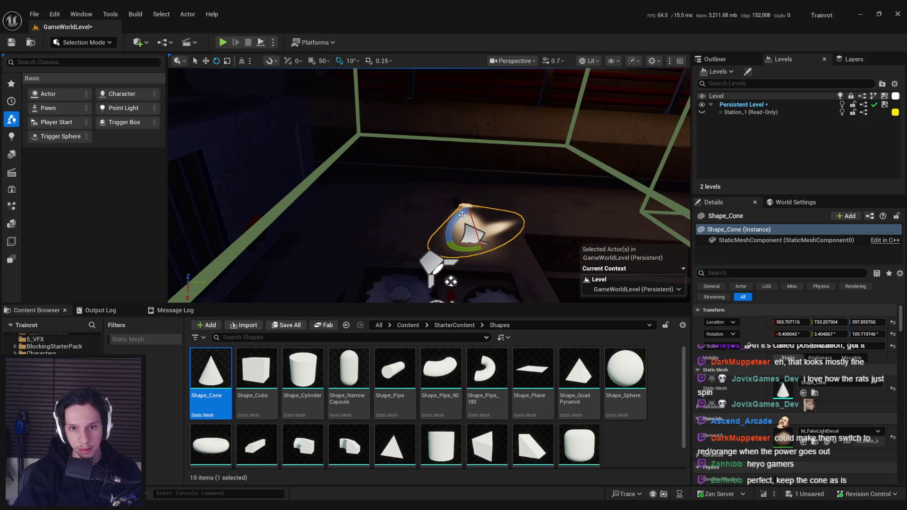
pyautogui.press('w')
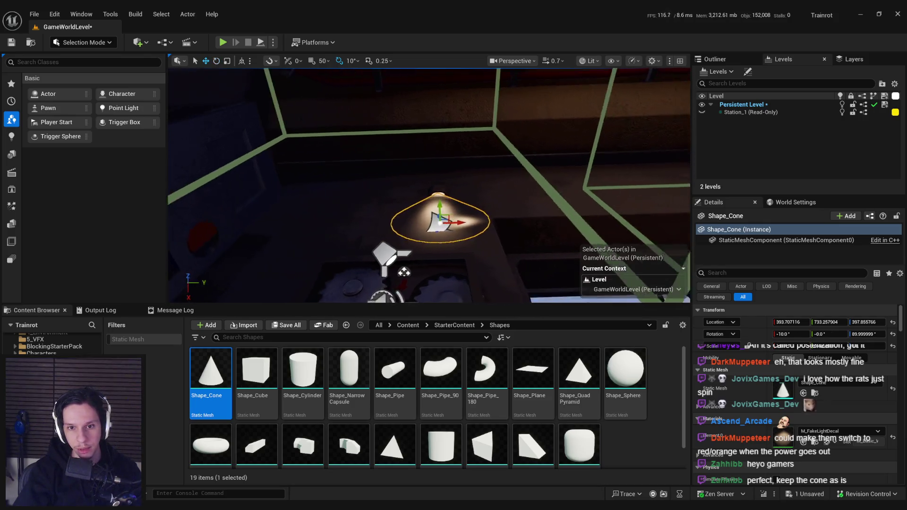
pyautogui.click(452, 230)
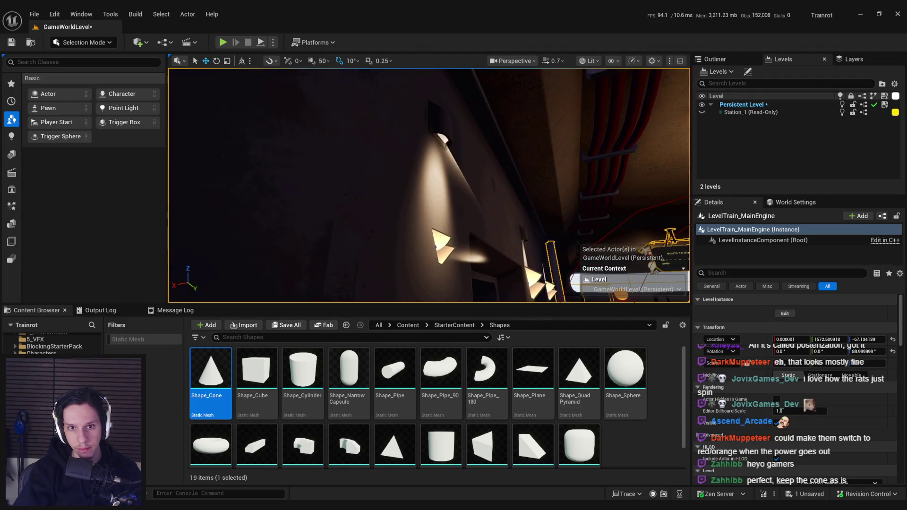
# Reframe the cone, select LevelTrain_MainEngine, and return the Content Browser to the top Content folder
pyautogui.press('f')
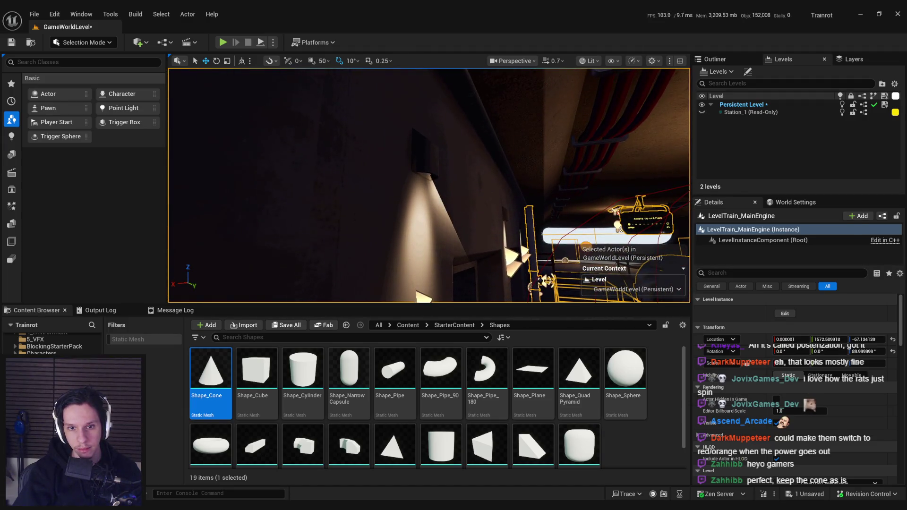
pyautogui.click(423, 297)
pyautogui.press('f')
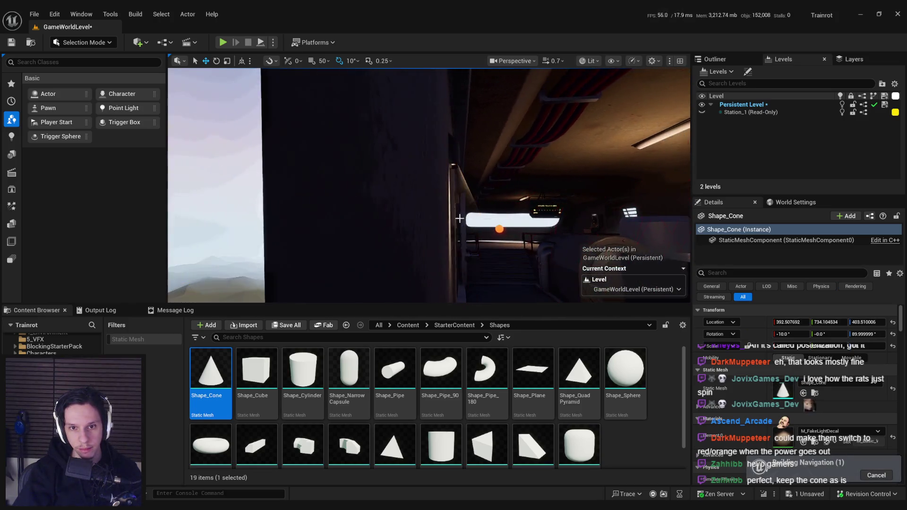
pyautogui.press('f')
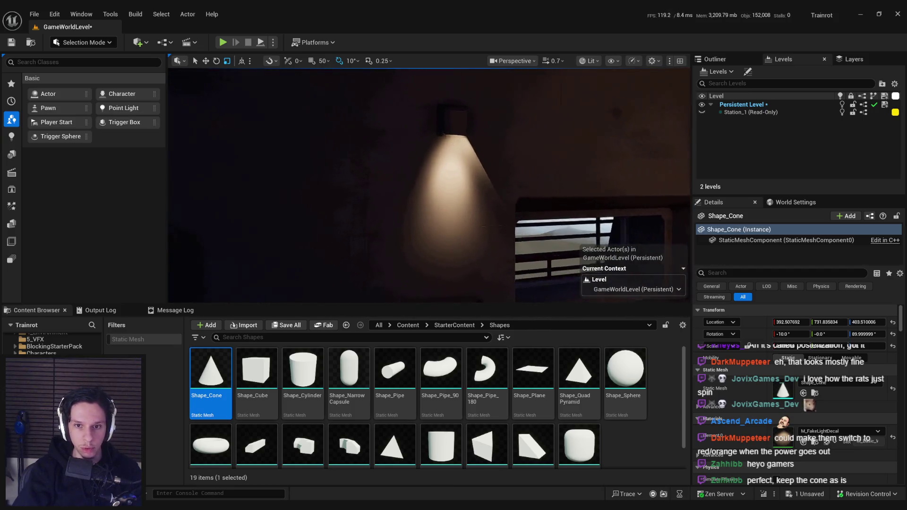
pyautogui.click(477, 226)
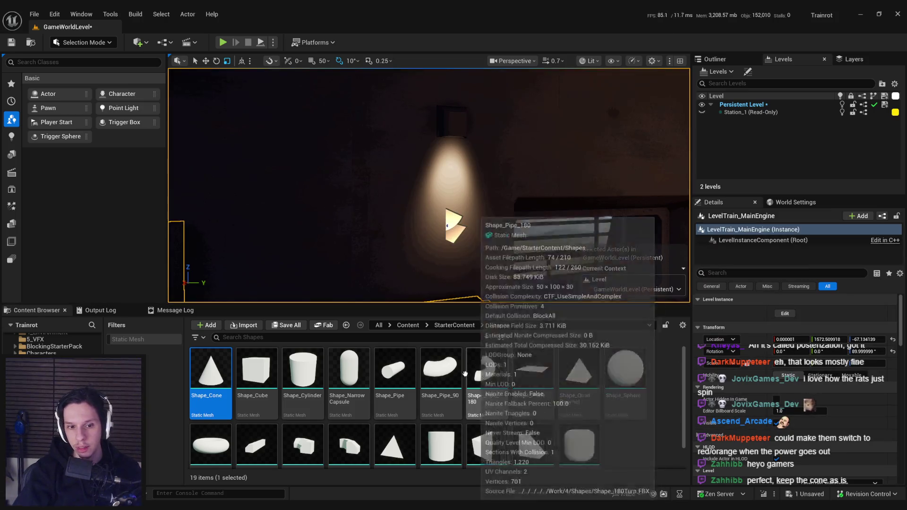
pyautogui.click(408, 325)
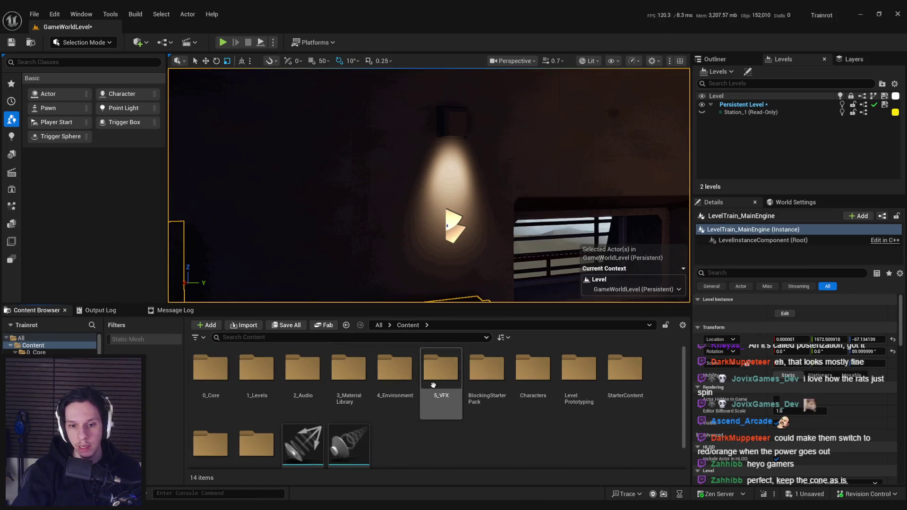
pyautogui.doubleClick(348, 368)
# Open M_FakeLightDecal from 3_MaterialLibrary and minimize its material editor
pyautogui.scroll(-1, 483, 378)
pyautogui.scroll(1, 484, 378)
pyautogui.doubleClick(484, 375)
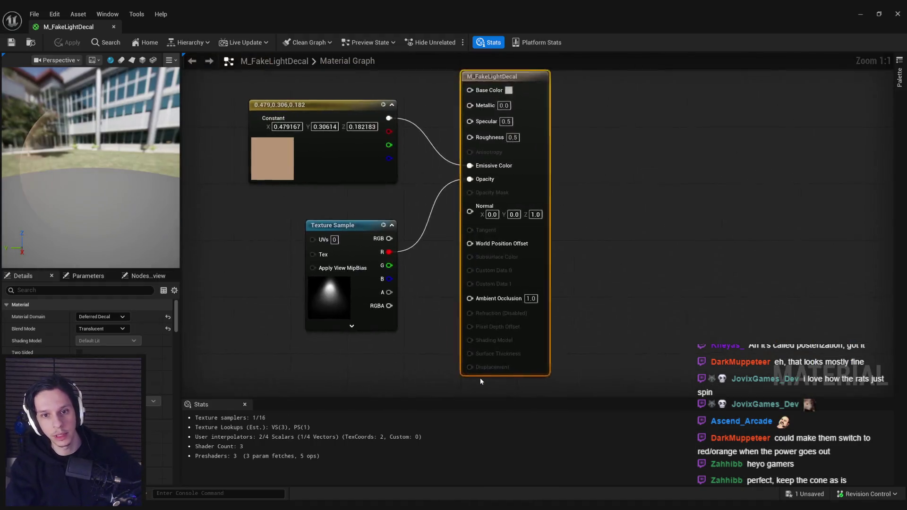
pyautogui.press('super+Down')
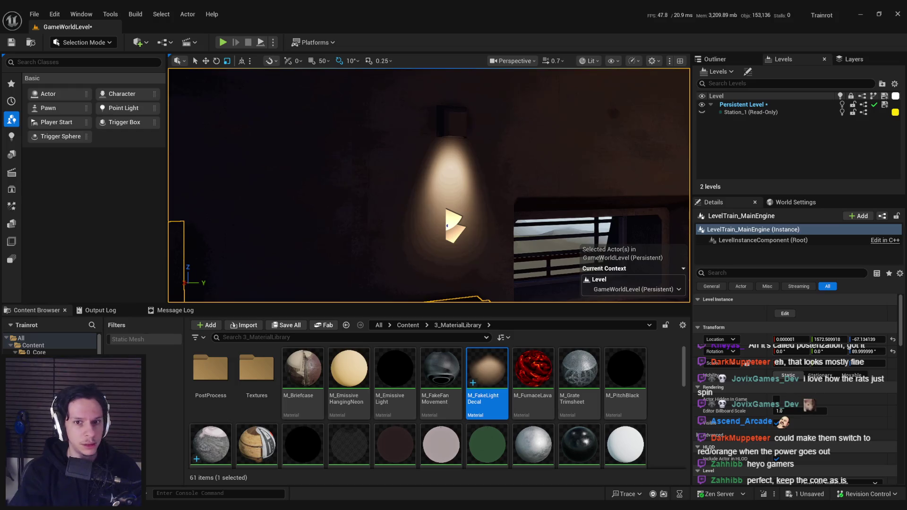
# View the scene in Shader Complexity mode and save the M_FakeLightDecal material
pyautogui.moveTo(249, 225); pyautogui.dragTo(265, 225)
pyautogui.press('g')
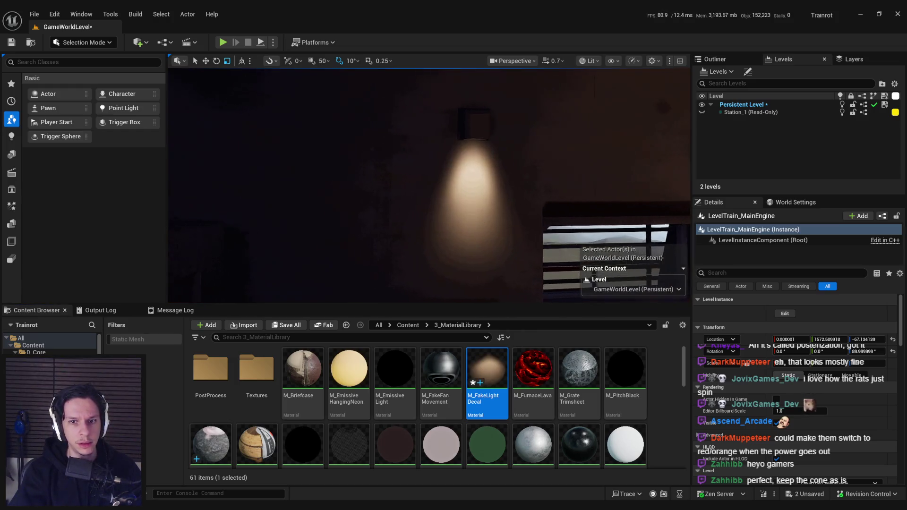
pyautogui.click(588, 61)
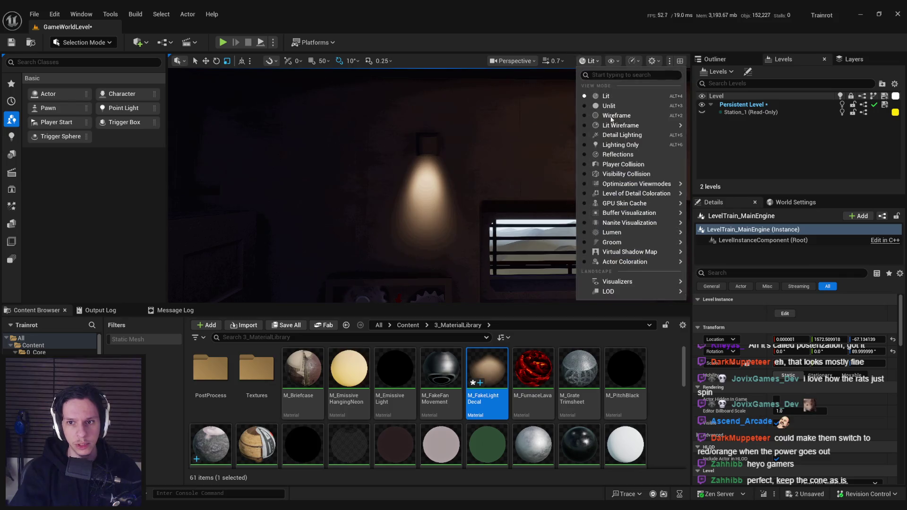
pyautogui.moveTo(657, 184)
pyautogui.click(728, 236)
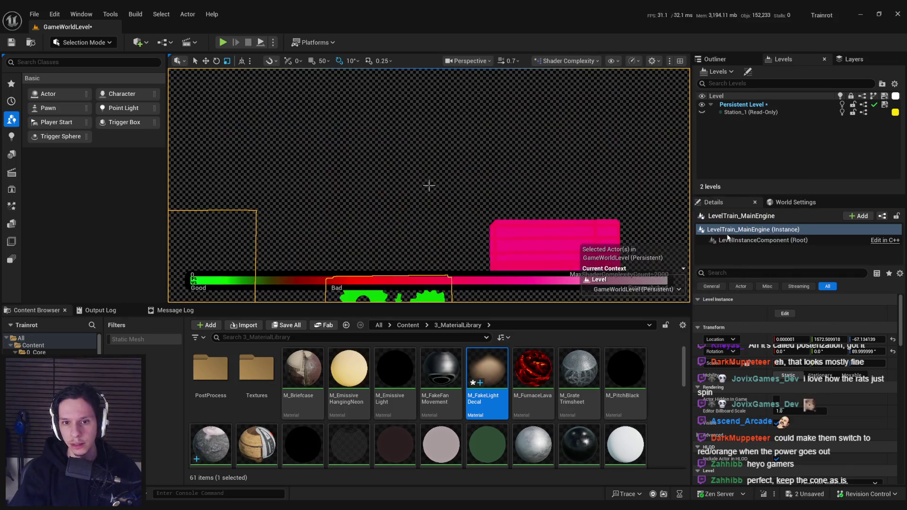
pyautogui.click(785, 313)
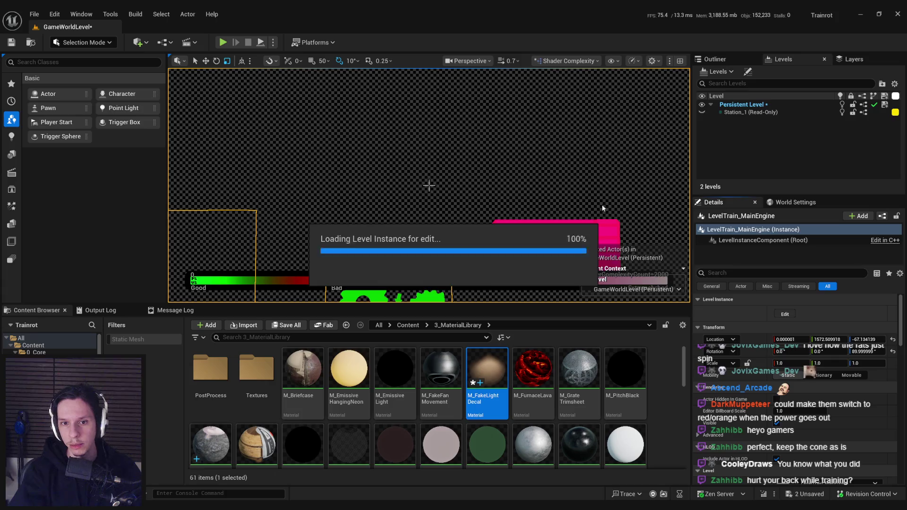
pyautogui.click(473, 287)
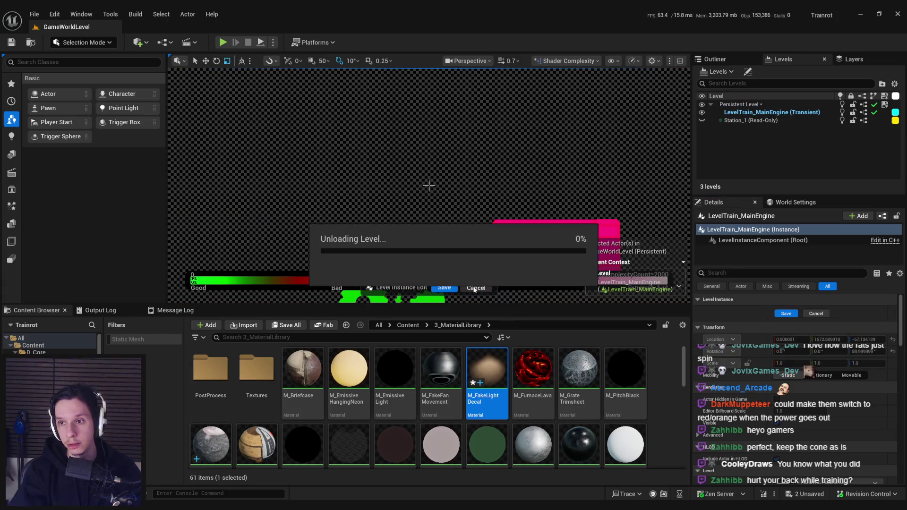
pyautogui.hotkey('ctrl', 'shift', 's')
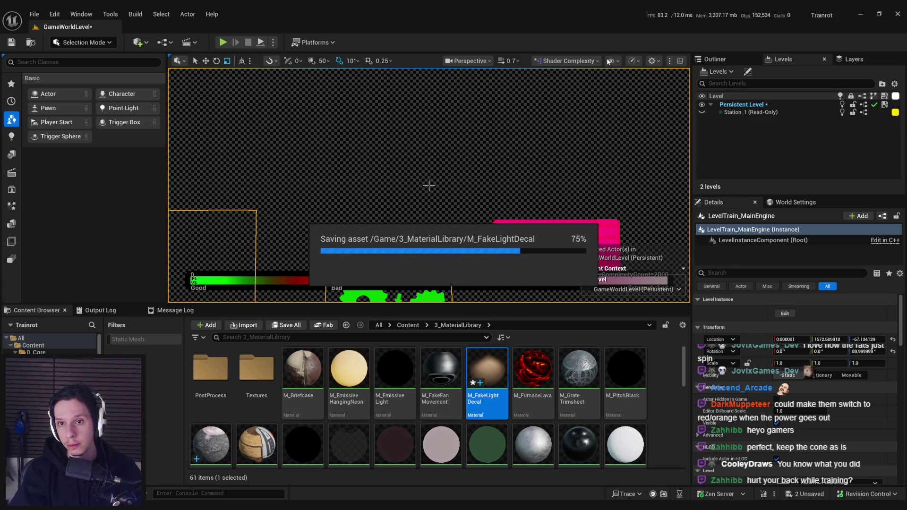
# Check Quad Overdraw, Lightmap Density and Light Complexity, then return the viewport to Lit
pyautogui.click(571, 62)
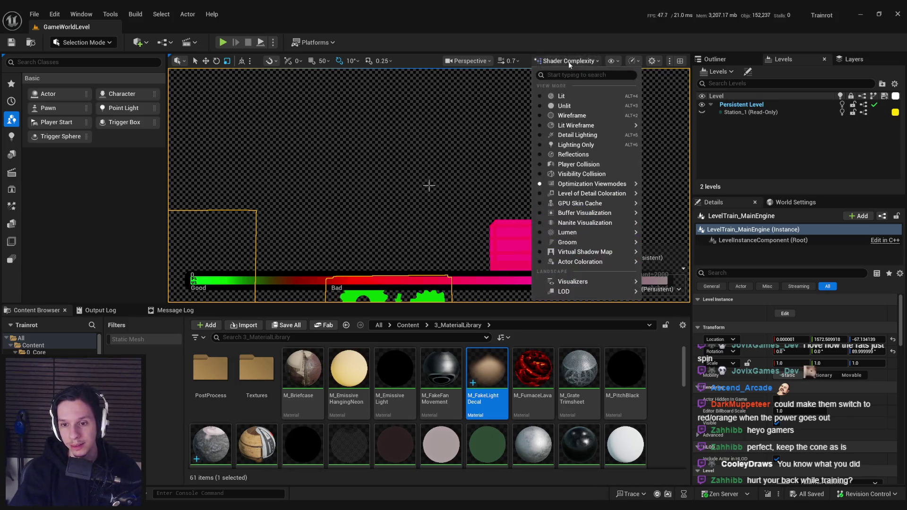
pyautogui.moveTo(570, 185)
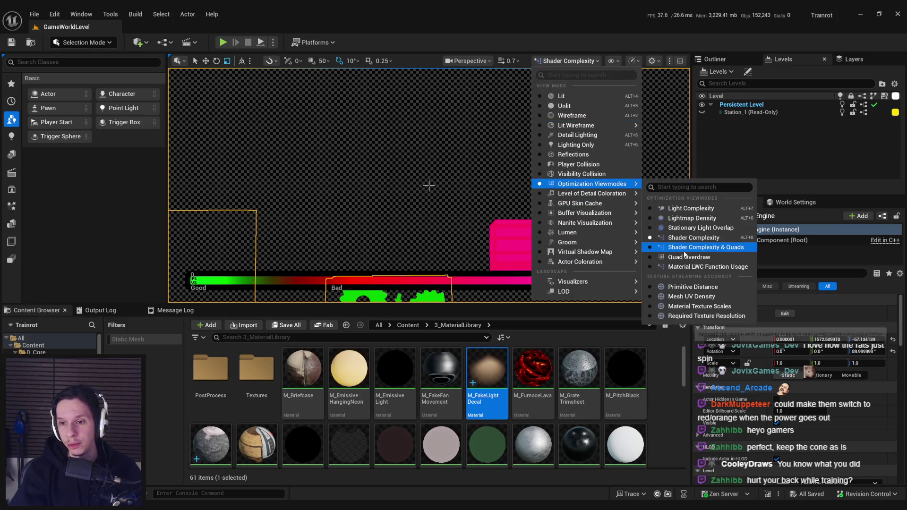
pyautogui.click(685, 259)
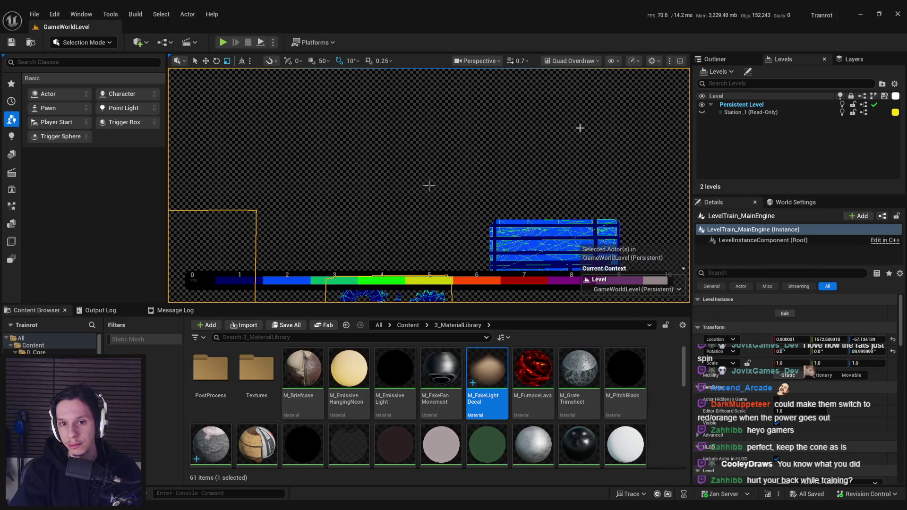
pyautogui.click(573, 62)
pyautogui.moveTo(581, 185)
pyautogui.click(693, 218)
pyautogui.click(569, 61)
pyautogui.click(694, 209)
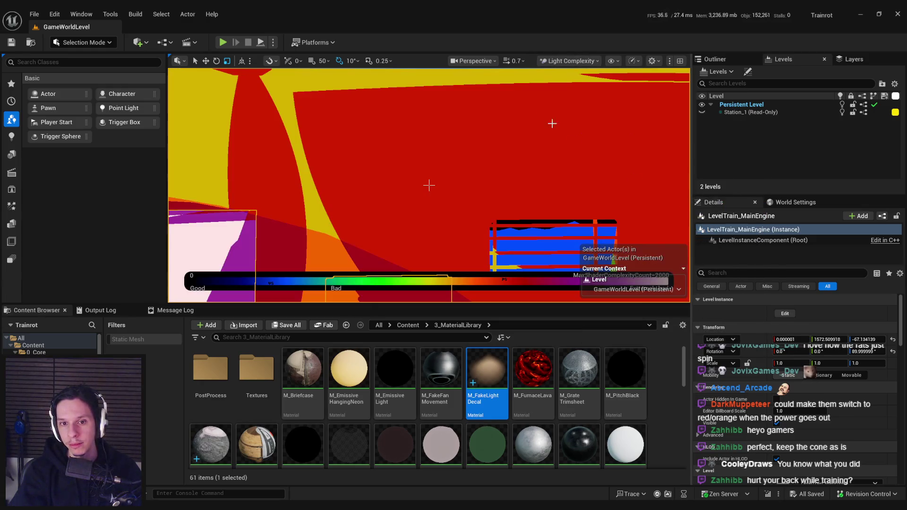
pyautogui.click(569, 60)
pyautogui.click(567, 93)
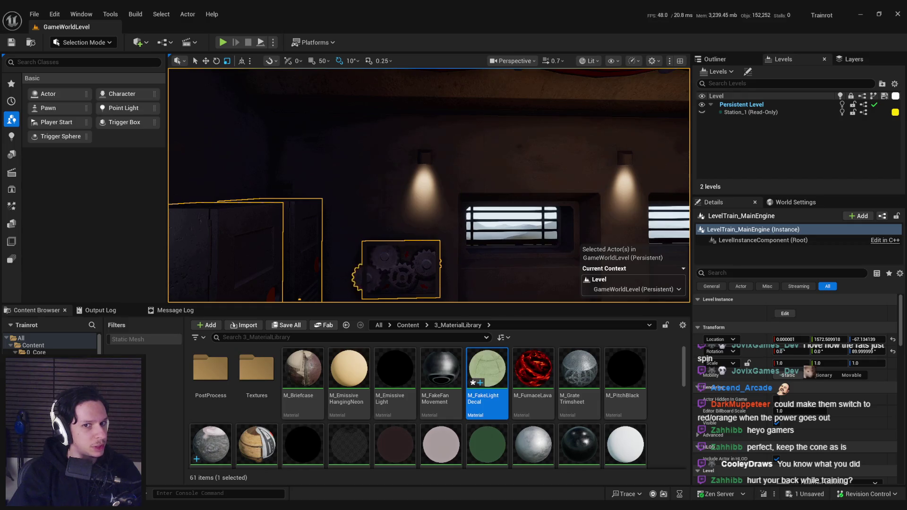
# Maximize the M_FakeLightDecal editor, review its Deferred Decal AlphaComposite settings, and save it
pyautogui.doubleClick(380, 169)
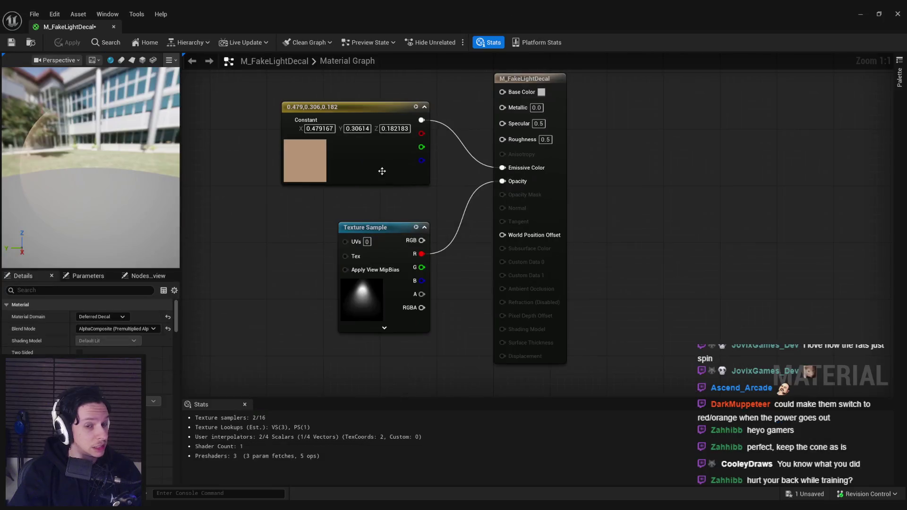
pyautogui.scroll(-10, 113, 322)
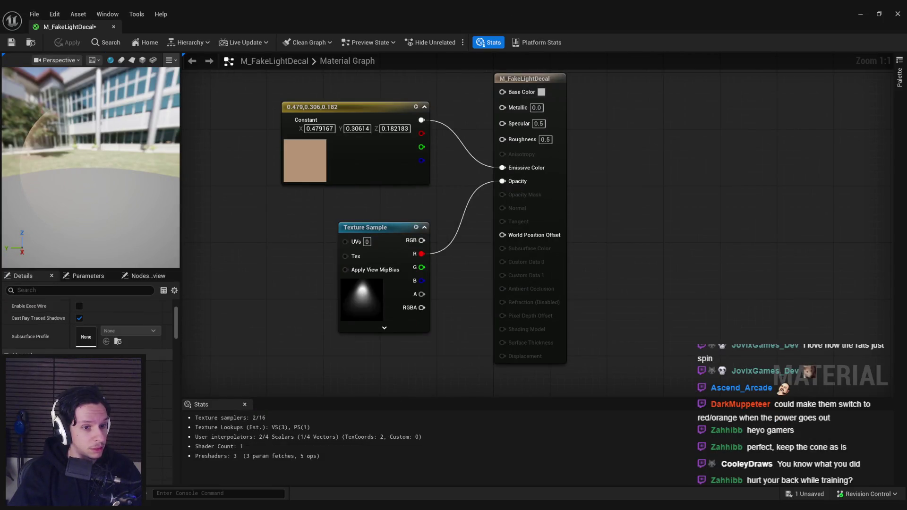
pyautogui.scroll(-5, 113, 322)
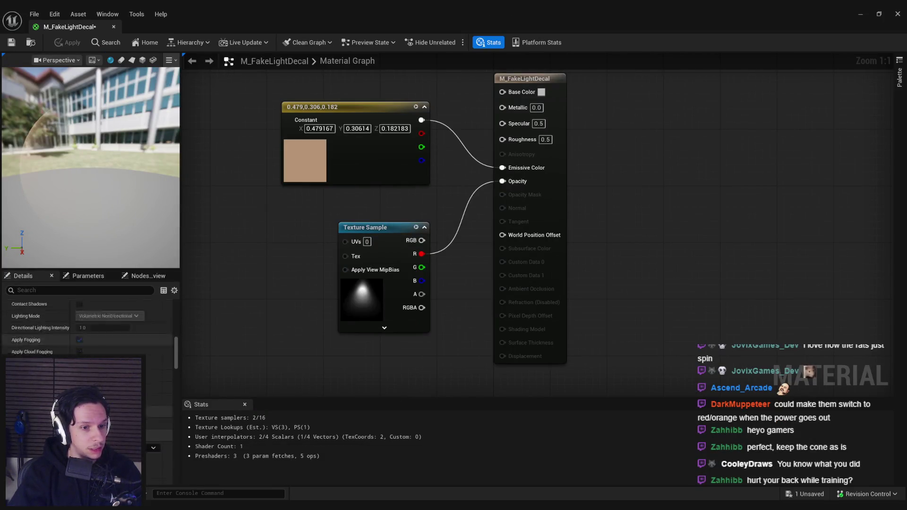
pyautogui.scroll(-5, 113, 322)
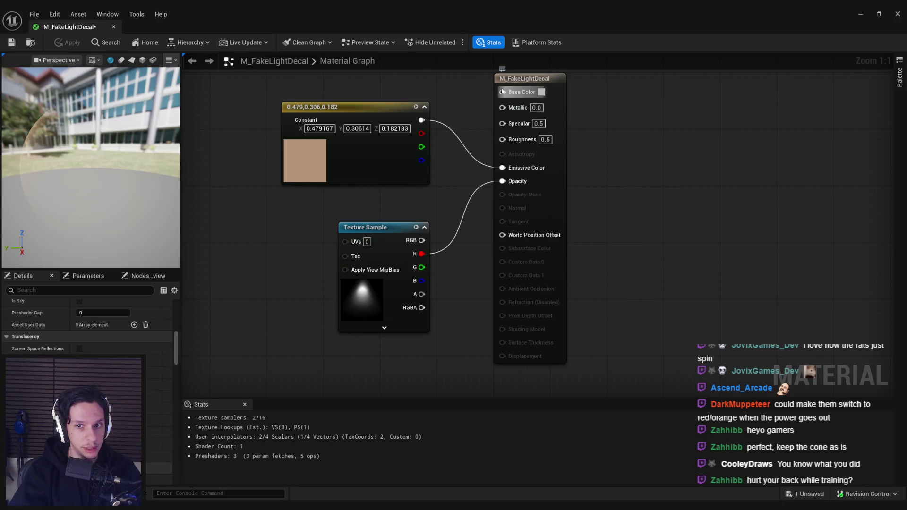
pyautogui.moveTo(173, 347)
pyautogui.mouseDown()
pyautogui.moveTo(175, 478)
pyautogui.moveTo(174, 430)
pyautogui.mouseUp()
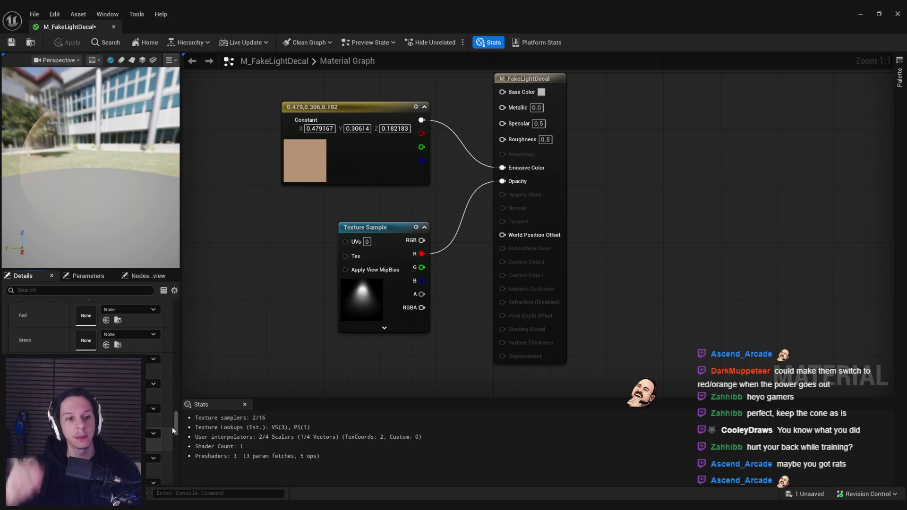
pyautogui.moveTo(176, 423); pyautogui.dragTo(179, 484)
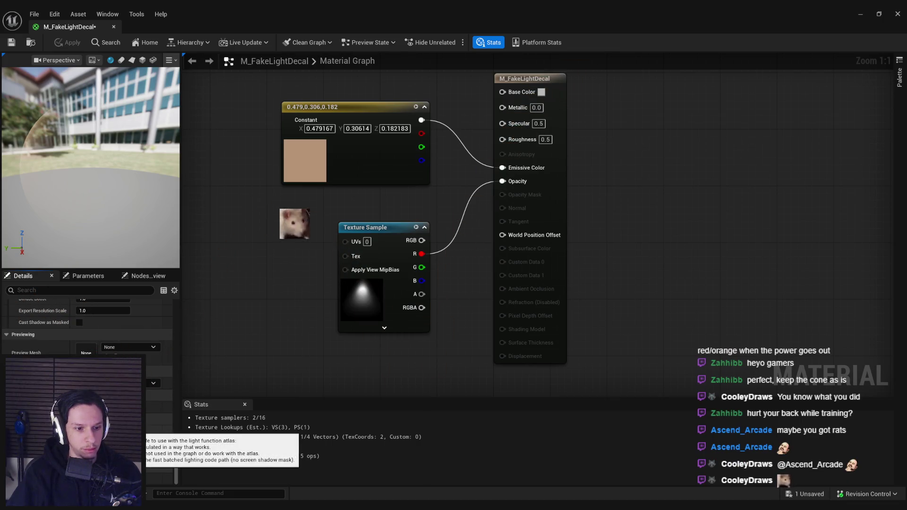
pyautogui.moveTo(179, 471); pyautogui.dragTo(196, 297)
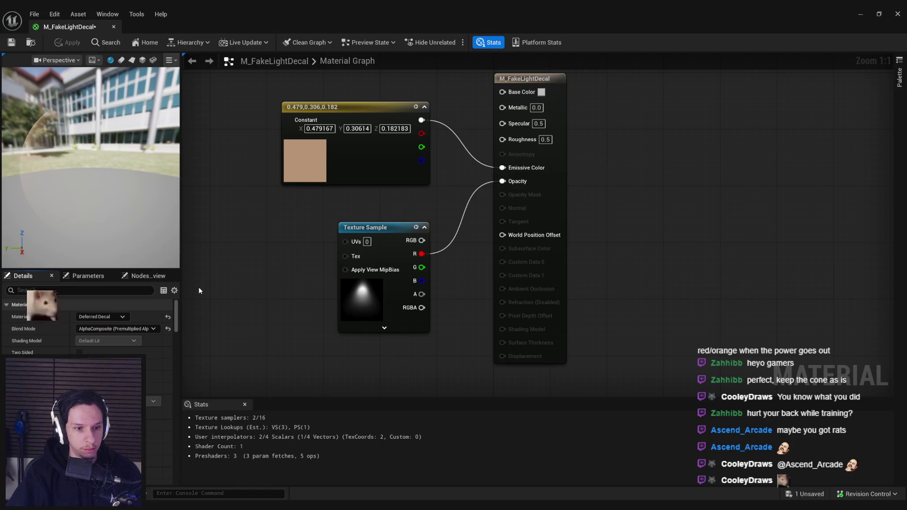
pyautogui.click(11, 42)
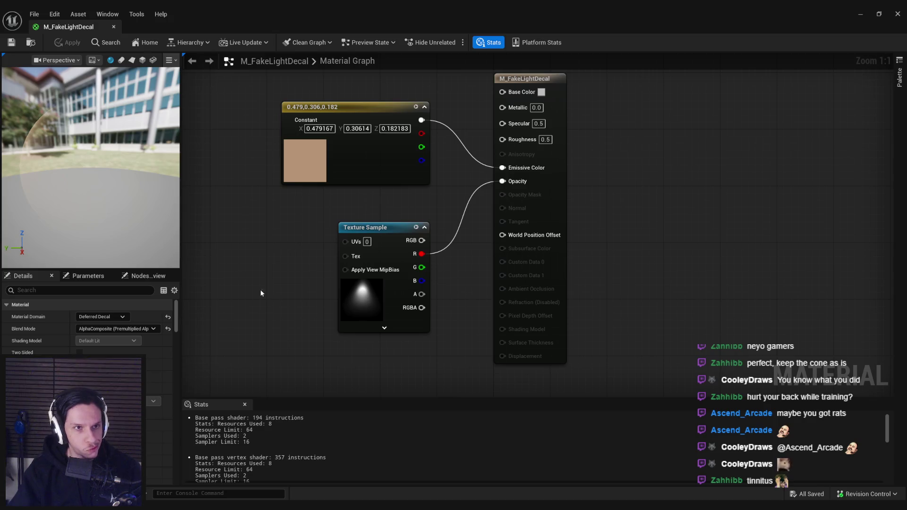
pyautogui.click(861, 14)
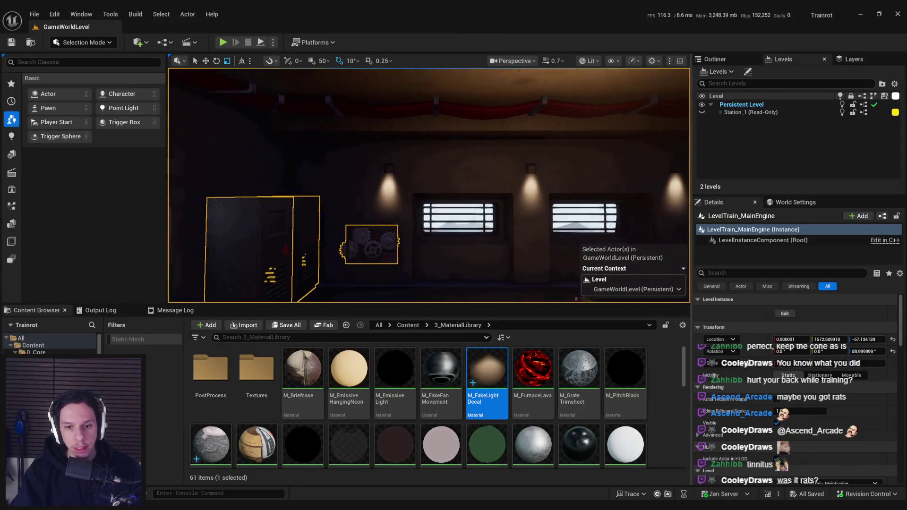
# Fly the viewport camera along the train corridor and tilt it up toward the ceiling, with editor icons restored
pyautogui.moveTo(466, 184)
pyautogui.mouseDown()
pyautogui.moveTo(486, 223)
pyautogui.moveTo(316, 201)
pyautogui.mouseUp()
pyautogui.moveTo(355, 111); pyautogui.dragTo(356, 111)
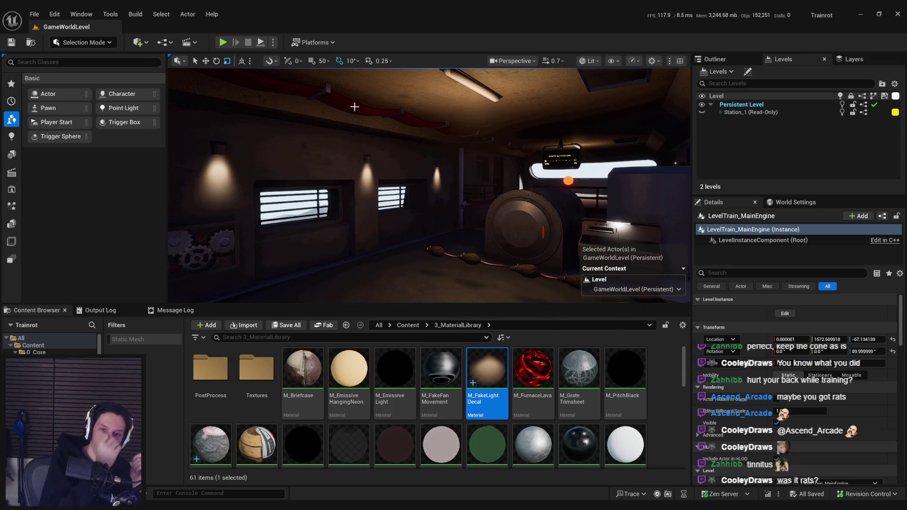
pyautogui.moveTo(355, 106)
pyautogui.mouseDown()
pyautogui.moveTo(302, 118)
pyautogui.moveTo(331, 142)
pyautogui.mouseUp()
pyautogui.press('g')
pyautogui.moveTo(410, 189)
pyautogui.mouseDown()
pyautogui.moveTo(415, 159)
pyautogui.moveTo(442, 131)
pyautogui.moveTo(440, 151)
pyautogui.mouseUp()
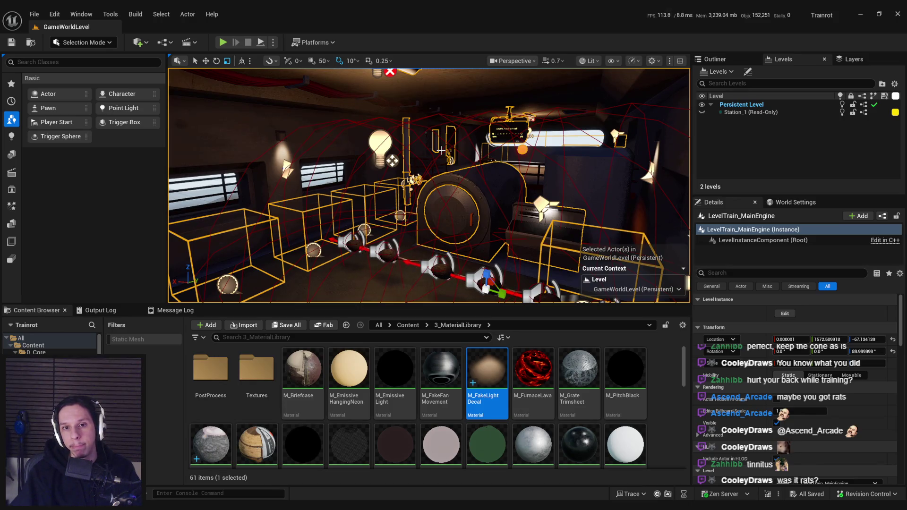
# Frame the train, edit its level instance, and open the BP_Train-CabinManager7 Blueprint
pyautogui.press('f')
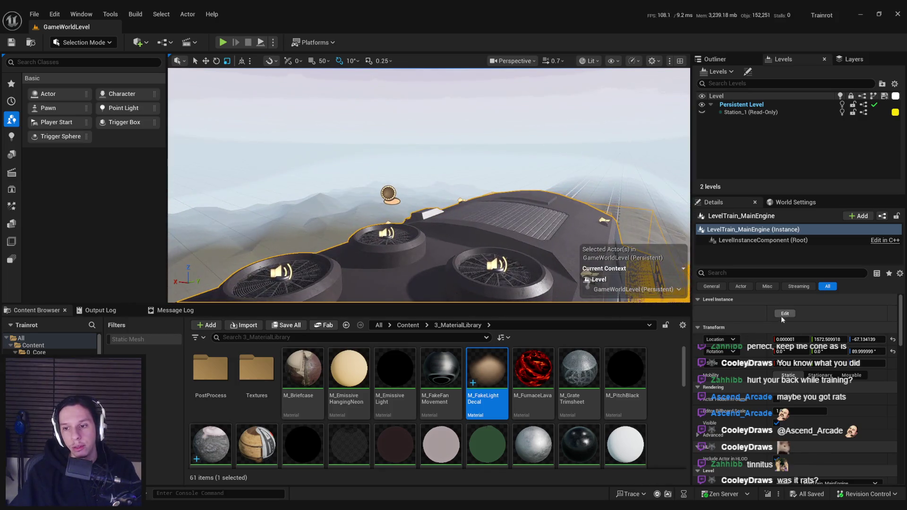
pyautogui.click(785, 313)
pyautogui.click(388, 193)
pyautogui.click(874, 217)
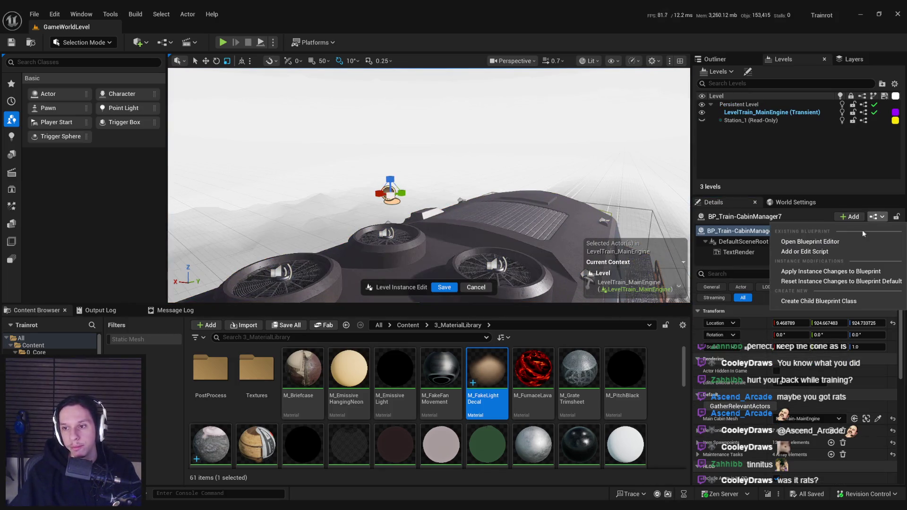
pyautogui.click(854, 243)
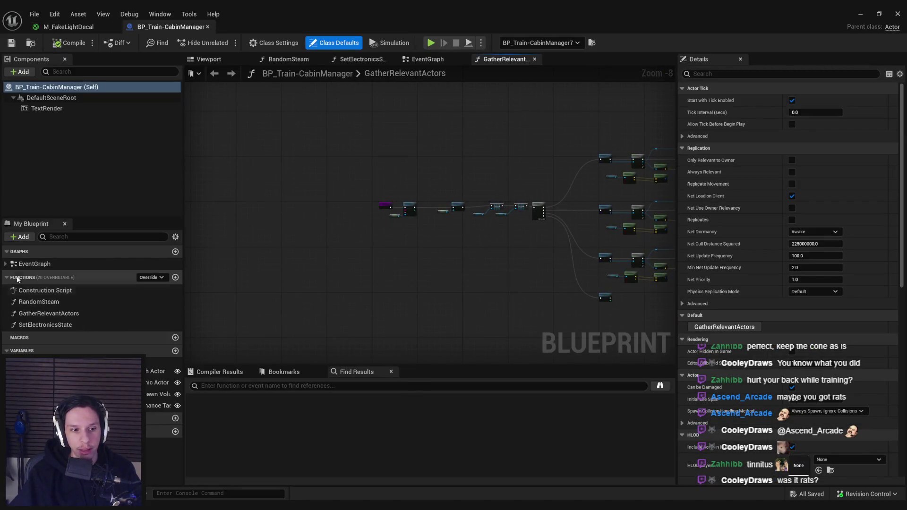
# Review the ElectronicActors variable and the Branch and ADDUNIQUE nodes, then minimize the Blueprint editor
pyautogui.click(5, 265)
pyautogui.click(5, 264)
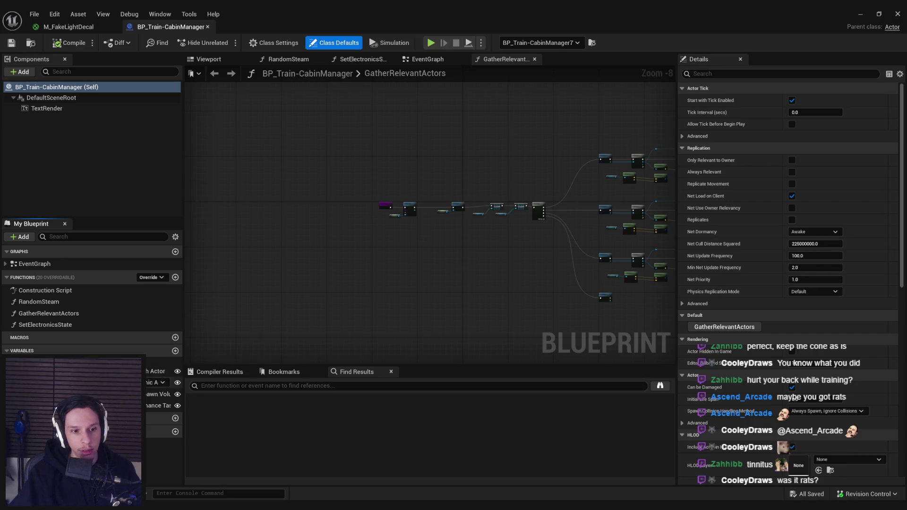
pyautogui.click(159, 383)
pyautogui.scroll(6, 574, 192)
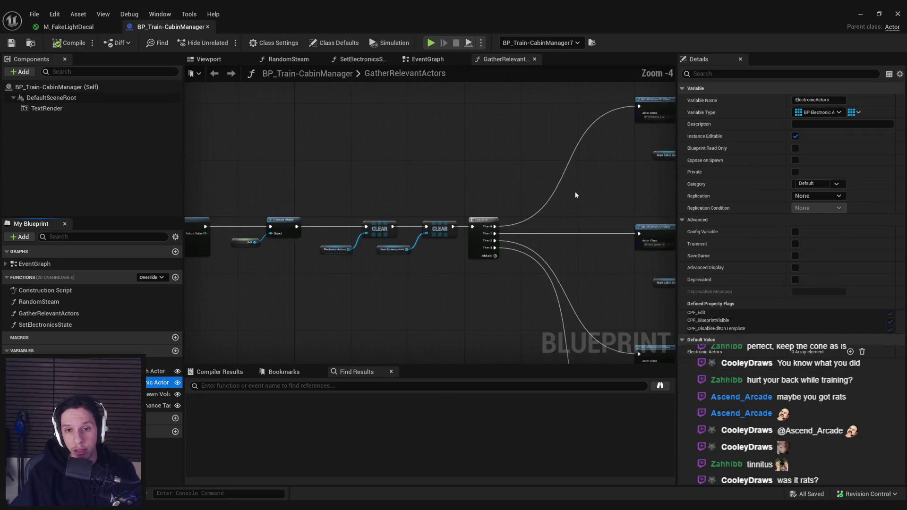
pyautogui.scroll(-2, 574, 192)
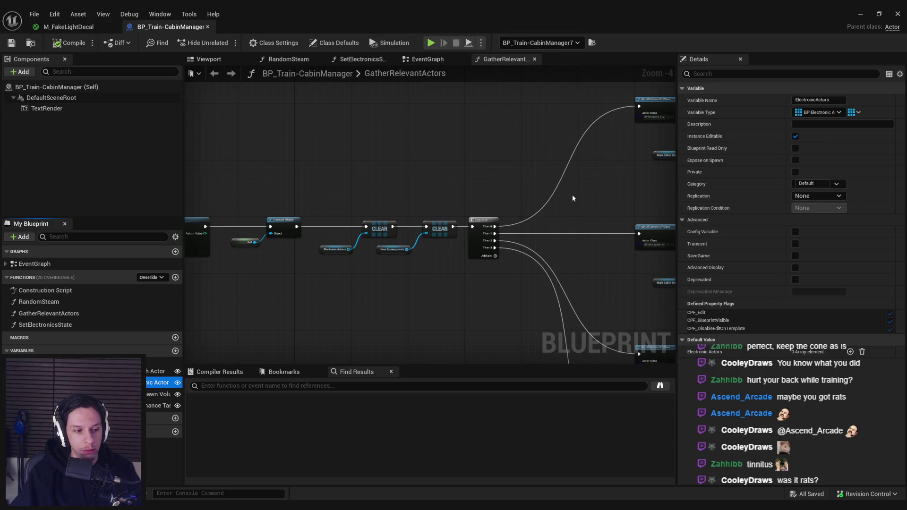
pyautogui.scroll(3, 573, 198)
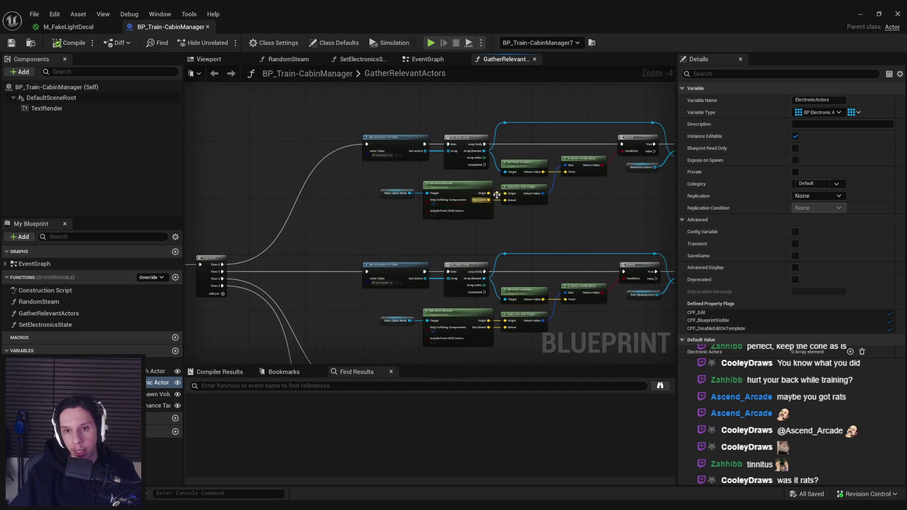
pyautogui.moveTo(609, 207); pyautogui.dragTo(425, 208)
pyautogui.scroll(-1, 426, 208)
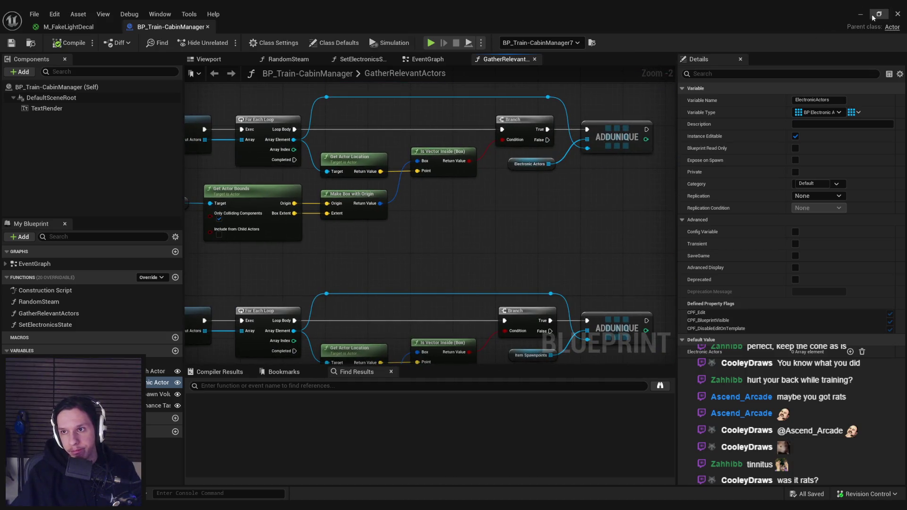
pyautogui.click(861, 14)
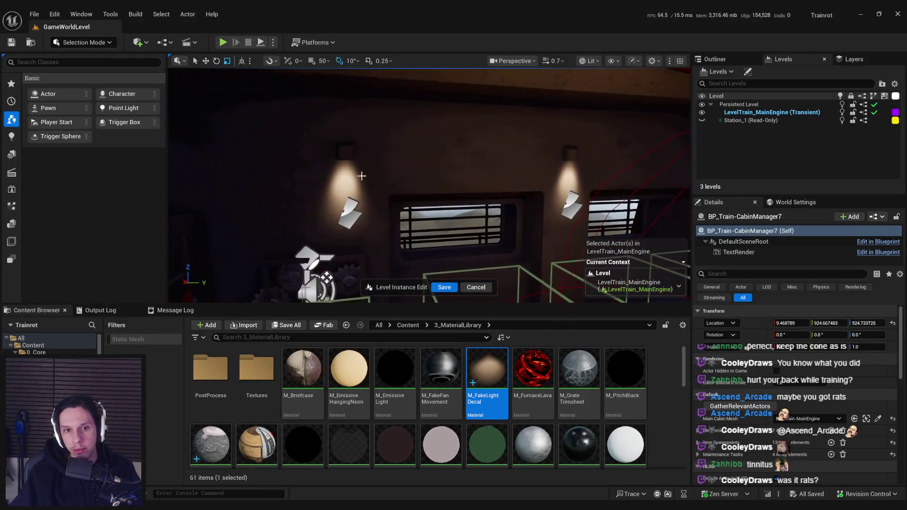
# Select the wall fake-light decal and try darkening its Decal Color, then cancel the change
pyautogui.click(349, 210)
pyautogui.scroll(-4, 800, 364)
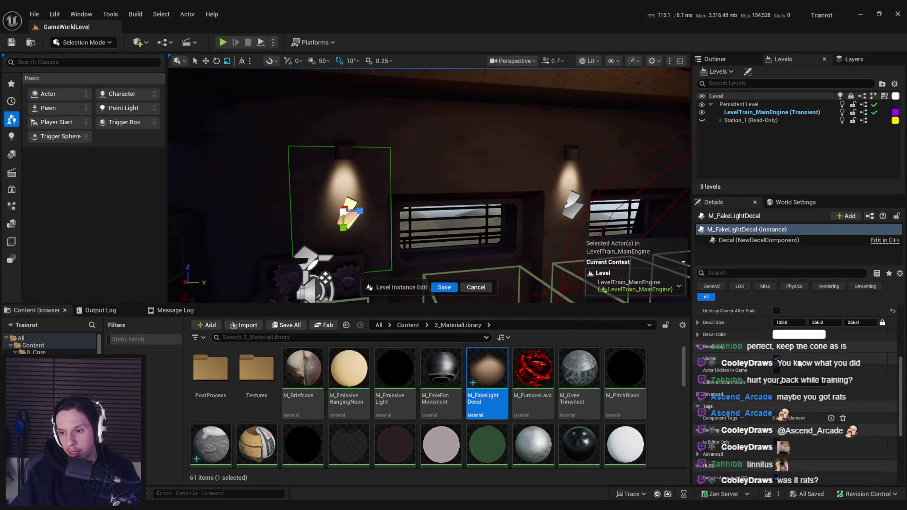
pyautogui.click(798, 334)
pyautogui.moveTo(719, 331); pyautogui.dragTo(723, 377)
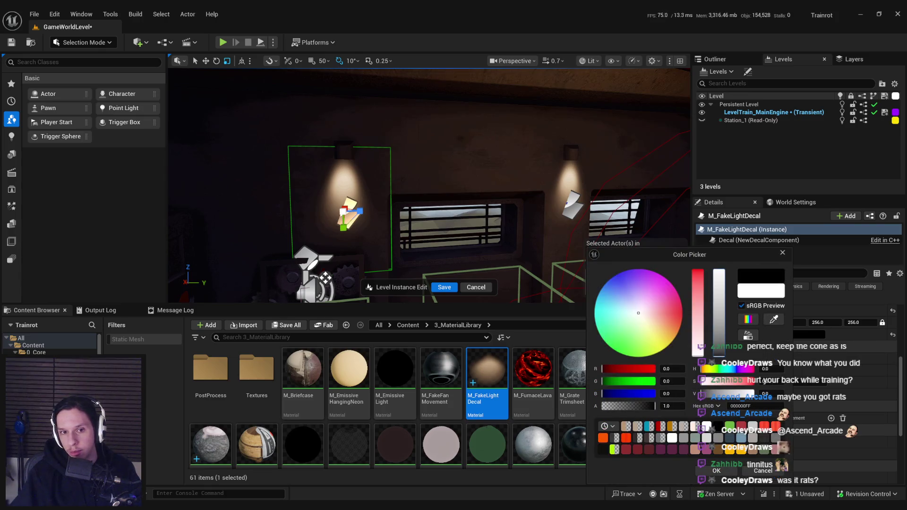
pyautogui.click(764, 471)
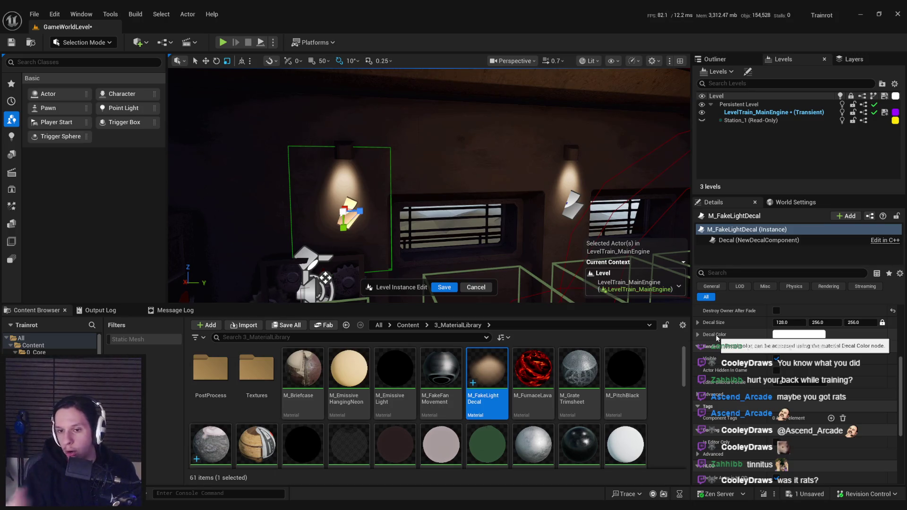
# Browse the decal's Details, expanding the advanced rendering properties
pyautogui.scroll(3, 717, 338)
pyautogui.scroll(5, 716, 352)
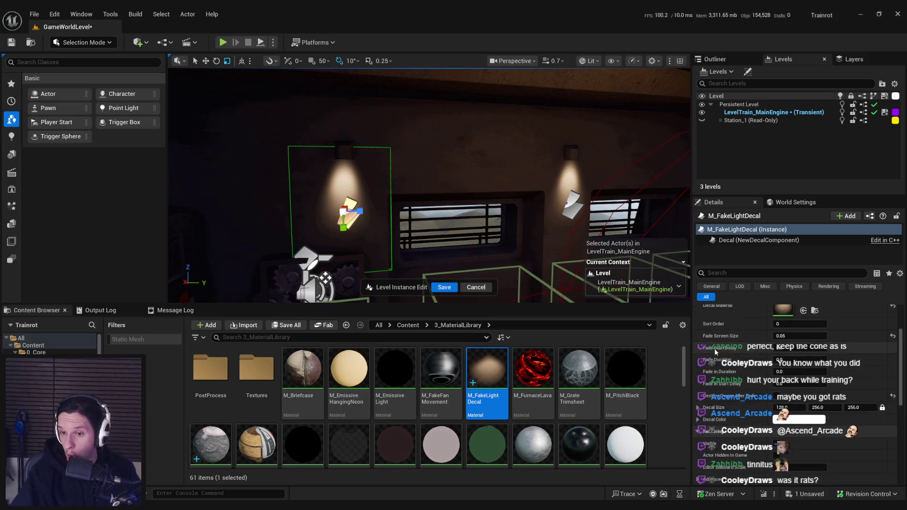
pyautogui.scroll(-10, 716, 352)
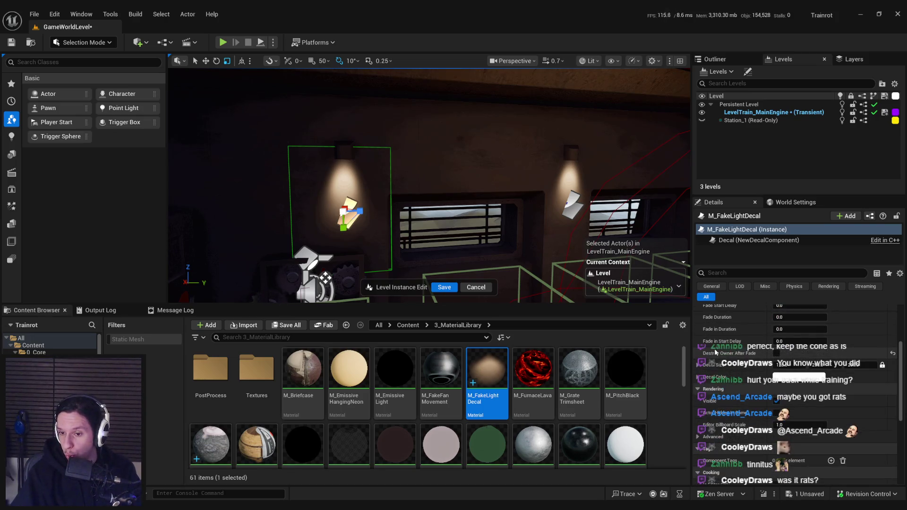
pyautogui.click(698, 323)
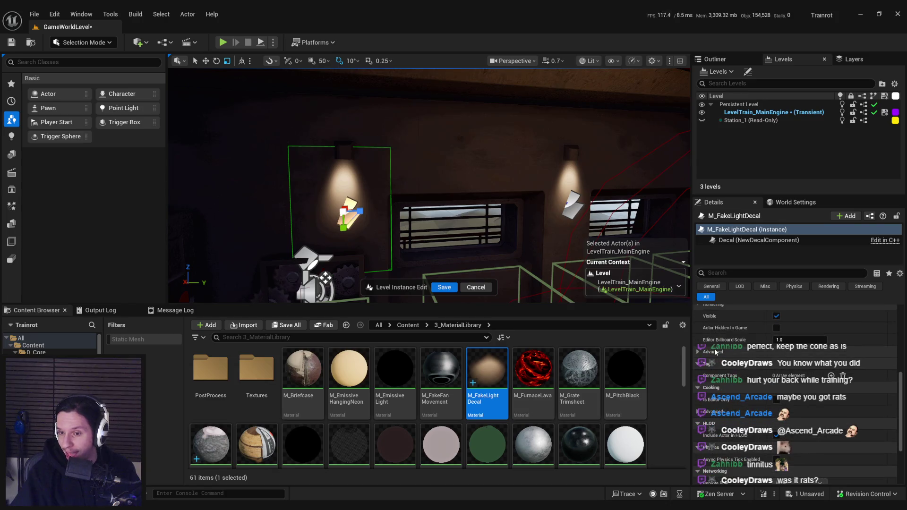
pyautogui.scroll(-3, 699, 355)
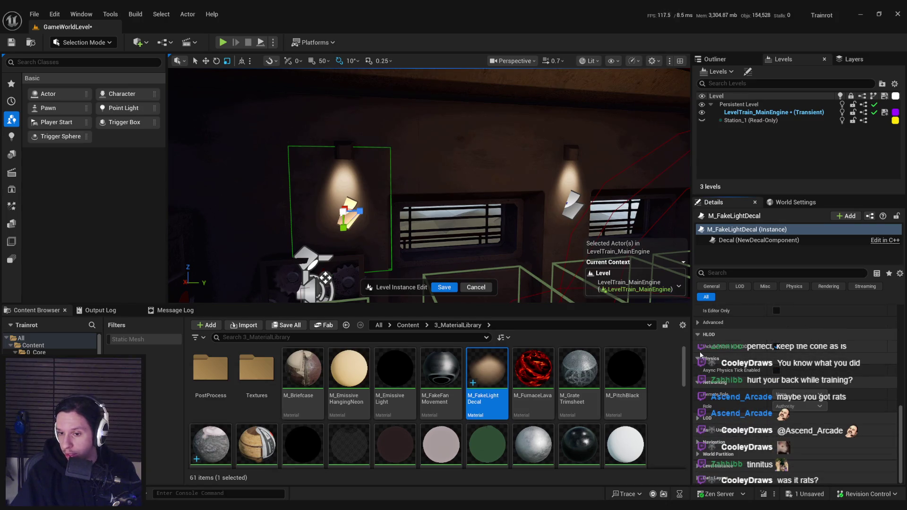
pyautogui.write('p')
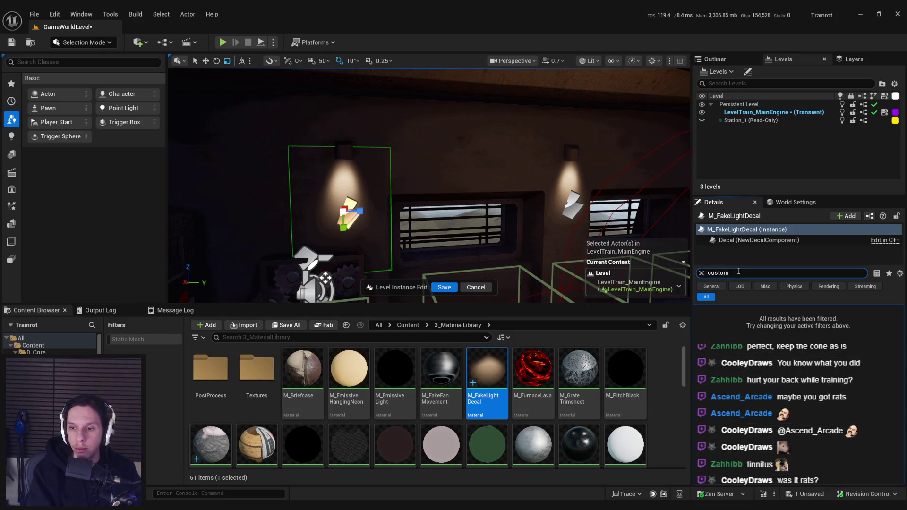
pyautogui.scroll(-5, 728, 385)
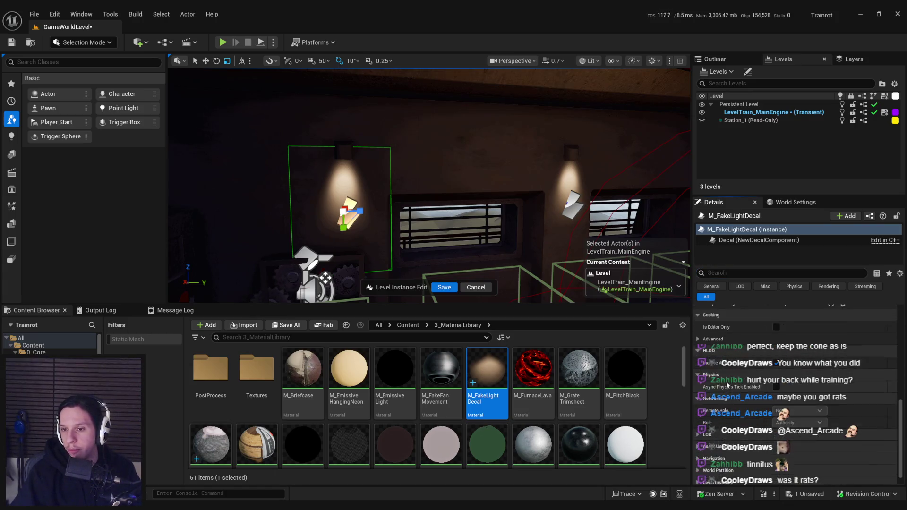
# Inspect the decal component, then open M_FakeLightDecal and move its Texture Sample node left
pyautogui.click(759, 240)
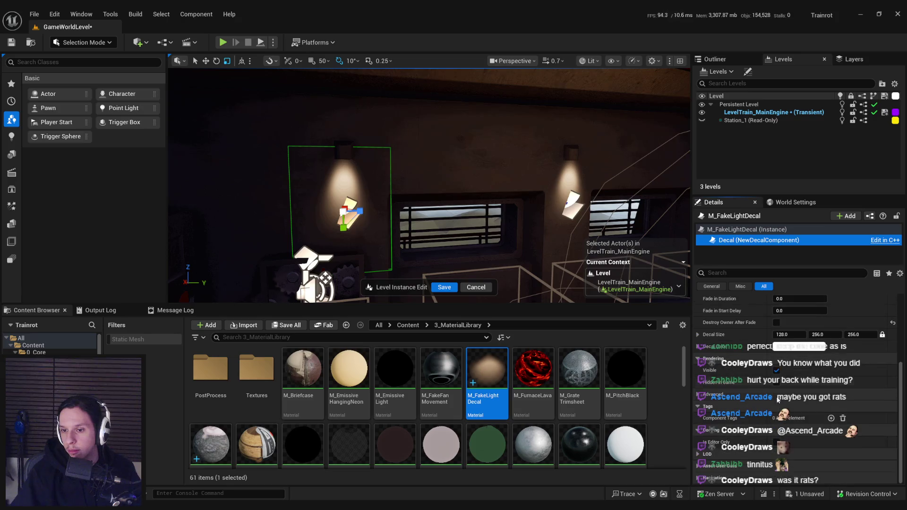
pyautogui.scroll(4, 735, 422)
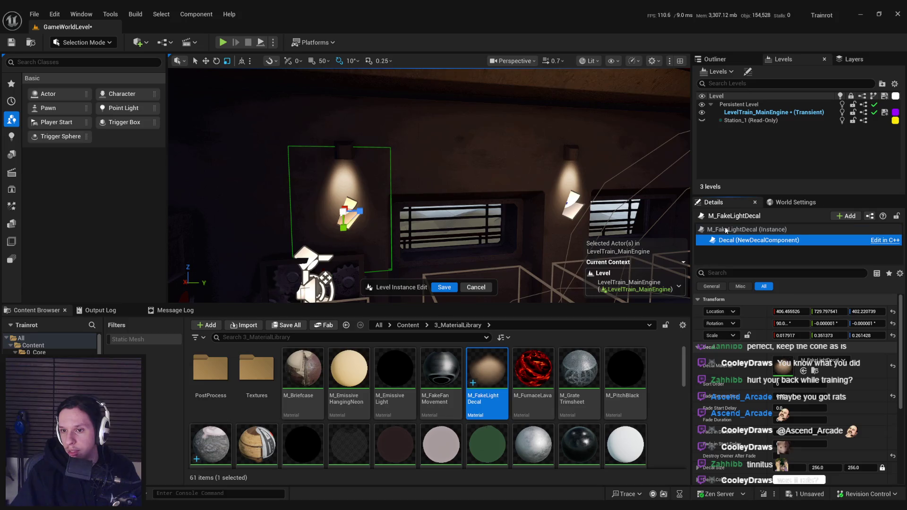
pyautogui.click(746, 230)
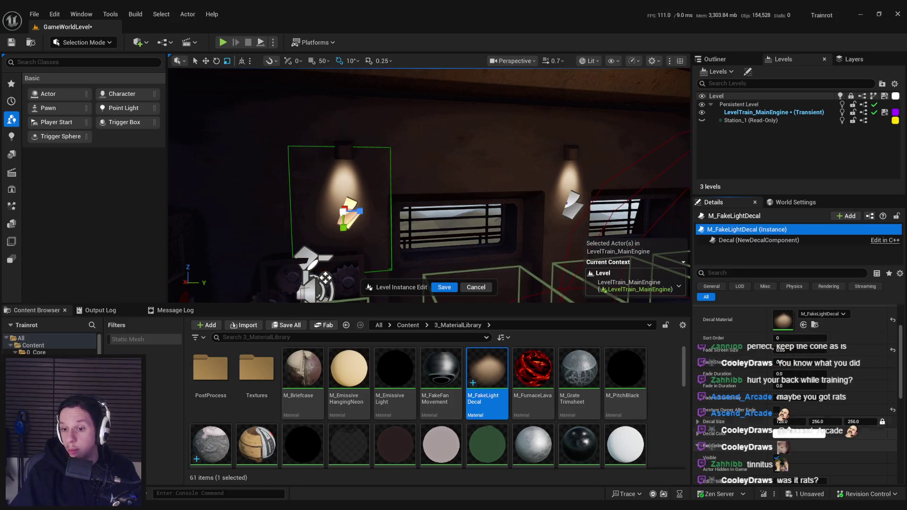
pyautogui.doubleClick(782, 347)
pyautogui.scroll(-2, 419, 307)
pyautogui.moveTo(455, 287); pyautogui.dragTo(368, 283)
# Add a Decal Color node to the M_FakeLightDecal graph
pyautogui.click(345, 329)
pyautogui.rightClick(345, 329)
pyautogui.write('decal color')
pyautogui.press('Return')
pyautogui.scroll(2, 347, 333)
pyautogui.moveTo(358, 364); pyautogui.dragTo(410, 338)
pyautogui.click(348, 298)
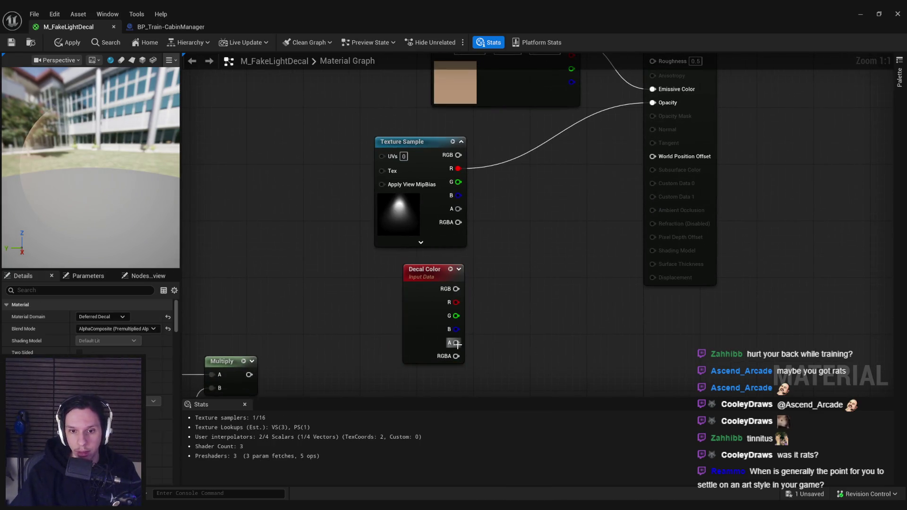
# Multiply the texture's R by Decal Color alpha into Opacity, then apply and save
pyautogui.moveTo(465, 169); pyautogui.dragTo(517, 172)
pyautogui.write('multiply')
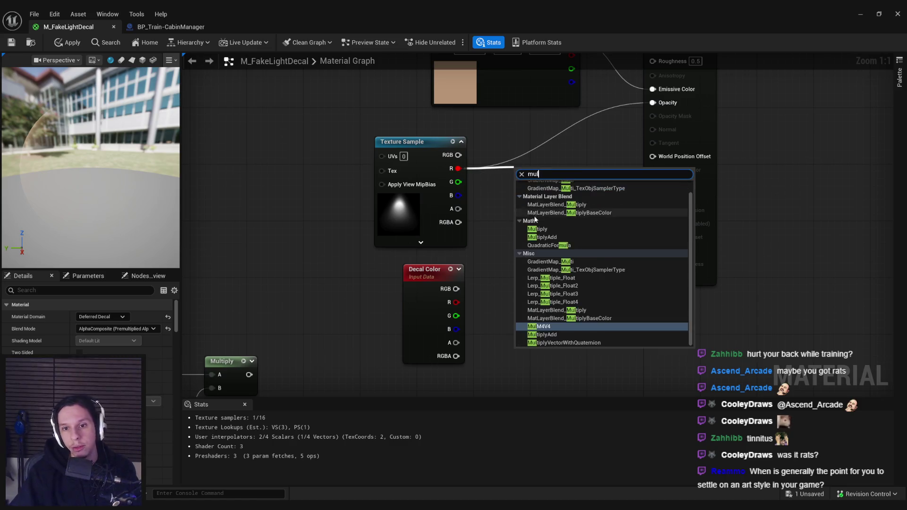
pyautogui.press('Return')
pyautogui.moveTo(545, 199)
pyautogui.mouseDown()
pyautogui.moveTo(572, 185)
pyautogui.moveTo(455, 343)
pyautogui.mouseUp()
pyautogui.moveTo(582, 169); pyautogui.dragTo(654, 103)
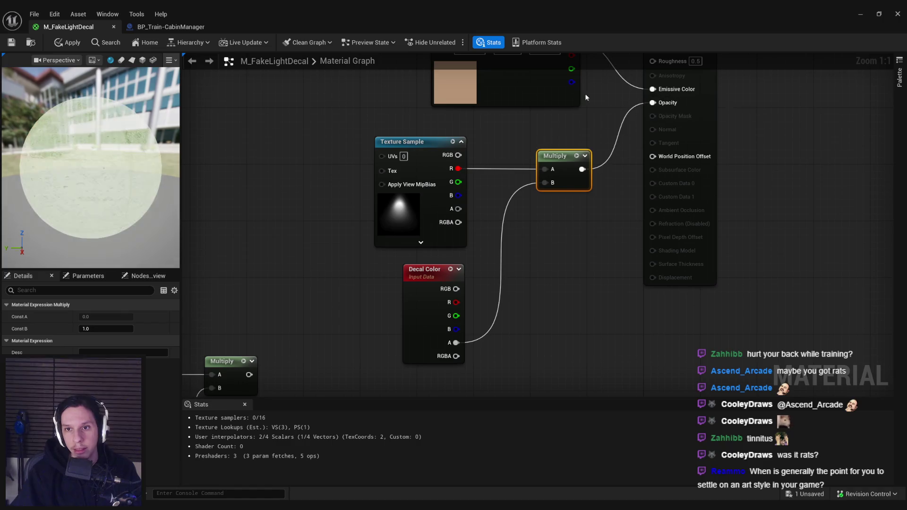
pyautogui.click(69, 42)
pyautogui.click(16, 46)
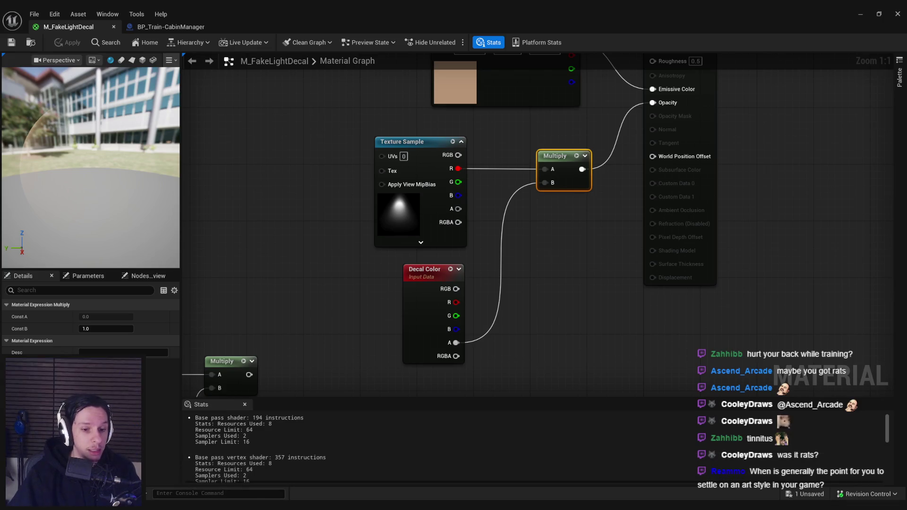
# Switch to the cabin manager Blueprint and minimize it to show the level
pyautogui.moveTo(370, 307); pyautogui.dragTo(350, 326)
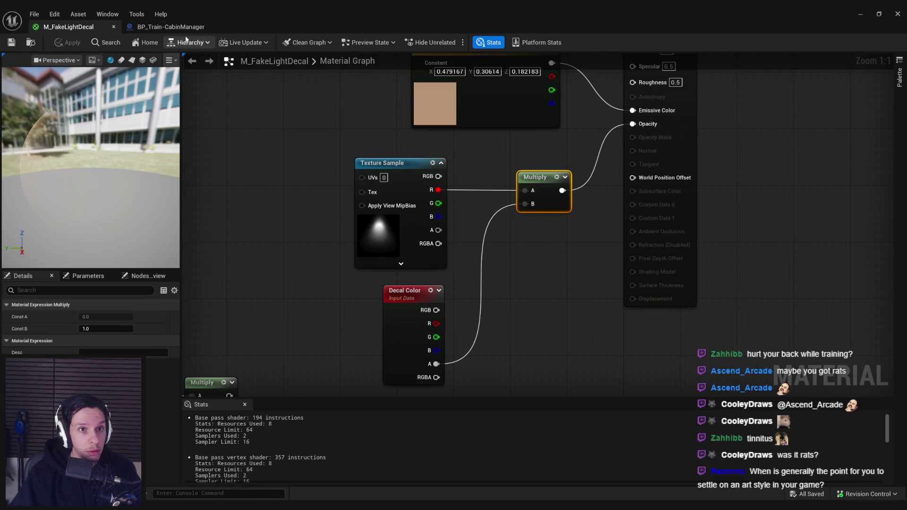
pyautogui.click(171, 26)
pyautogui.click(861, 14)
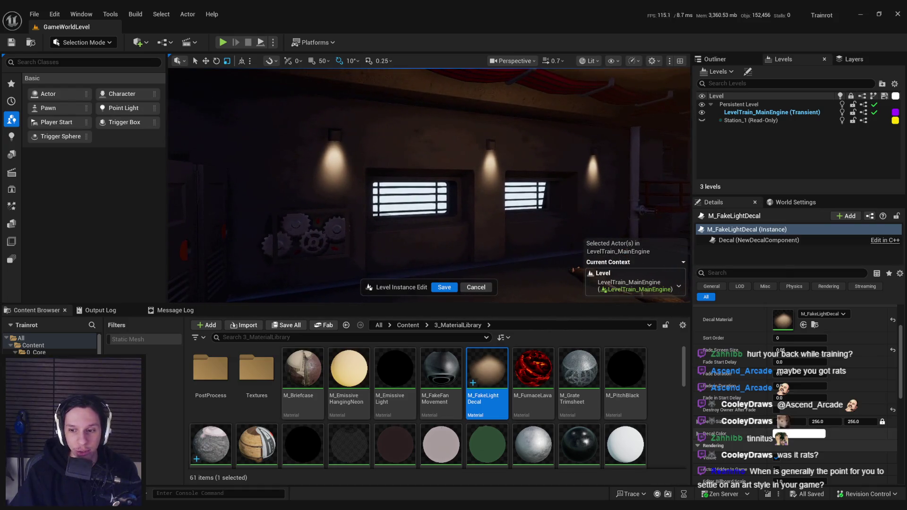
# Lower the fake-light decal's colour alpha to 0.019
pyautogui.click(804, 434)
pyautogui.moveTo(618, 409); pyautogui.dragTo(591, 407)
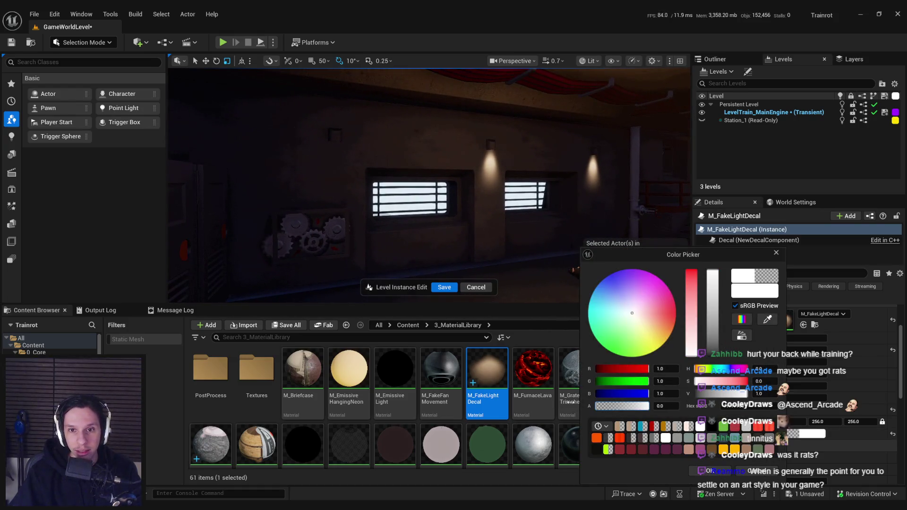
pyautogui.click(709, 471)
# Save the level and the level instance edits, then select the cabin manager
pyautogui.hotkey('ctrl', 's')
pyautogui.moveTo(488, 234); pyautogui.dragTo(467, 222)
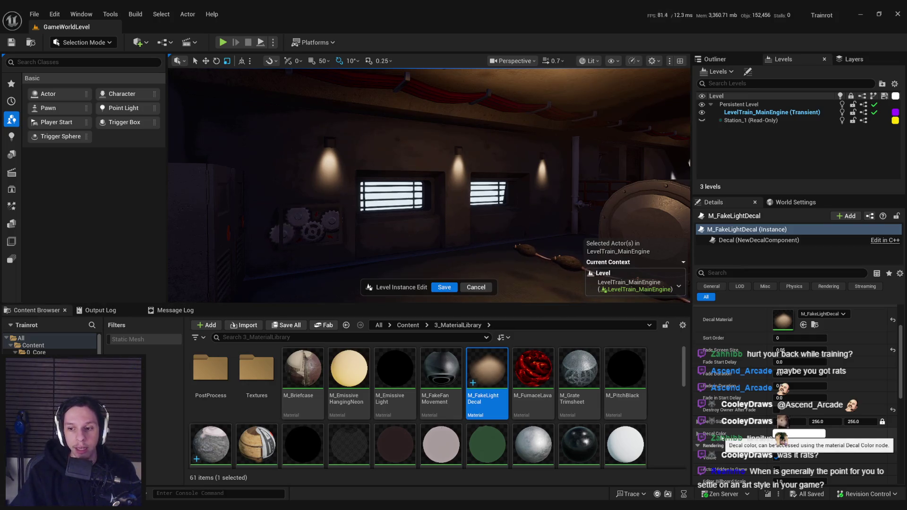
pyautogui.click(445, 288)
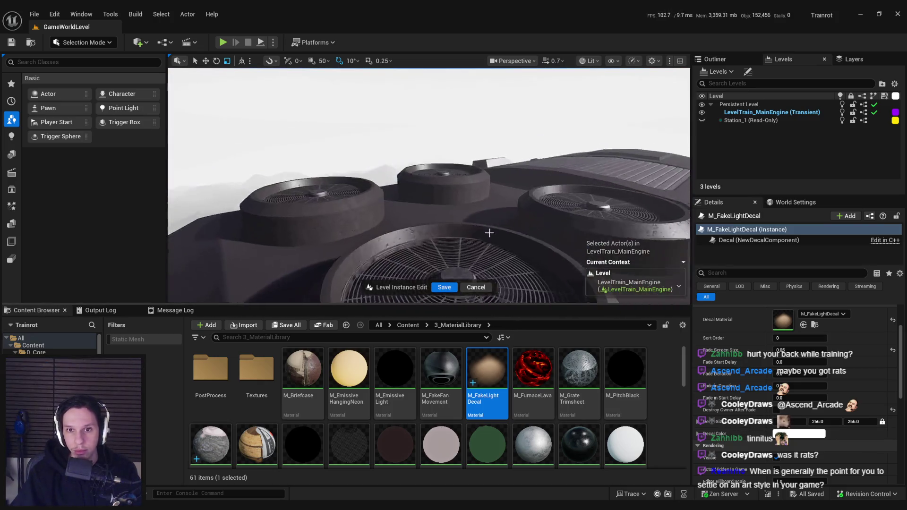
pyautogui.click(870, 217)
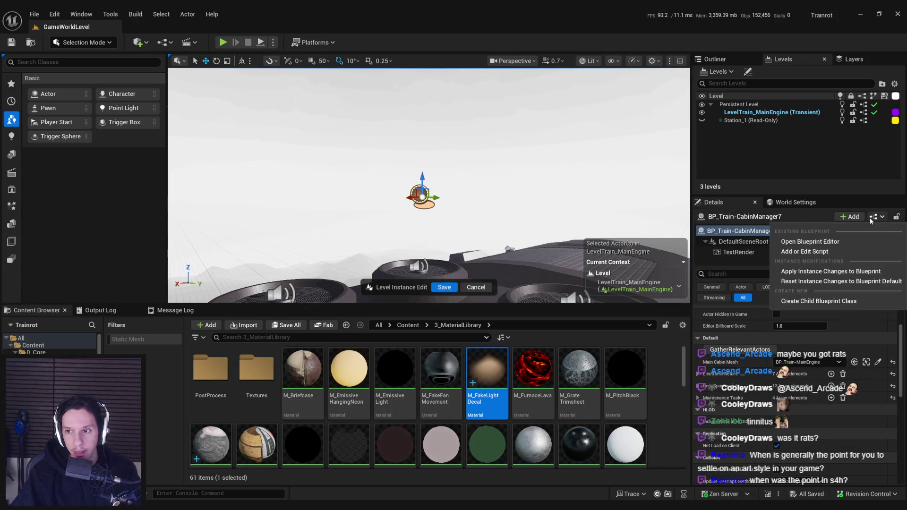
# Open the cabin manager Blueprint and pan across the GatherRelevantActors graph
pyautogui.click(804, 228)
pyautogui.scroll(-2, 402, 241)
pyautogui.moveTo(401, 241)
pyautogui.mouseDown()
pyautogui.moveTo(490, 267)
pyautogui.moveTo(532, 259)
pyautogui.mouseUp()
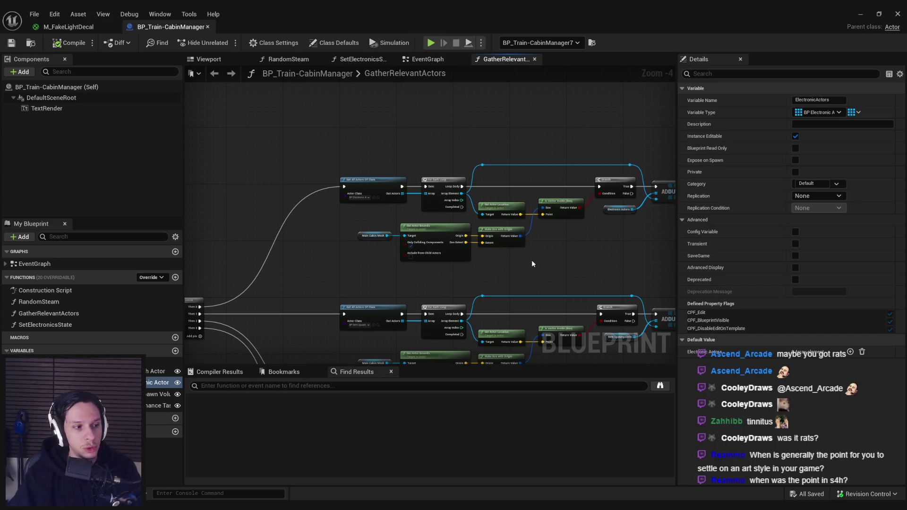
pyautogui.scroll(2, 348, 258)
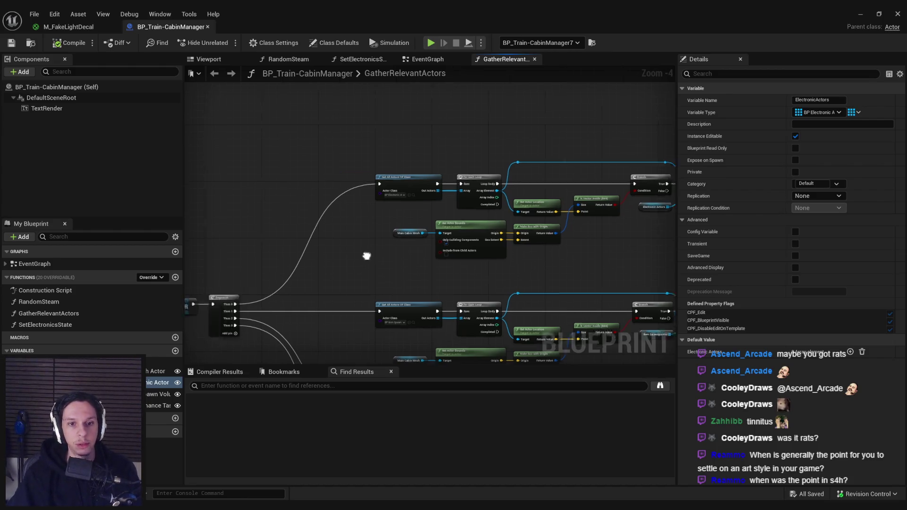
pyautogui.scroll(-2, 508, 226)
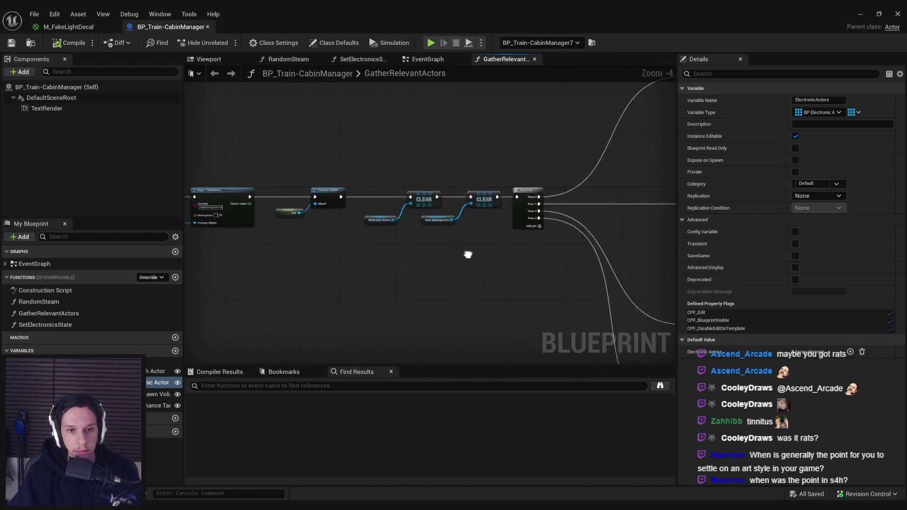
pyautogui.scroll(2, 468, 255)
# Move the two CLEAR nodes and their variables left, then check out and save the Blueprint
pyautogui.moveTo(536, 229); pyautogui.dragTo(398, 153)
pyautogui.moveTo(466, 174); pyautogui.dragTo(440, 174)
pyautogui.click(422, 188)
pyautogui.hotkey('ctrl', 's')
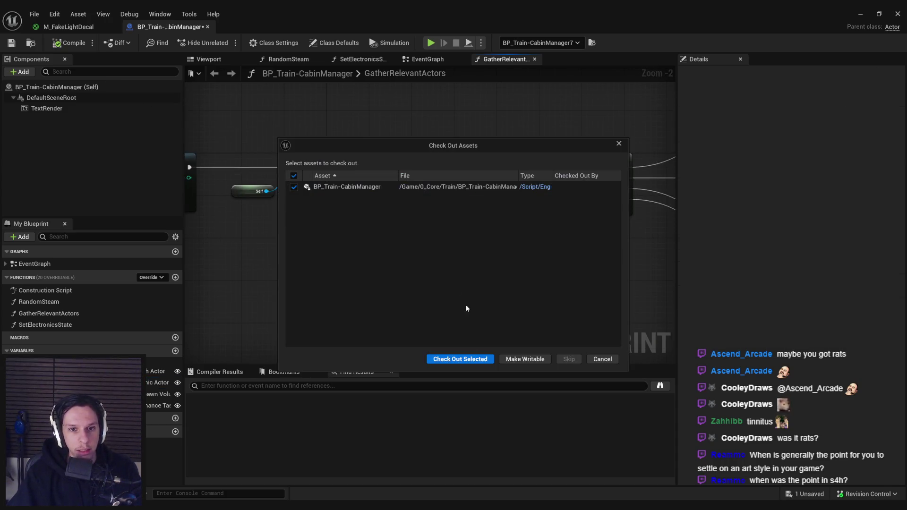
pyautogui.click(461, 363)
# Select the Electronic Actors and Item Spawnpoints nodes, then open the EventGraph
pyautogui.scroll(2, 397, 206)
pyautogui.scroll(-2, 483, 200)
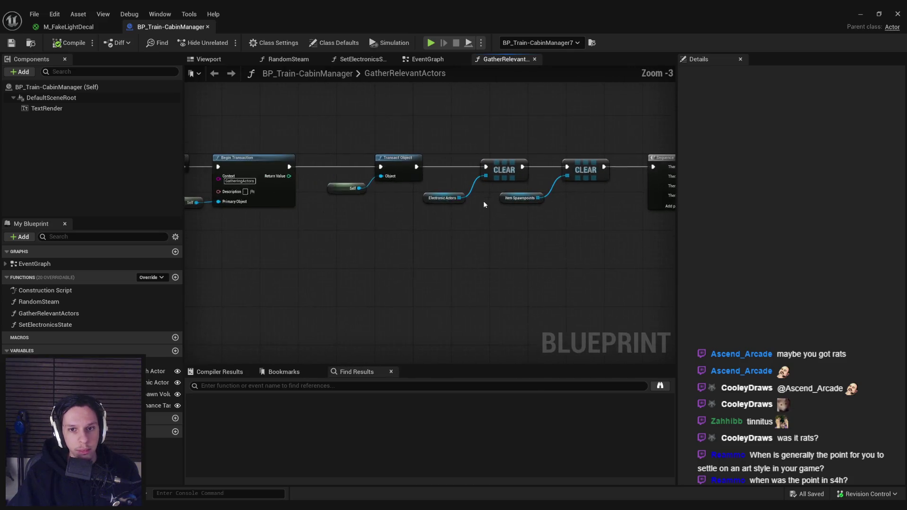
pyautogui.scroll(2, 534, 213)
pyautogui.moveTo(583, 223)
pyautogui.mouseDown()
pyautogui.moveTo(400, 200)
pyautogui.moveTo(391, 208)
pyautogui.mouseUp()
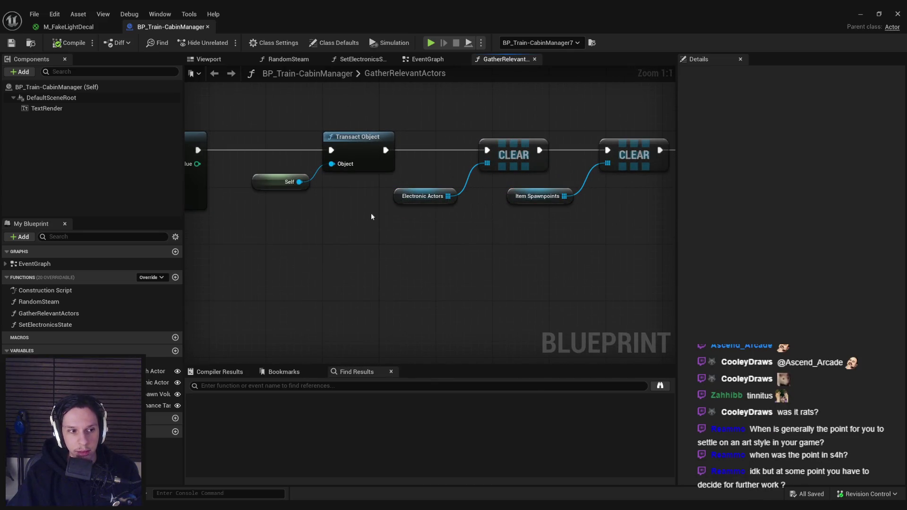
pyautogui.scroll(-2, 491, 219)
pyautogui.scroll(2, 481, 211)
pyautogui.scroll(-3, 481, 212)
pyautogui.scroll(1, 376, 183)
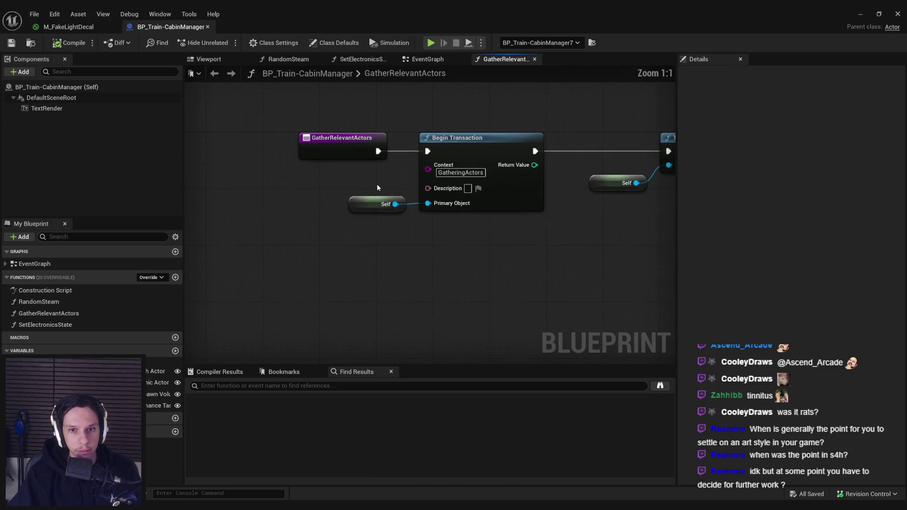
pyautogui.scroll(-1, 353, 240)
pyautogui.doubleClick(34, 263)
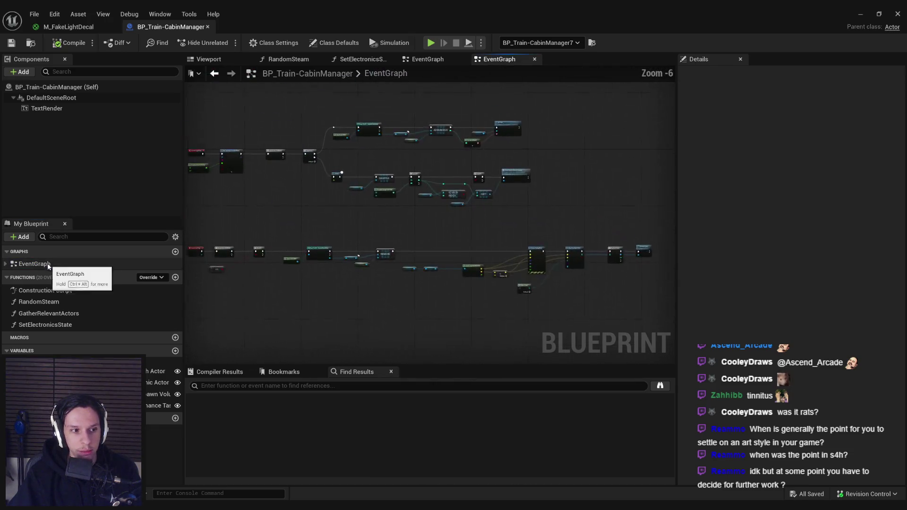
pyautogui.scroll(2, 369, 176)
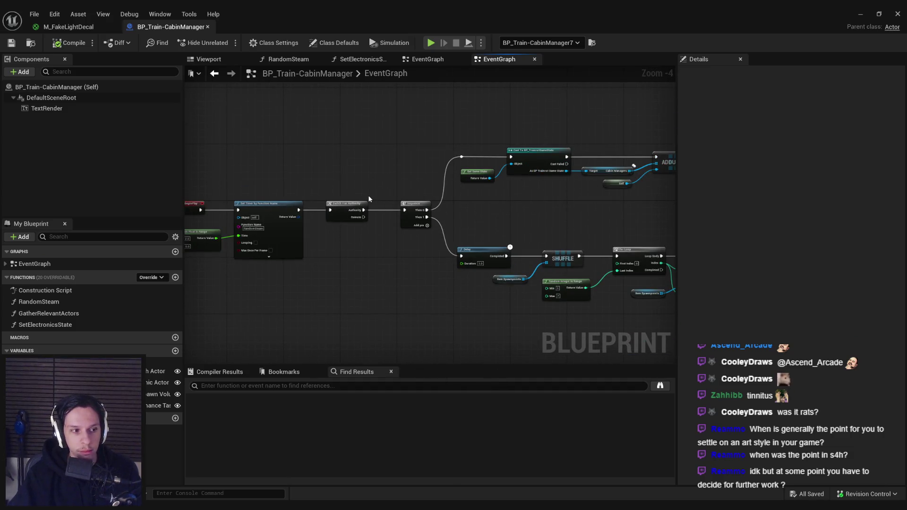
pyautogui.scroll(-2, 347, 260)
pyautogui.scroll(4, 328, 238)
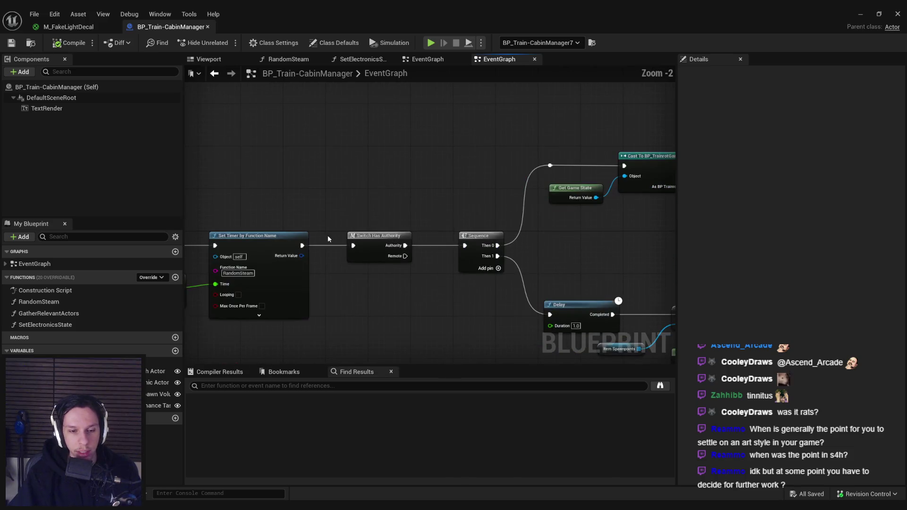
pyautogui.scroll(-1, 328, 238)
pyautogui.scroll(-3, 429, 275)
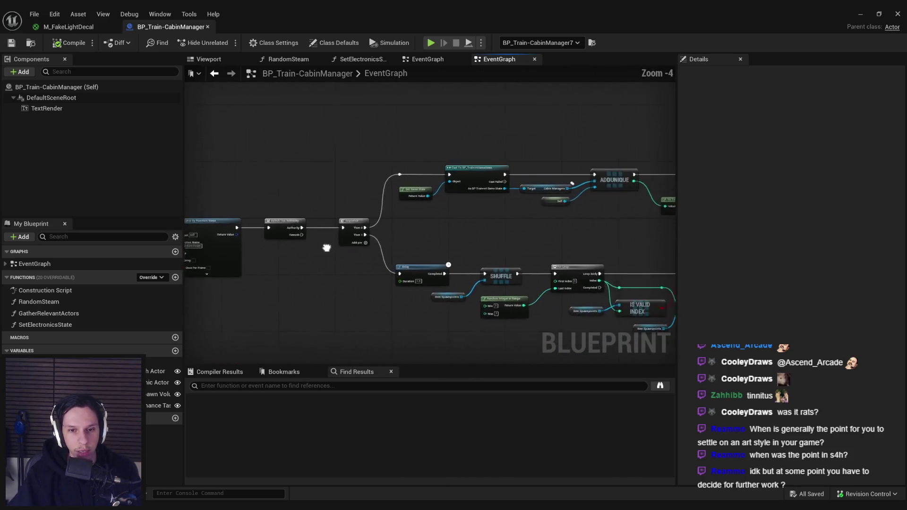
pyautogui.scroll(3, 277, 230)
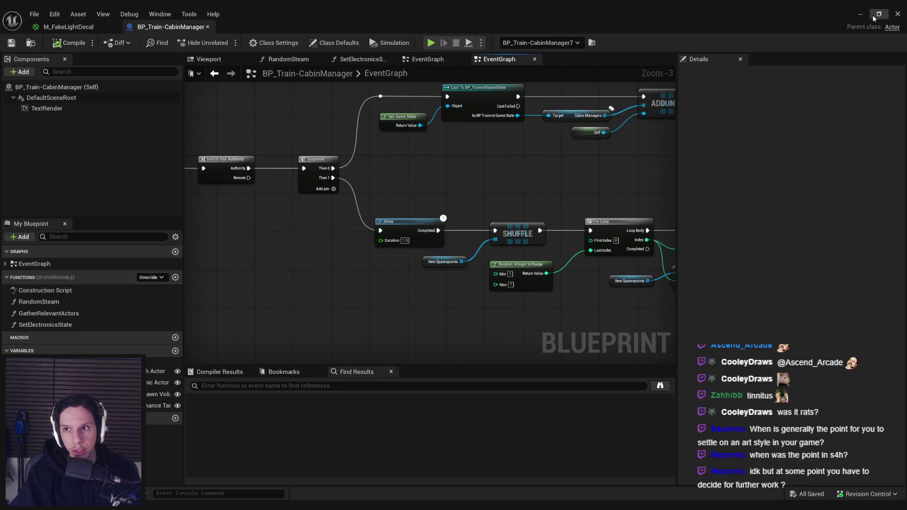
pyautogui.click(872, 15)
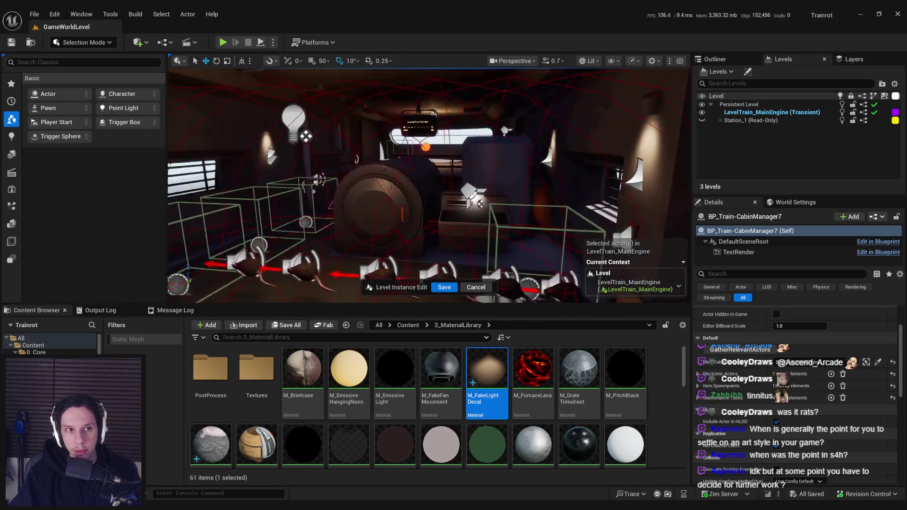
pyautogui.click(321, 478)
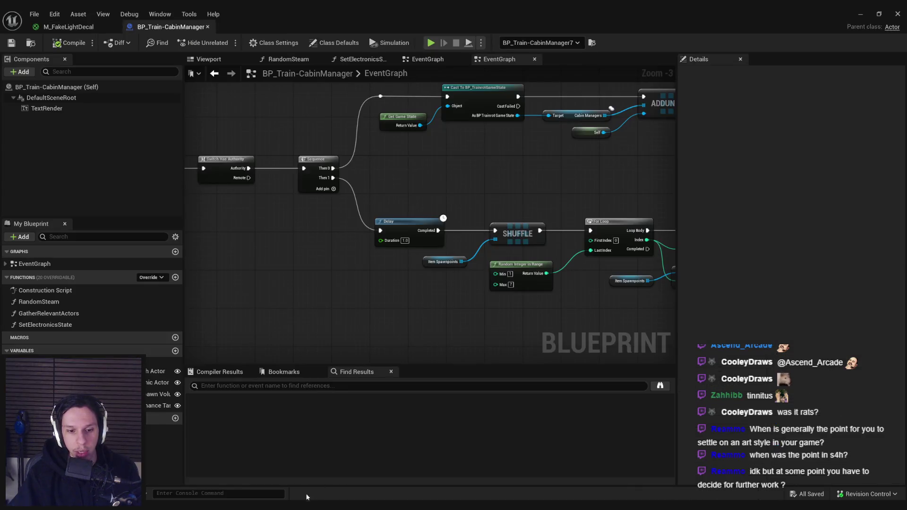
pyautogui.scroll(-1, 365, 293)
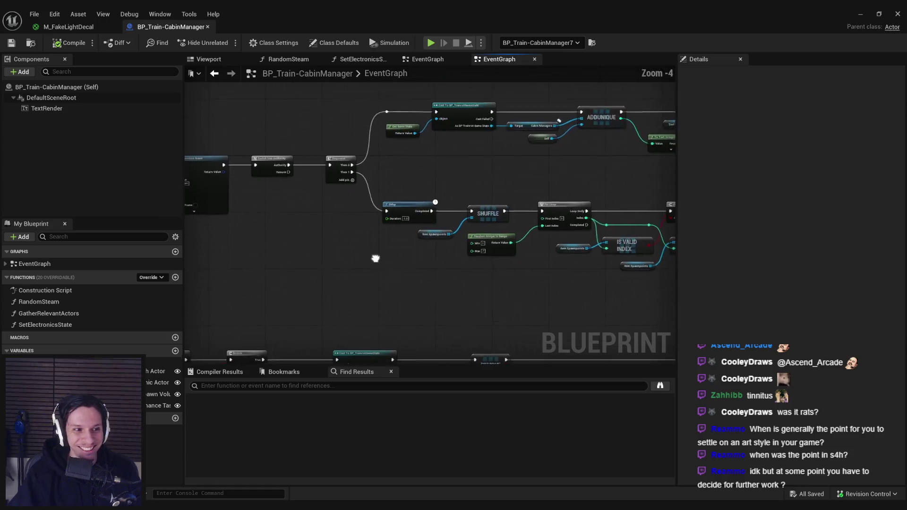
pyautogui.hotkey('alt', 'Tab')
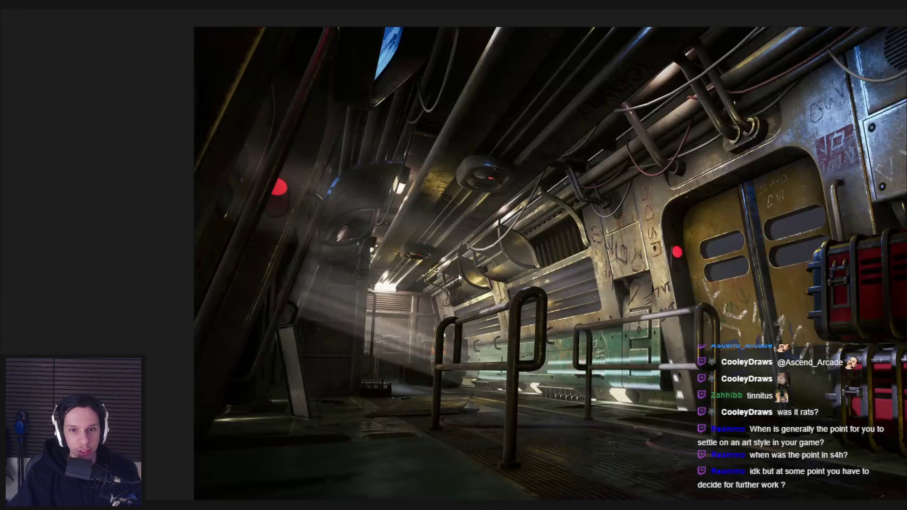
pyautogui.scroll(-6, 392, 229)
pyautogui.scroll(-3, 521, 324)
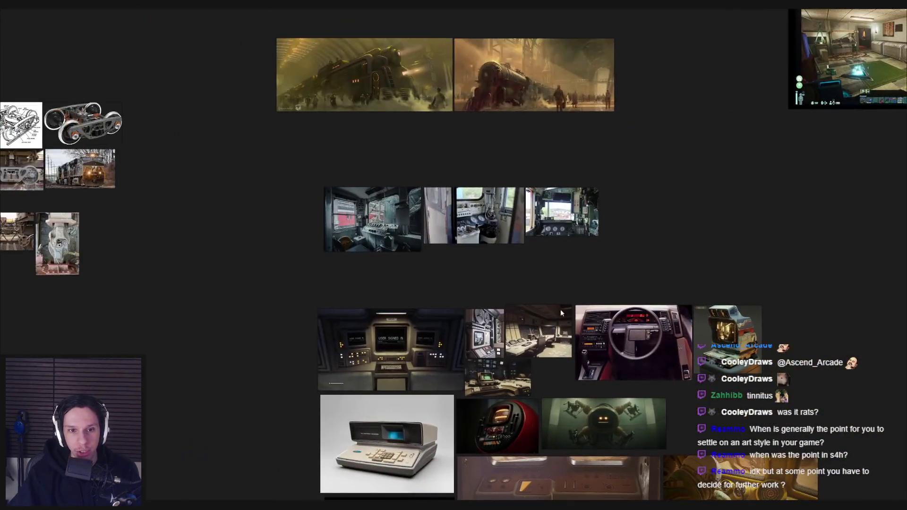
pyautogui.scroll(6, 386, 208)
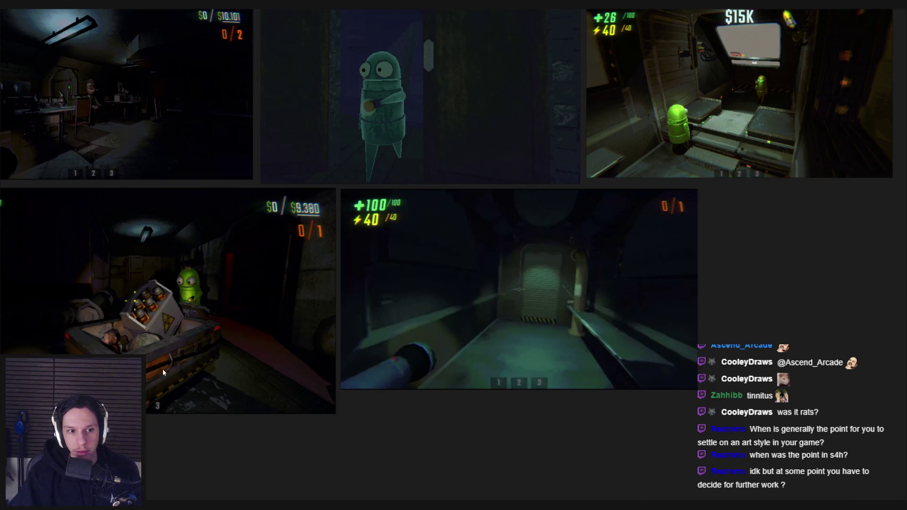
pyautogui.scroll(-4, 187, 369)
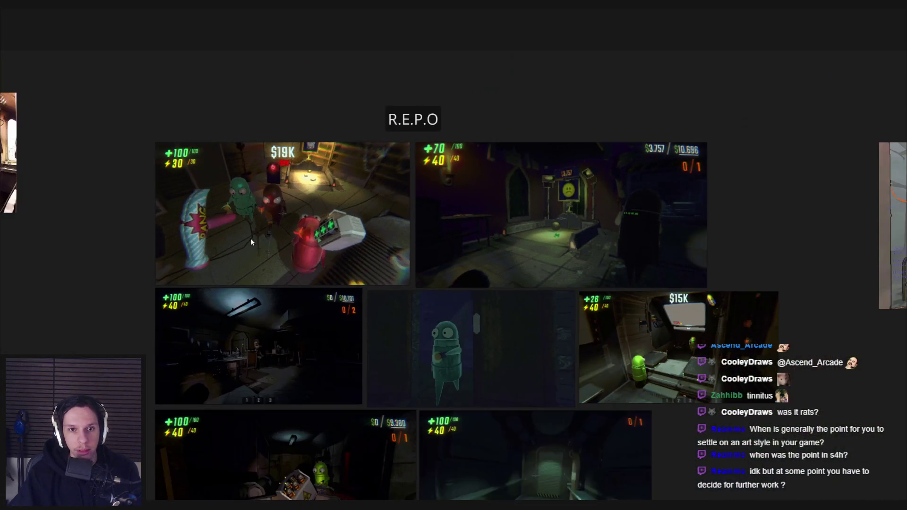
pyautogui.hscroll(5, 320, 264)
pyautogui.scroll(-2, 326, 307)
pyautogui.hscroll(4, 446, 319)
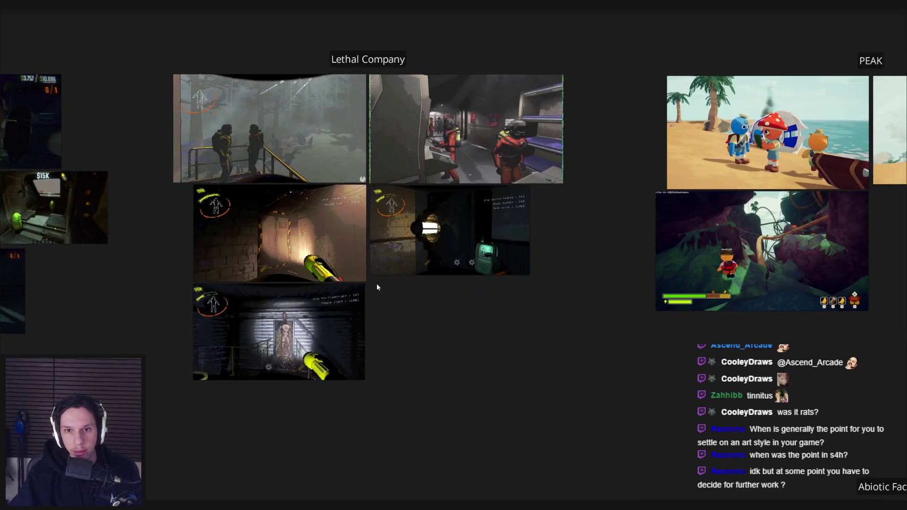
pyautogui.moveTo(487, 305); pyautogui.dragTo(393, 286)
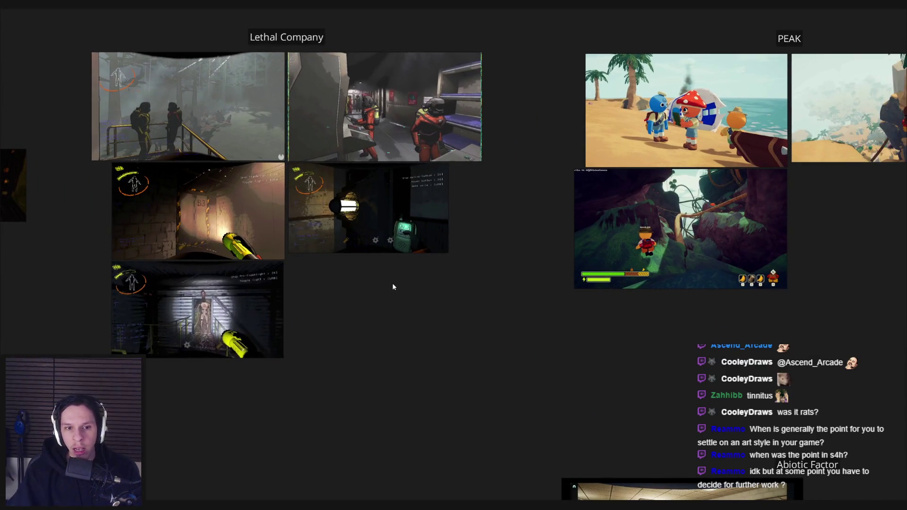
pyautogui.scroll(5, 207, 312)
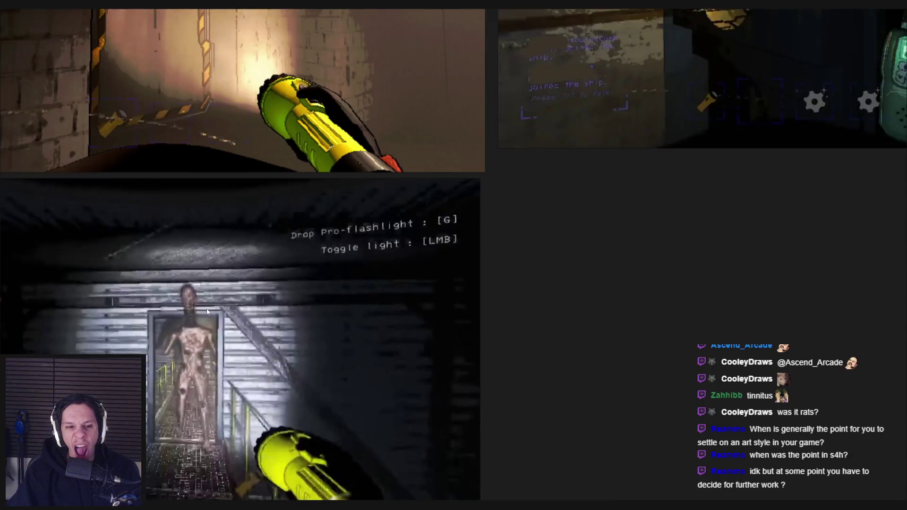
pyautogui.scroll(-5, 207, 312)
pyautogui.hotkey('alt', 'Tab')
pyautogui.moveTo(328, 305); pyautogui.dragTo(393, 232)
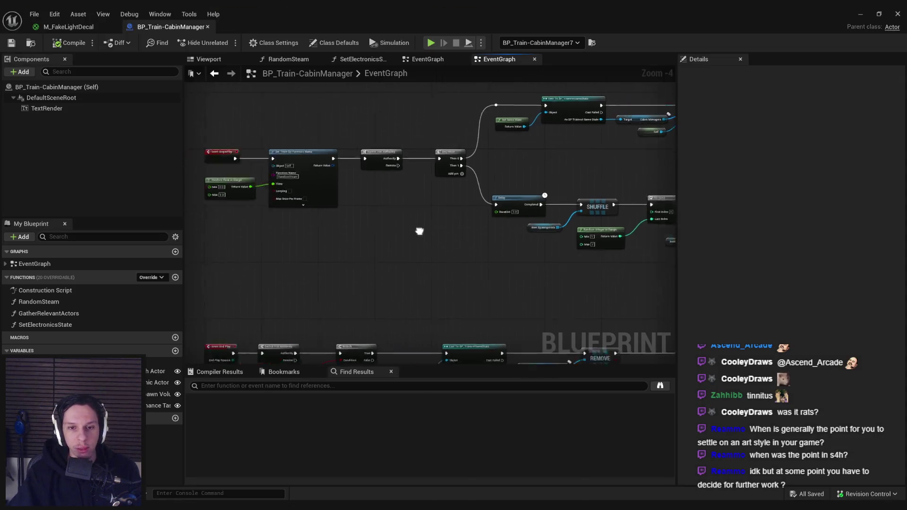
# Open the SetElectronicsState function and search for a 'set decal co' node without adding it
pyautogui.scroll(2, 392, 232)
pyautogui.moveTo(472, 233); pyautogui.dragTo(340, 233)
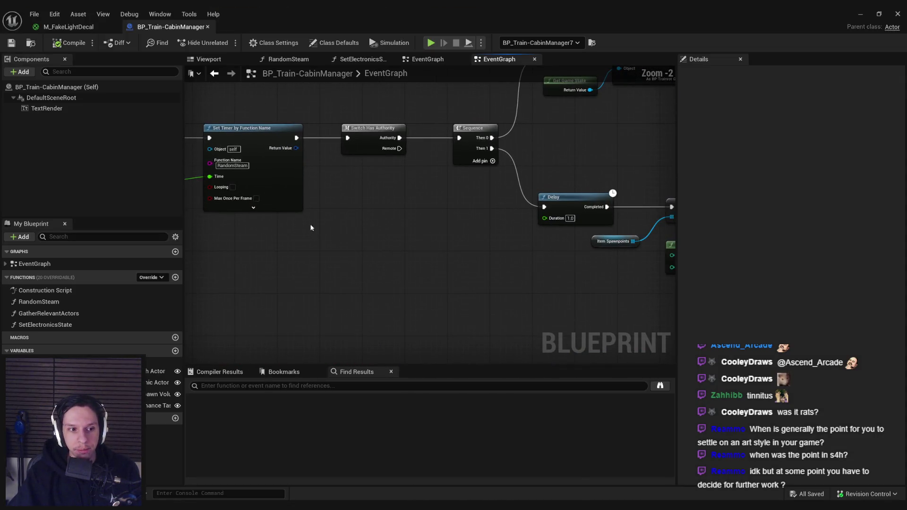
pyautogui.doubleClick(56, 325)
pyautogui.scroll(1, 343, 268)
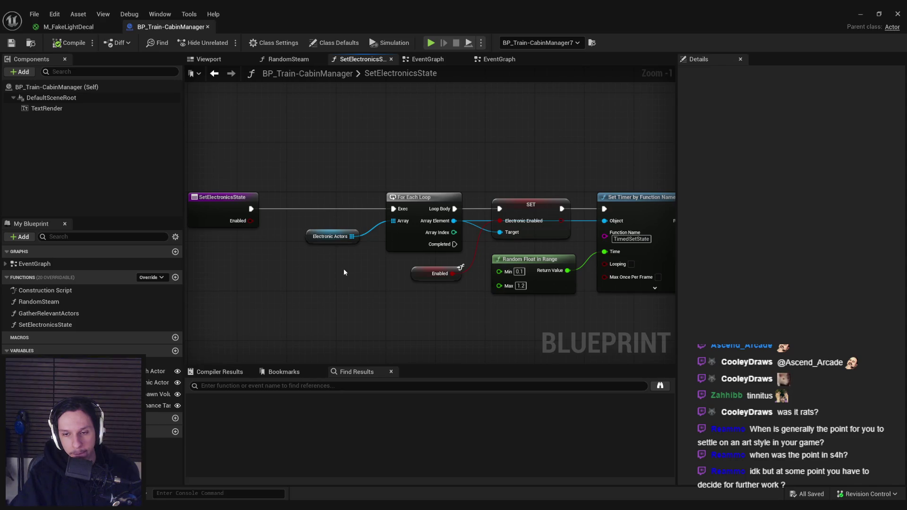
pyautogui.rightClick(387, 321)
pyautogui.write('set decal co')
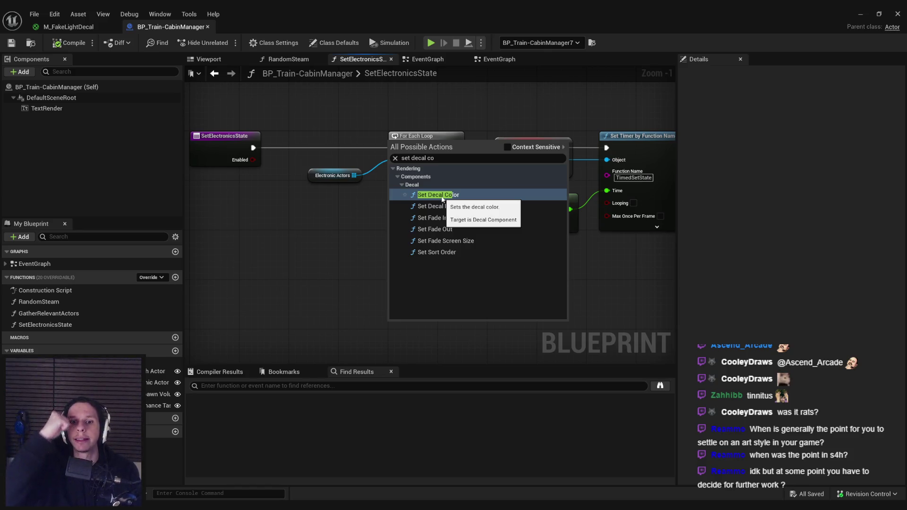
pyautogui.click(320, 221)
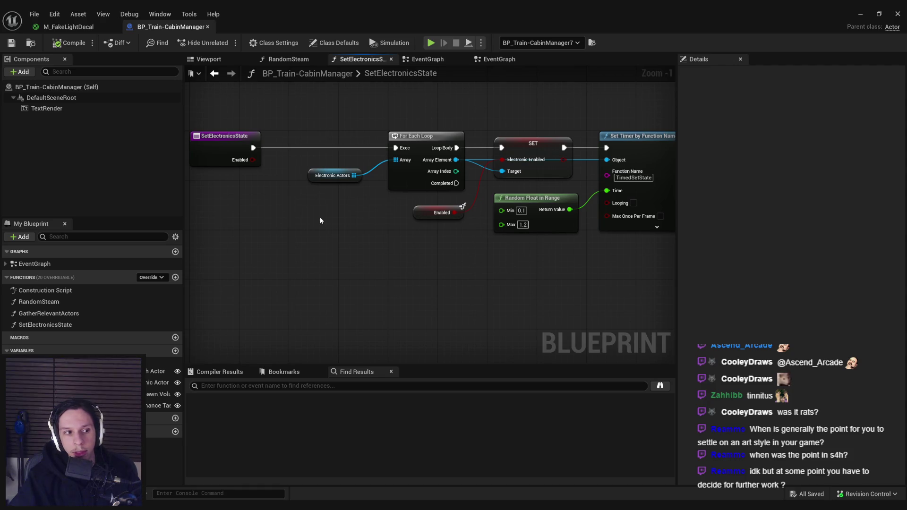
# Place a trial Get Decal Color node, delete it, frame the graph, and minimize the Blueprint
pyautogui.rightClick(343, 279)
pyautogui.write('get decal color')
pyautogui.press('Return')
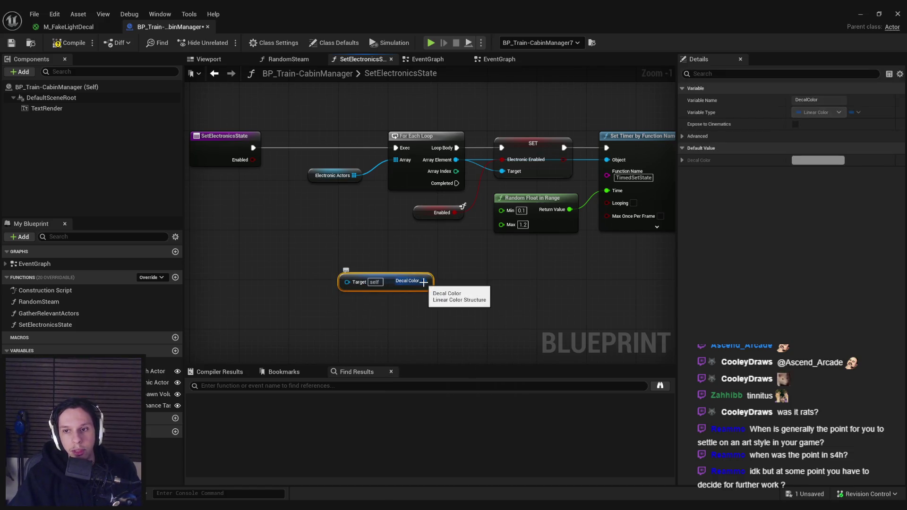
pyautogui.moveTo(350, 278); pyautogui.dragTo(368, 316)
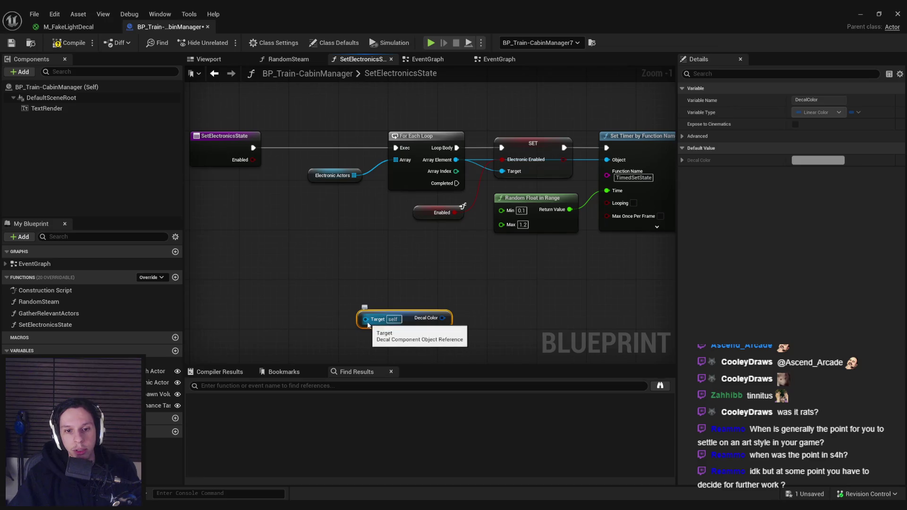
pyautogui.press('Delete')
pyautogui.press('Home')
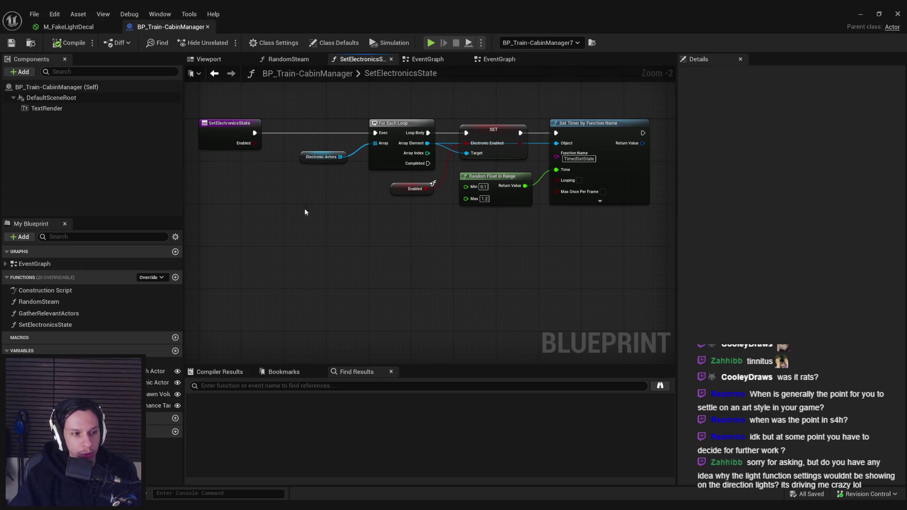
pyautogui.click(861, 17)
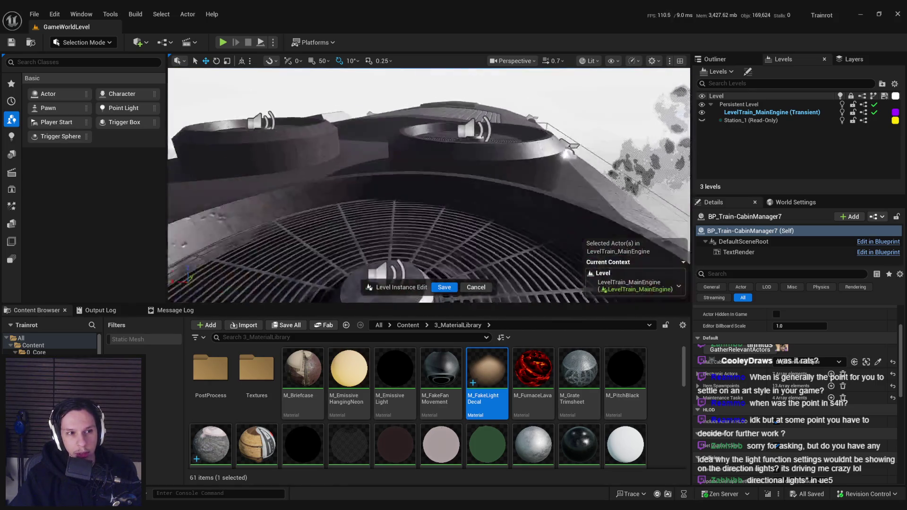
# Add a Directional Light to the level and focus the view on it
pyautogui.click(12, 137)
pyautogui.moveTo(63, 94)
pyautogui.mouseDown()
pyautogui.moveTo(351, 173)
pyautogui.moveTo(312, 132)
pyautogui.mouseUp()
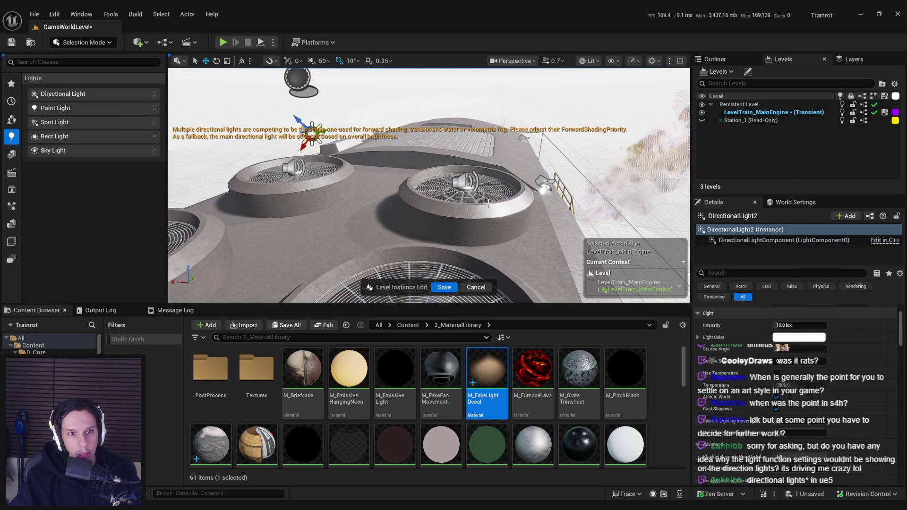
pyautogui.press('f')
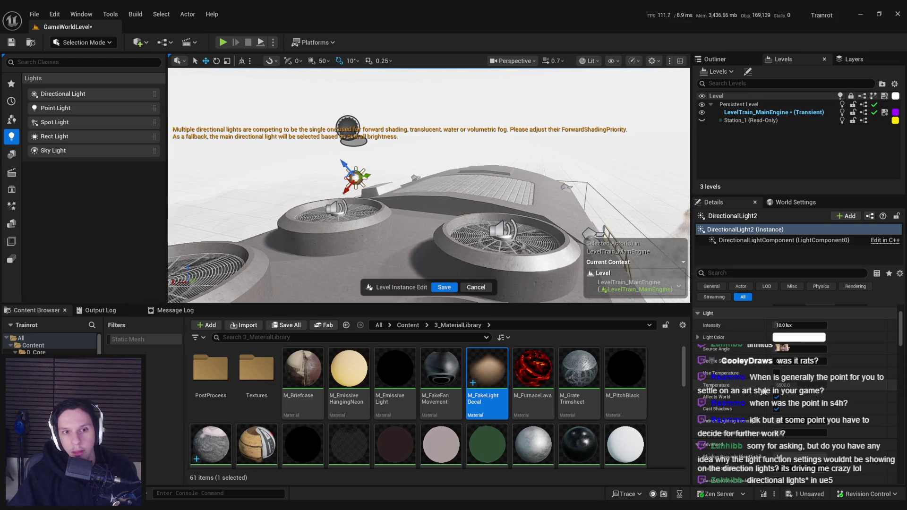
# Scroll through the directional light's Details properties
pyautogui.scroll(-3, 803, 364)
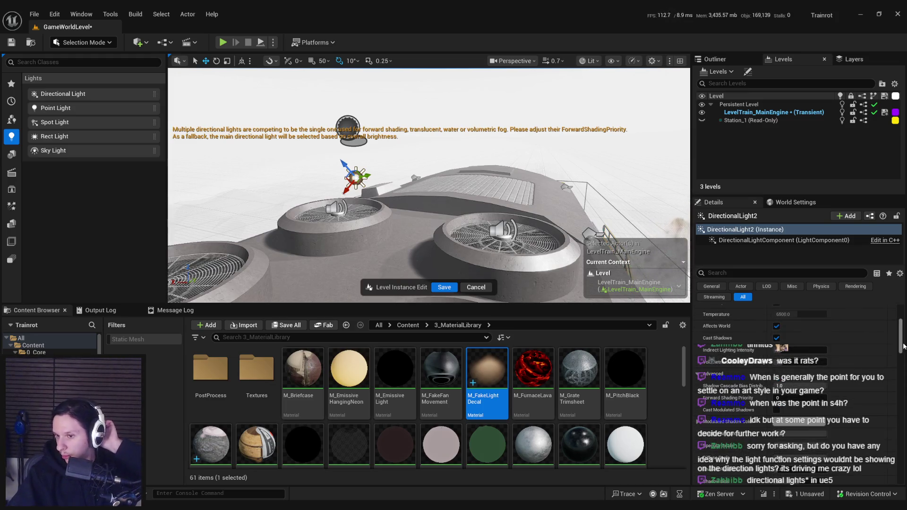
pyautogui.scroll(-4, 903, 346)
pyautogui.moveTo(903, 350)
pyautogui.mouseDown()
pyautogui.moveTo(904, 372)
pyautogui.moveTo(897, 324)
pyautogui.moveTo(883, 434)
pyautogui.mouseUp()
pyautogui.scroll(-3, 740, 382)
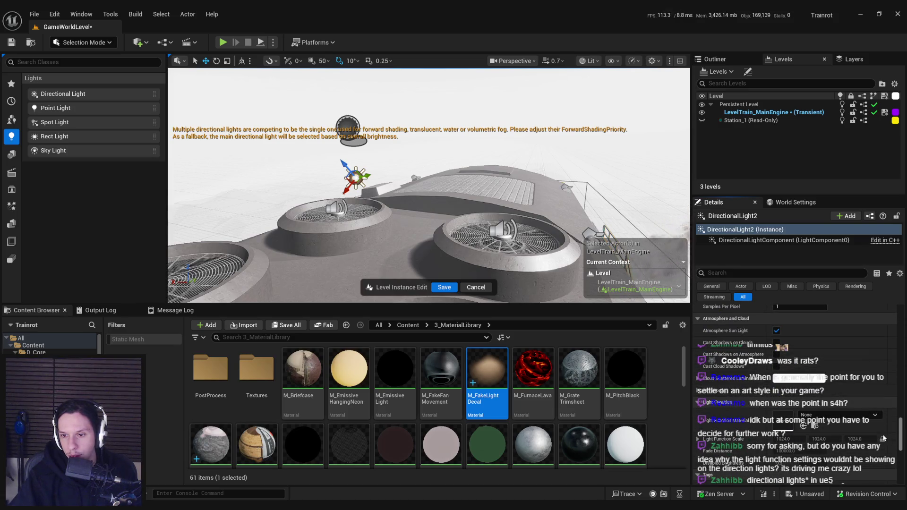
pyautogui.moveTo(739, 381)
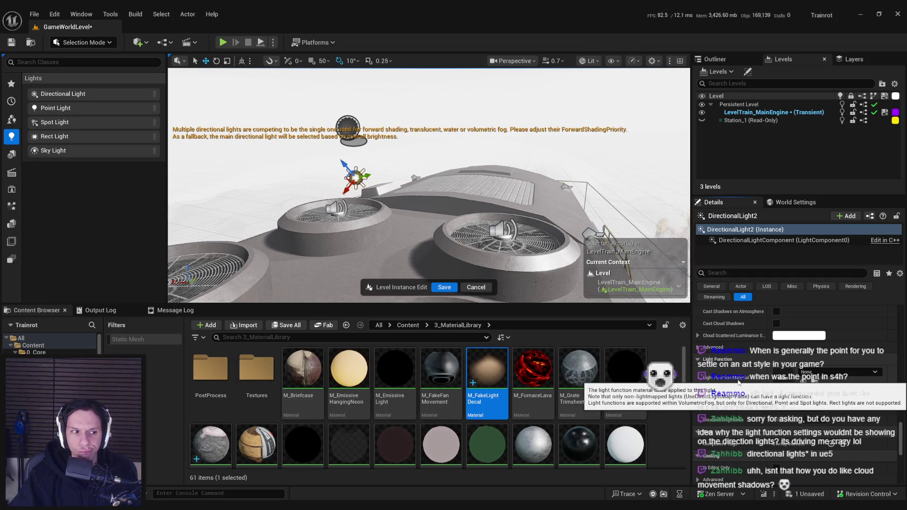
pyautogui.scroll(-2, 737, 393)
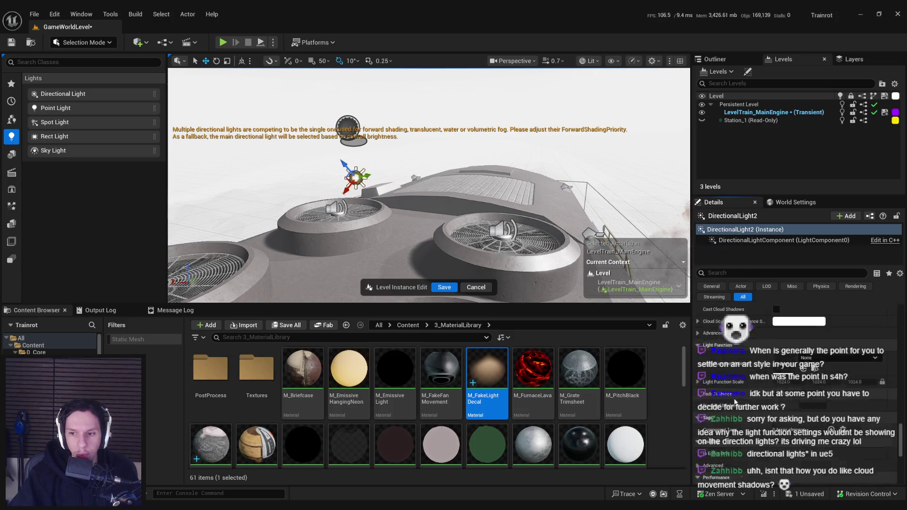
pyautogui.scroll(5, 736, 402)
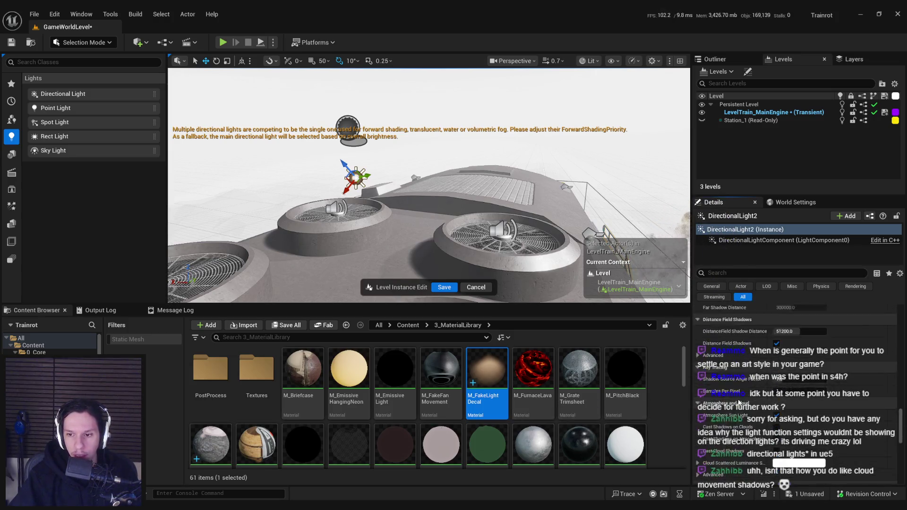
pyautogui.scroll(-4, 738, 402)
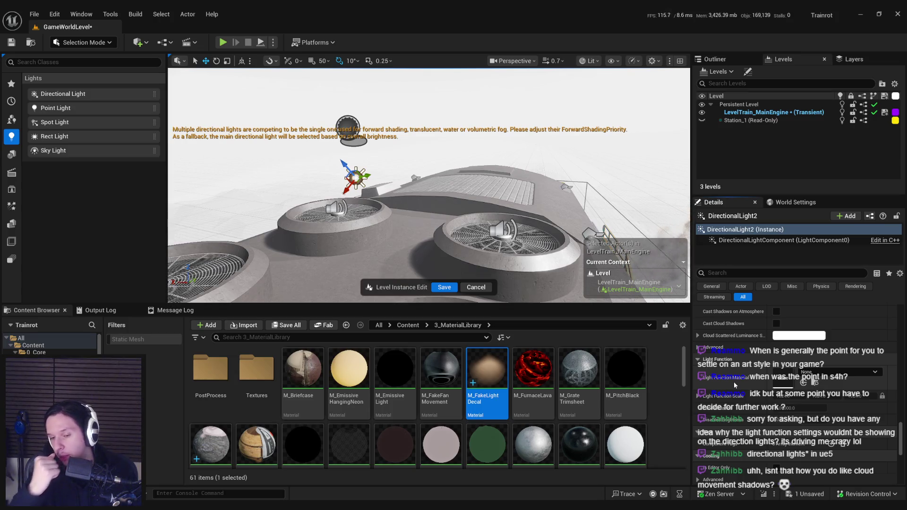
pyautogui.scroll(-5, 732, 381)
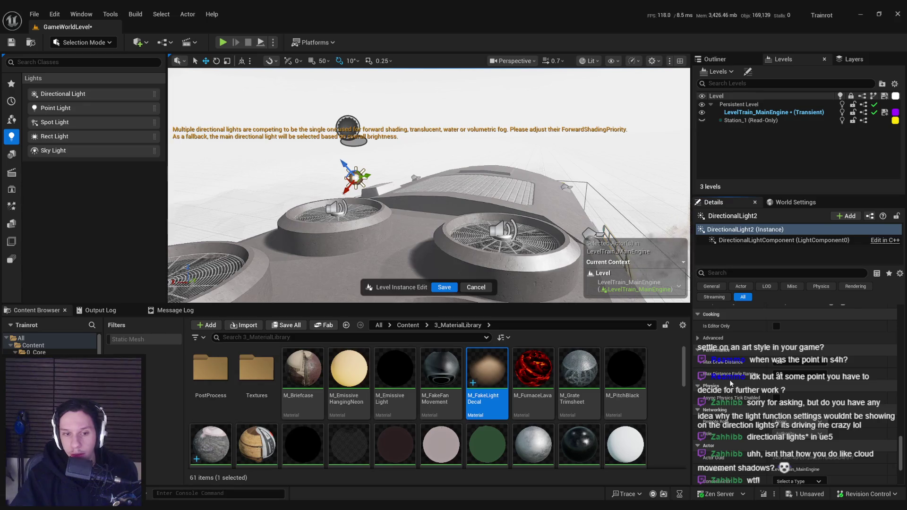
# Delete the extra directional light, save the level, and select the centre wall-lamp decal
pyautogui.moveTo(455, 251); pyautogui.dragTo(432, 248)
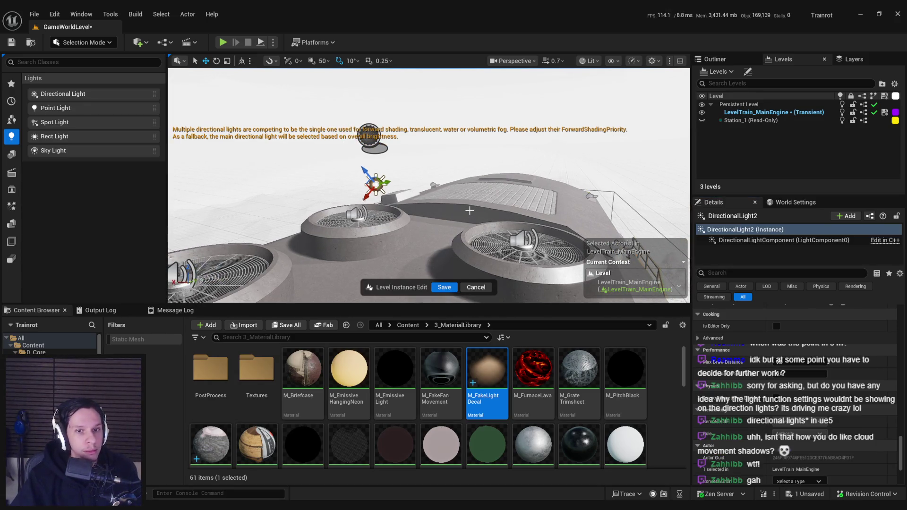
pyautogui.press('Delete')
pyautogui.hotkey('ctrl', 's')
pyautogui.moveTo(467, 191); pyautogui.dragTo(474, 193)
pyautogui.click(414, 166)
# Select the left wall-lamp fake-light decal, then open Project Settings from the Edit menu
pyautogui.moveTo(430, 162); pyautogui.dragTo(560, 189)
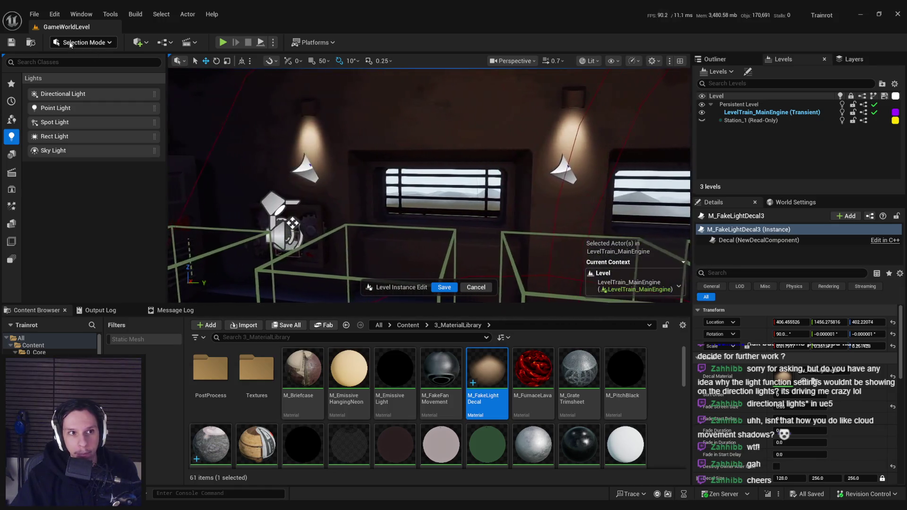
pyautogui.click(54, 14)
pyautogui.moveTo(439, 181); pyautogui.dragTo(440, 182)
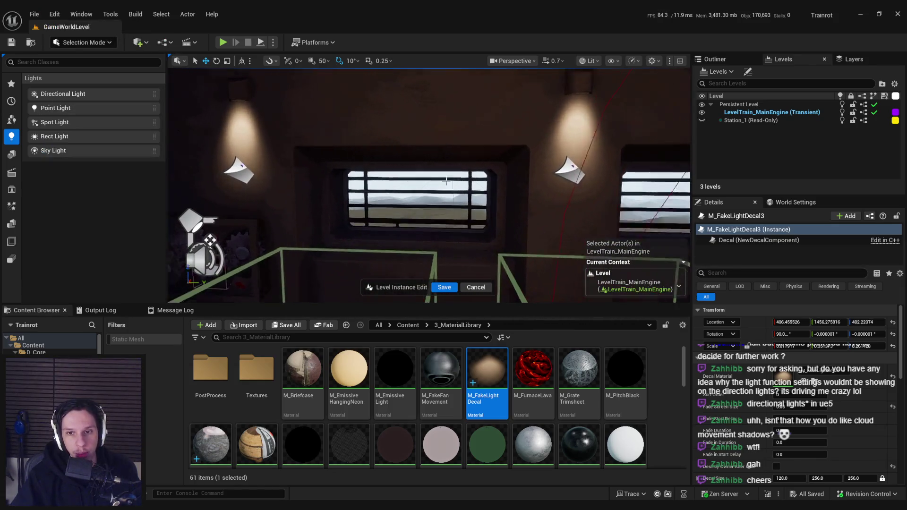
pyautogui.click(241, 174)
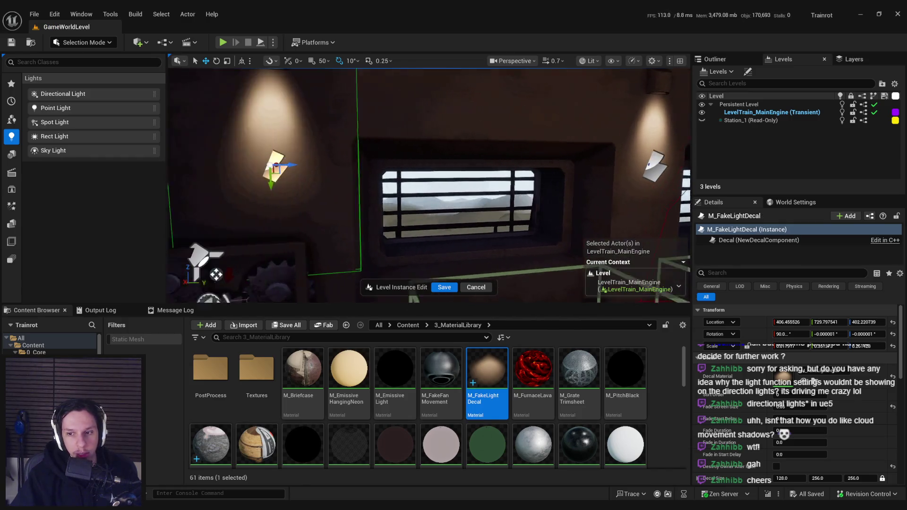
pyautogui.click(55, 13)
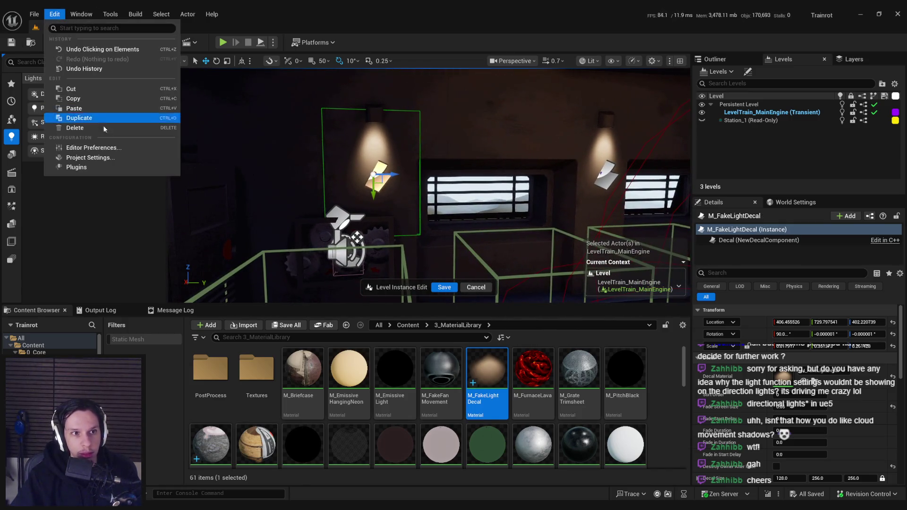
pyautogui.click(106, 157)
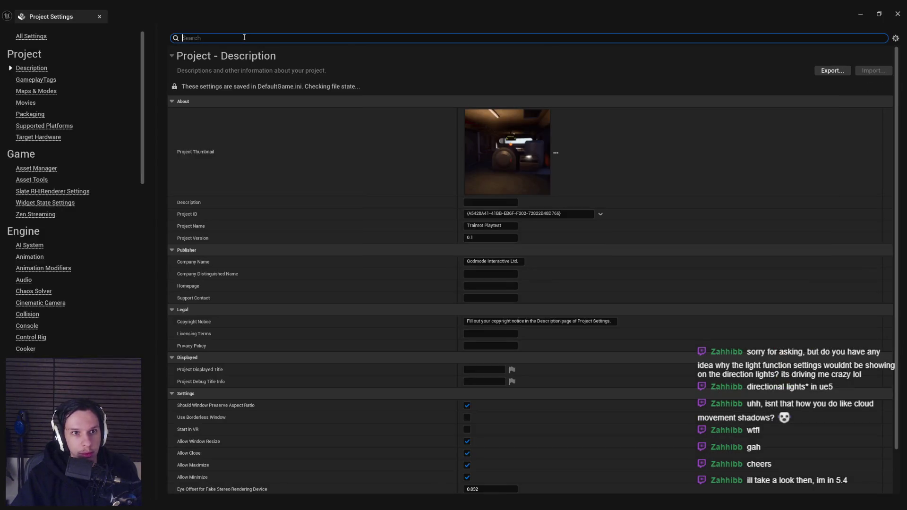
pyautogui.write('light function')
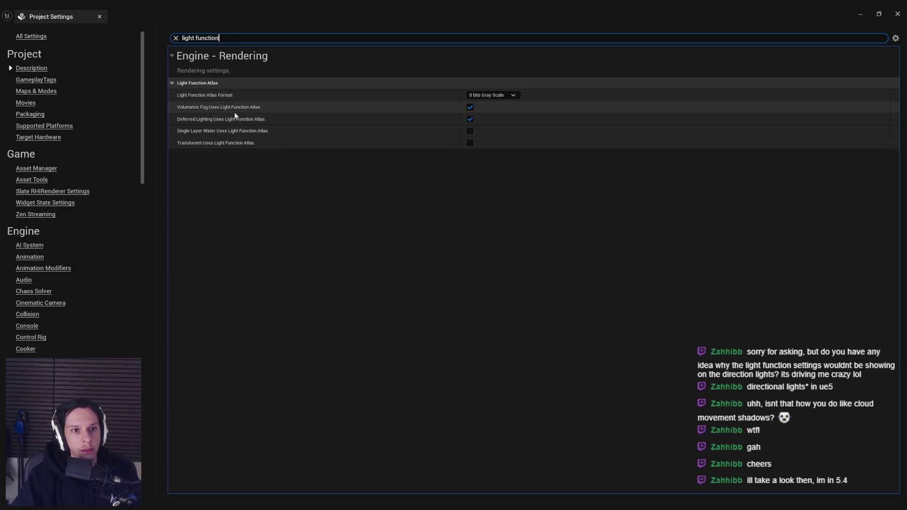
pyautogui.moveTo(231, 122)
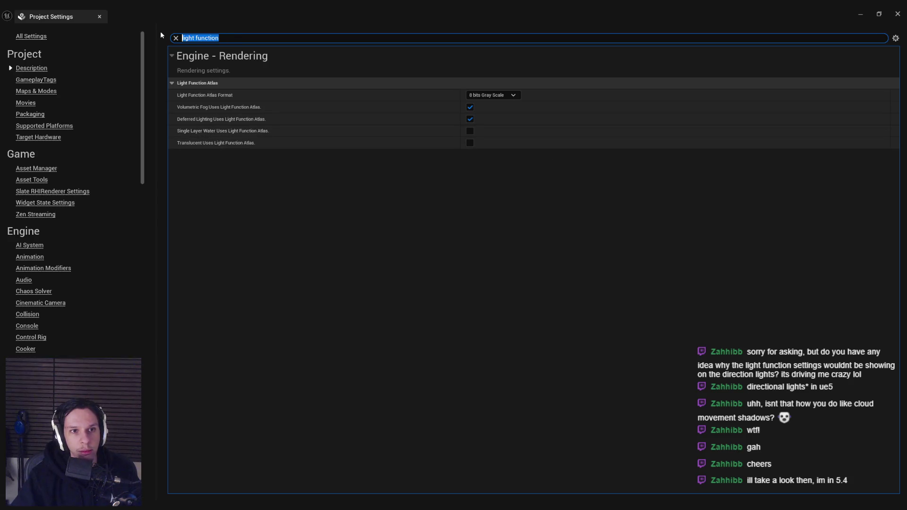
pyautogui.write('function')
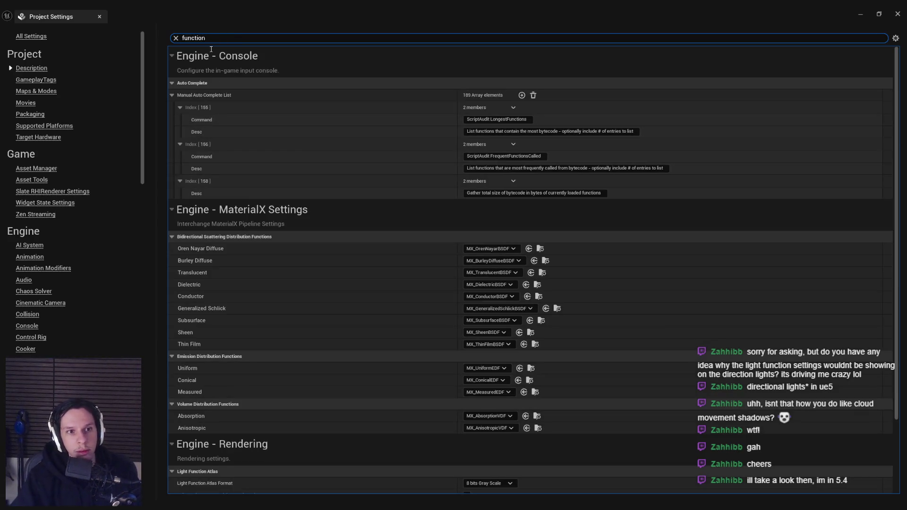
pyautogui.scroll(-2, 261, 142)
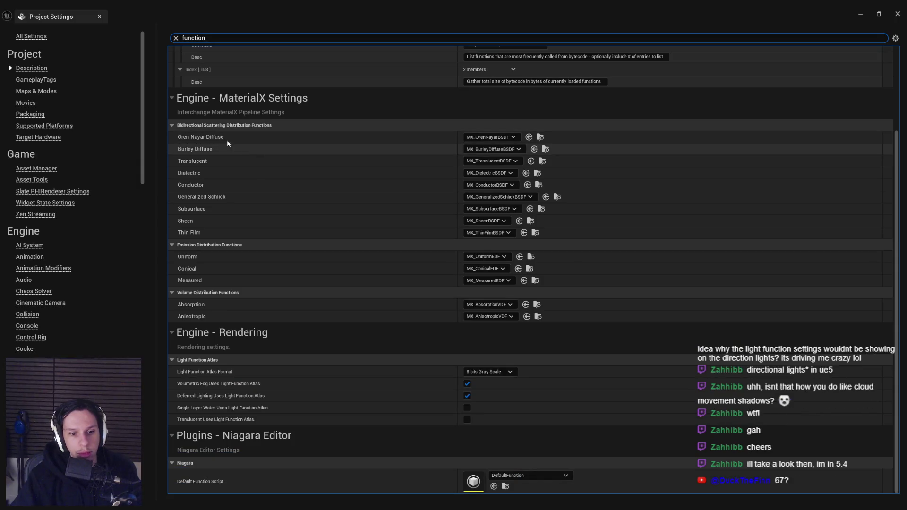
pyautogui.click(99, 16)
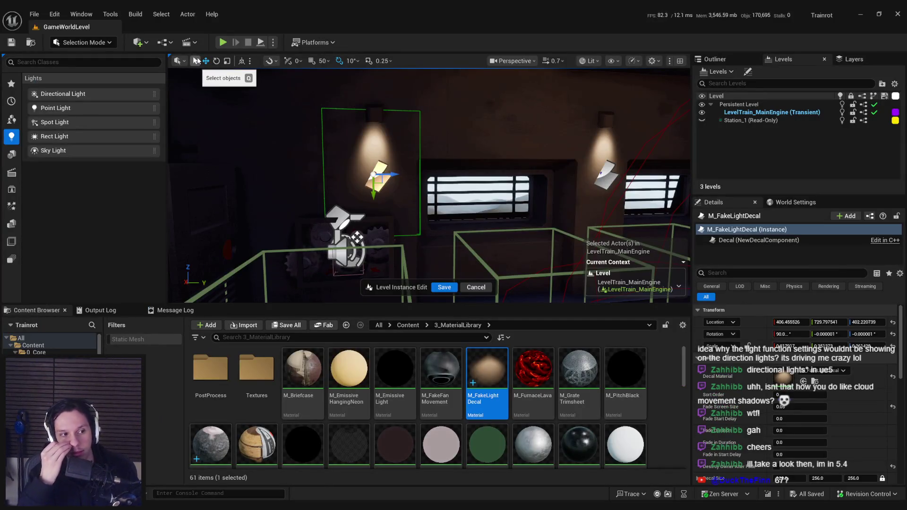
# Ctrl-select all six fake-light decals along the carriage
pyautogui.moveTo(425, 189)
pyautogui.mouseDown()
pyautogui.moveTo(511, 161)
pyautogui.moveTo(444, 175)
pyautogui.moveTo(456, 174)
pyautogui.mouseUp()
pyautogui.keyDown('ctrl'); pyautogui.click(456, 160); pyautogui.keyUp('ctrl')
pyautogui.moveTo(570, 176)
pyautogui.mouseDown()
pyautogui.moveTo(520, 199)
pyautogui.moveTo(462, 196)
pyautogui.mouseUp()
pyautogui.keyDown('ctrl'); pyautogui.click(520, 194); pyautogui.keyUp('ctrl')
pyautogui.keyDown('ctrl'); pyautogui.click(405, 192); pyautogui.keyUp('ctrl')
pyautogui.moveTo(405, 193); pyautogui.dragTo(345, 191)
# Search Details for 'tag' and add the Component Tag 'FakeLight' to the six decals
pyautogui.scroll(-5, 731, 360)
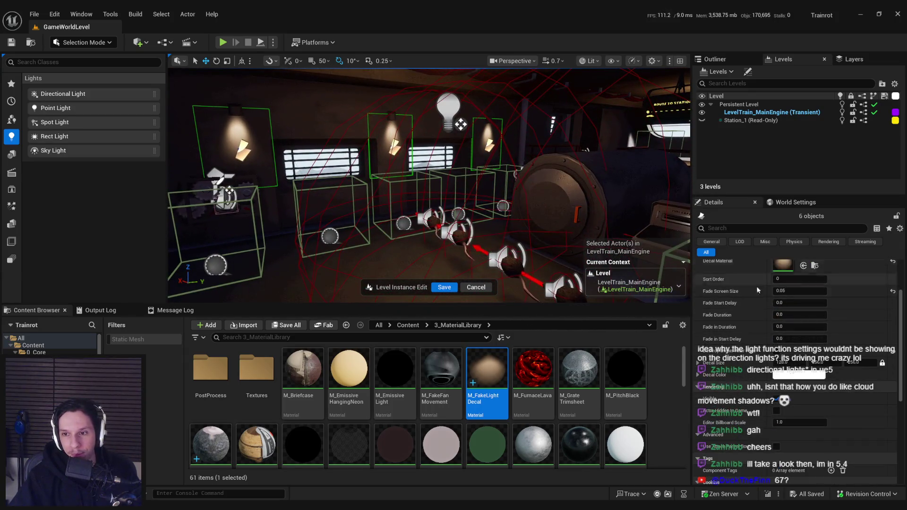
pyautogui.write('g')
pyautogui.click(834, 277)
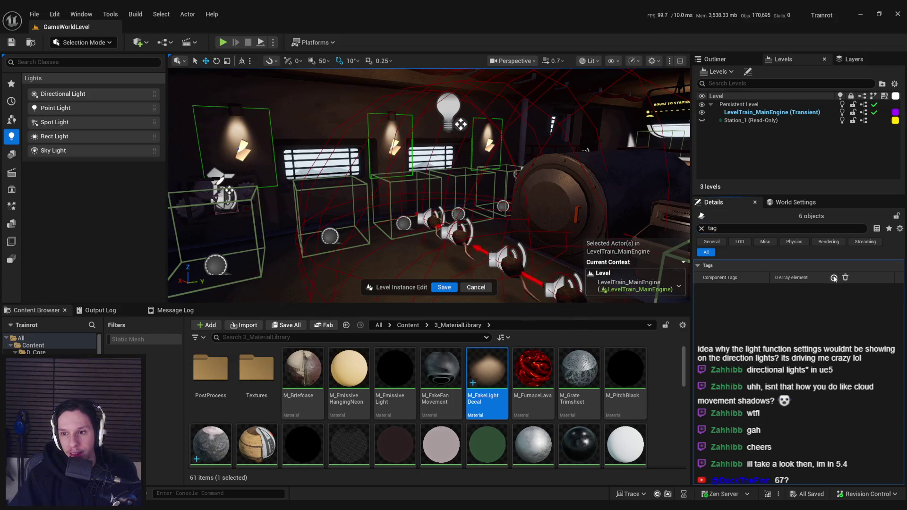
pyautogui.click(802, 289)
pyautogui.write('FakeLight')
pyautogui.press('Return')
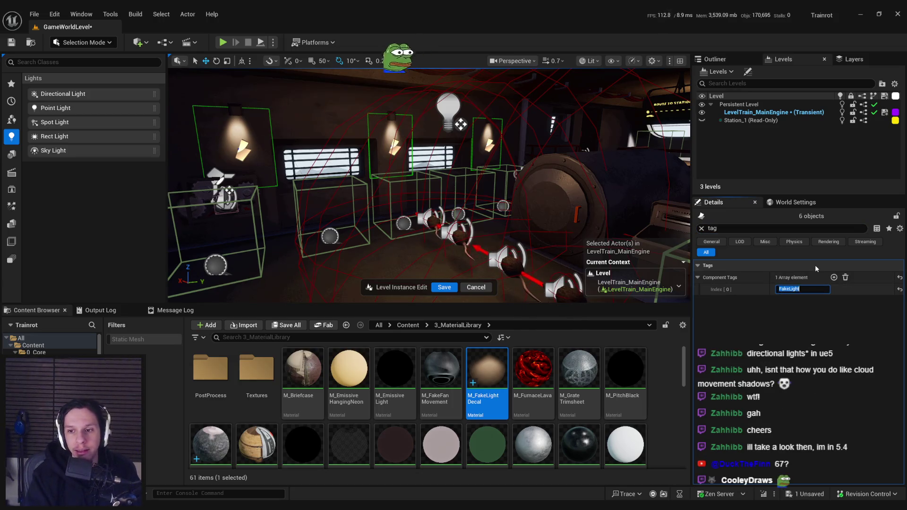
pyautogui.moveTo(425, 189); pyautogui.dragTo(415, 189)
pyautogui.hotkey('alt', 'Tab')
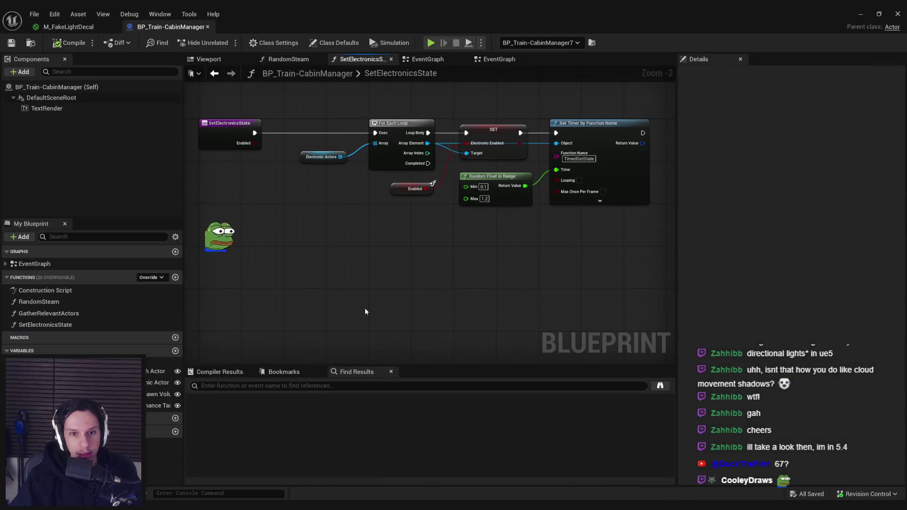
# Put the ElectronicActors variable in the Electronics category and save the Blueprint
pyautogui.click(118, 382)
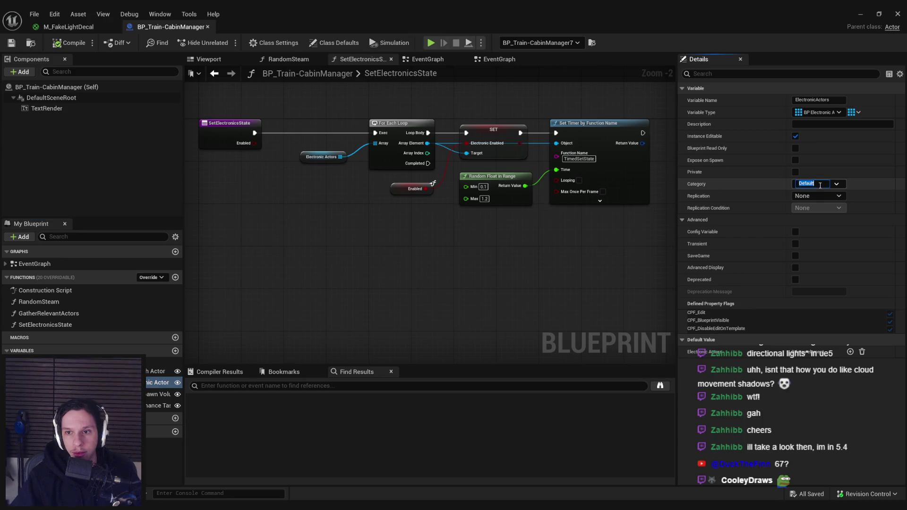
pyautogui.doubleClick(819, 185)
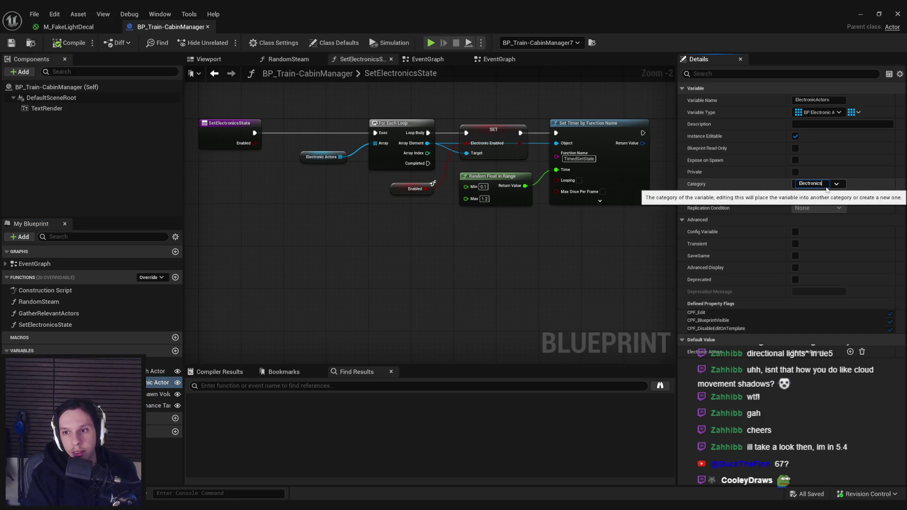
pyautogui.press('Return')
pyautogui.click(17, 47)
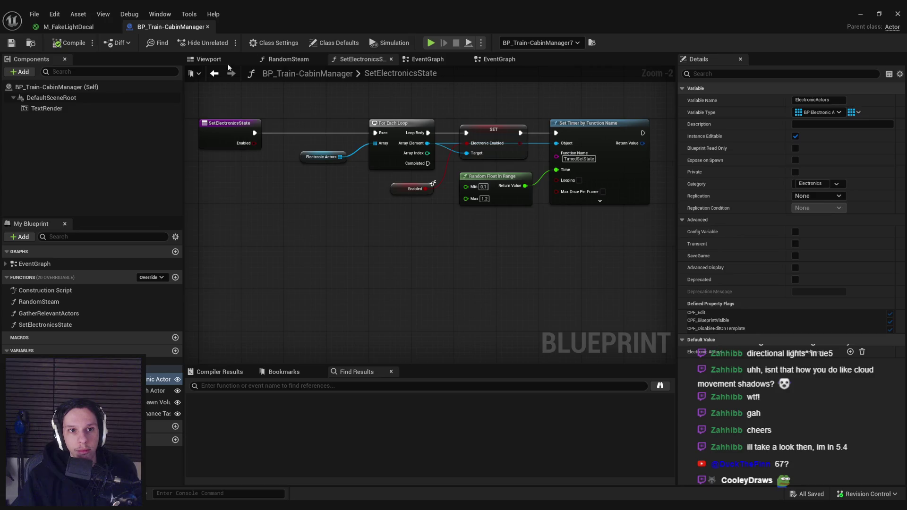
# Add a FakeLightDecals variable typed as a Decal Component object reference array
pyautogui.click(208, 59)
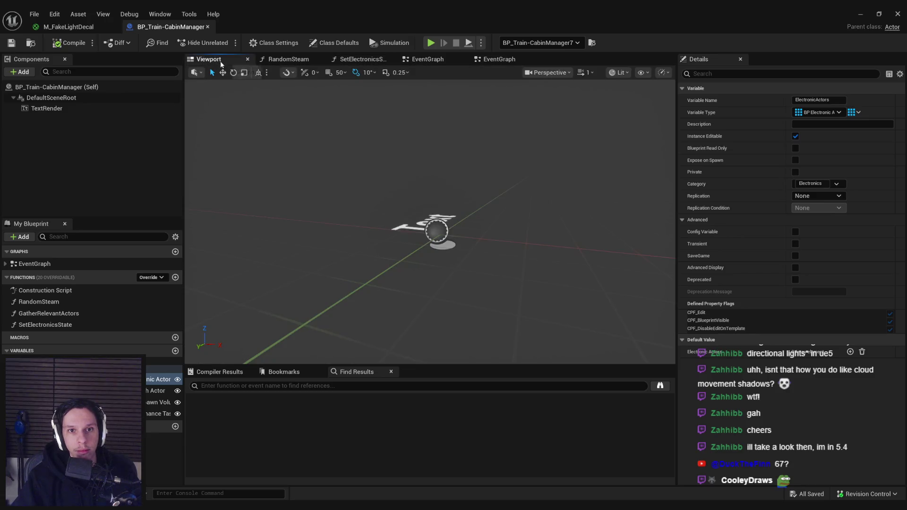
pyautogui.click(175, 352)
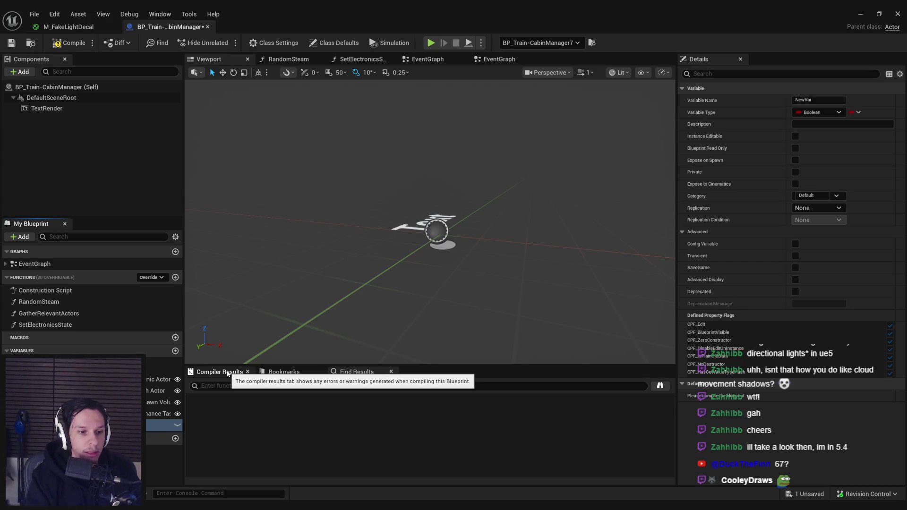
pyautogui.press('Return')
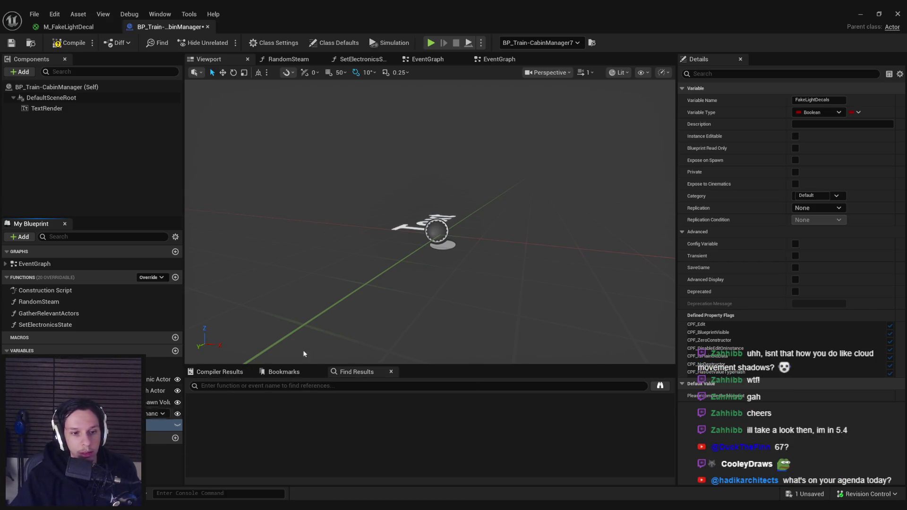
pyautogui.click(814, 113)
pyautogui.write('decal comp')
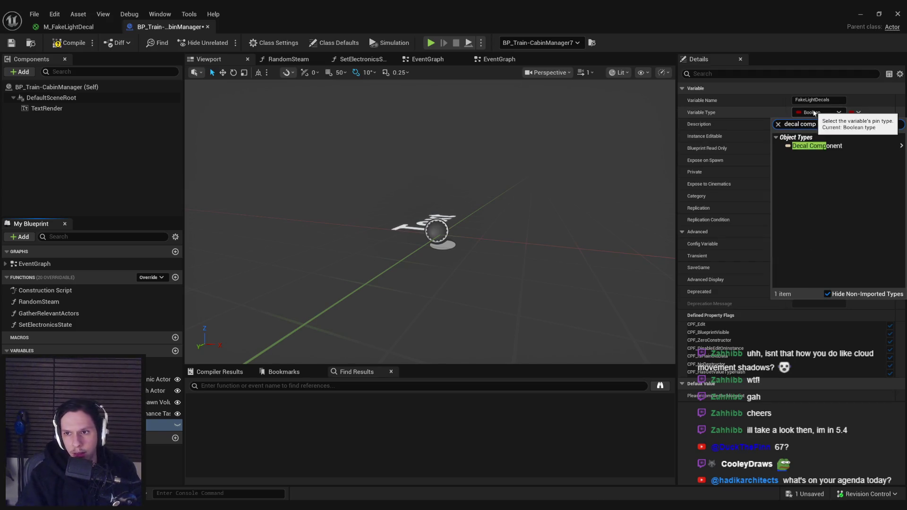
pyautogui.moveTo(804, 147)
pyautogui.click(763, 150)
pyautogui.click(818, 113)
pyautogui.click(846, 142)
# Compile, then move FakeLightDecals into the Electronics category
pyautogui.click(70, 45)
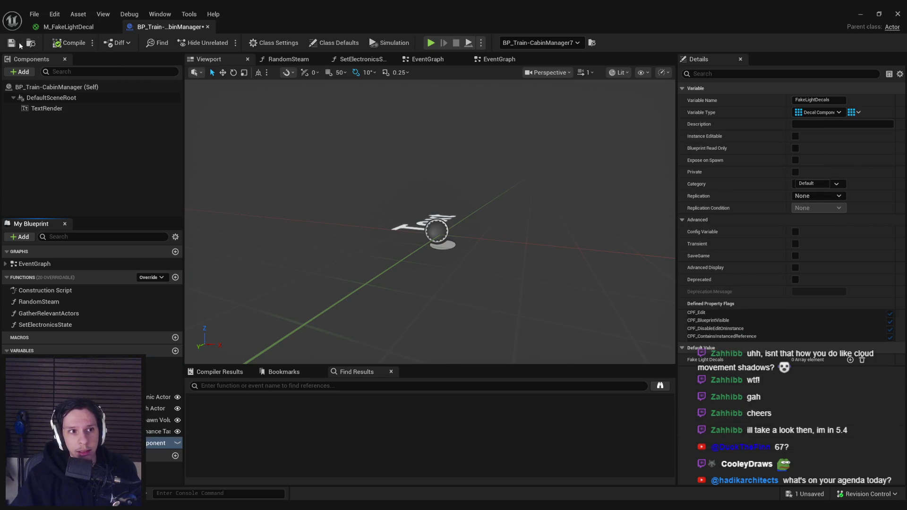
pyautogui.click(160, 442)
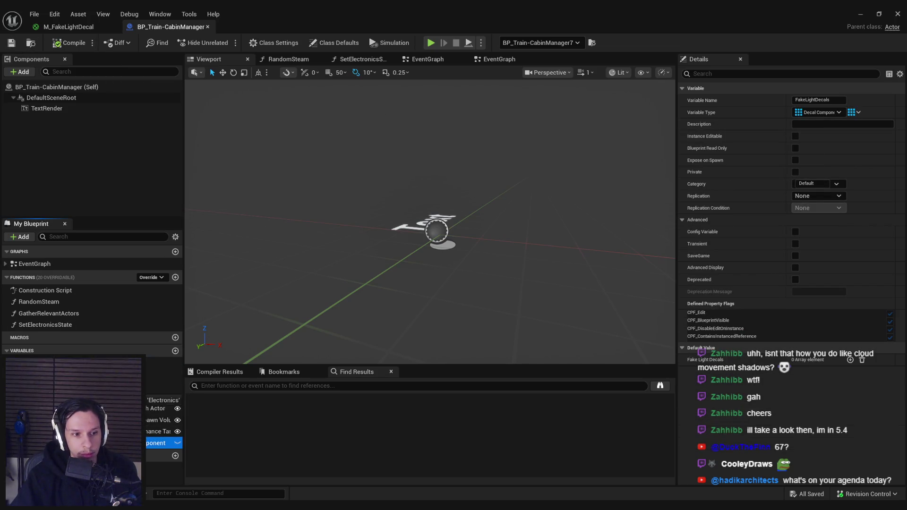
pyautogui.moveTo(160, 443); pyautogui.dragTo(163, 400)
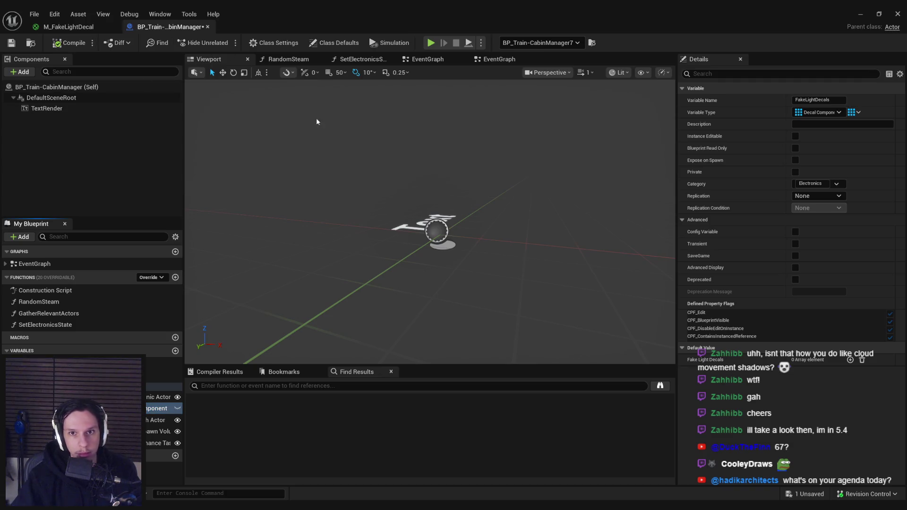
pyautogui.moveTo(478, 64); pyautogui.dragTo(443, 60)
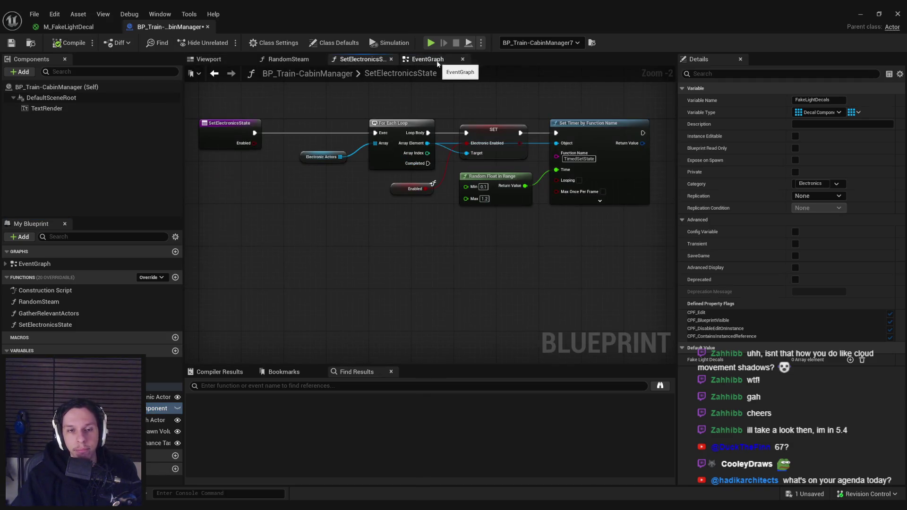
# In GatherRelevantActors, paste a Get All Actors Of Class node wired to Sequence Then 4
pyautogui.doubleClick(48, 313)
pyautogui.scroll(6, 388, 218)
pyautogui.scroll(-5, 404, 255)
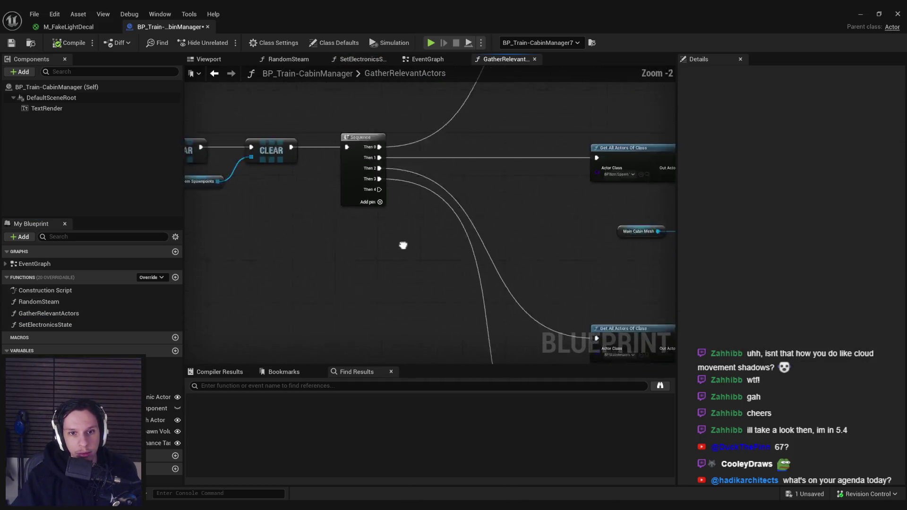
pyautogui.scroll(2, 357, 162)
pyautogui.moveTo(307, 102)
pyautogui.mouseDown()
pyautogui.moveTo(385, 304)
pyautogui.moveTo(431, 314)
pyautogui.moveTo(380, 245)
pyautogui.mouseUp()
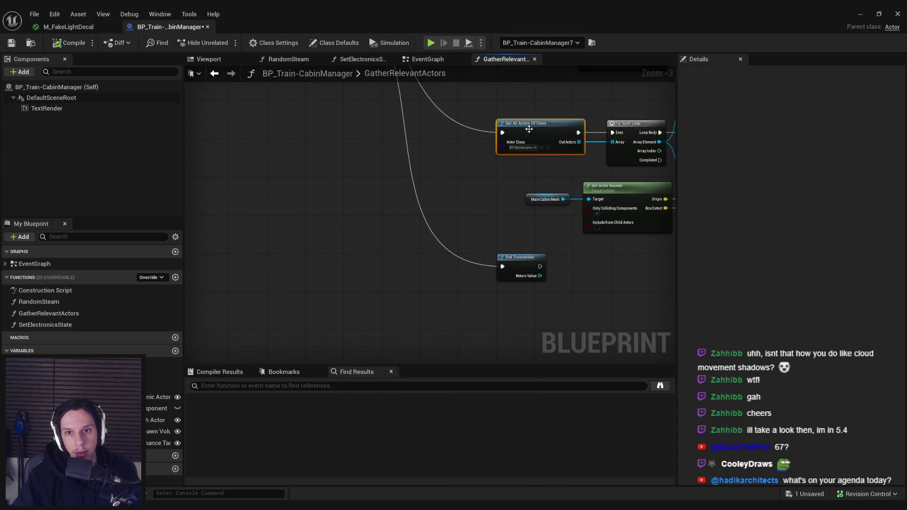
pyautogui.hotkey('ctrl', 'v')
pyautogui.moveTo(450, 336)
pyautogui.mouseDown()
pyautogui.moveTo(342, 135)
pyautogui.moveTo(309, 146)
pyautogui.mouseUp()
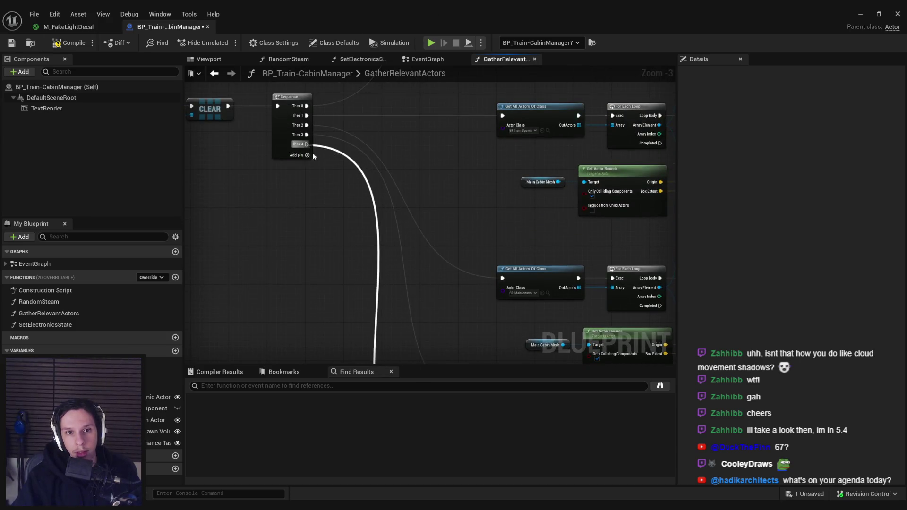
# Set the pasted node's actor class to DecalActor
pyautogui.click(385, 288)
pyautogui.write('decal comp')
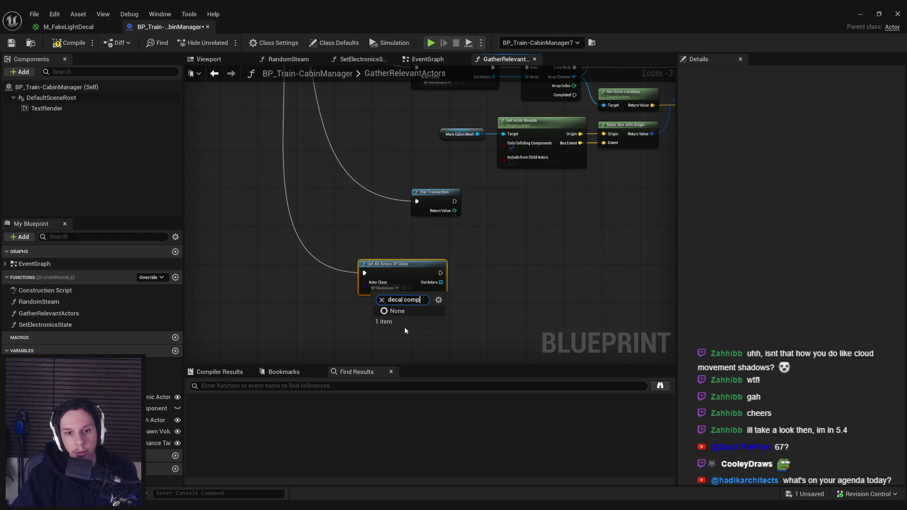
pyautogui.press('BackSpace')
pyautogui.press('BackSpace')
pyautogui.press('BackSpace')
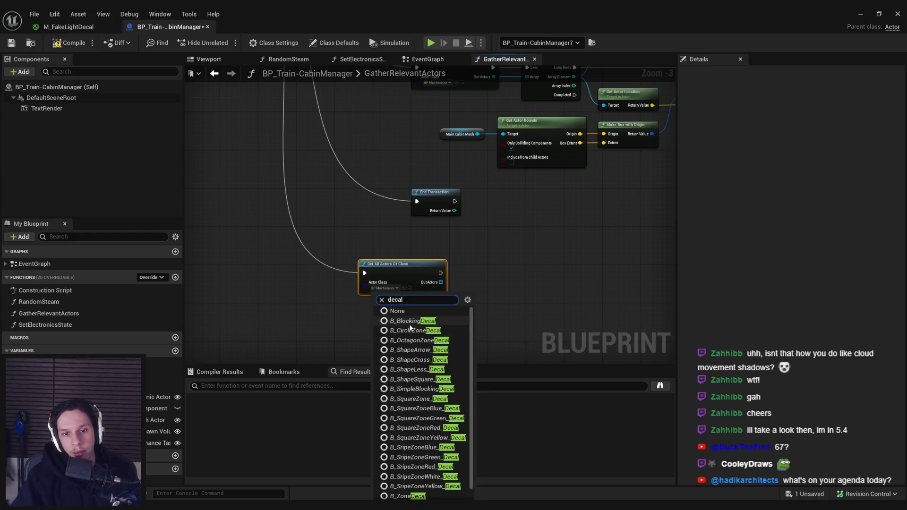
pyautogui.click(407, 495)
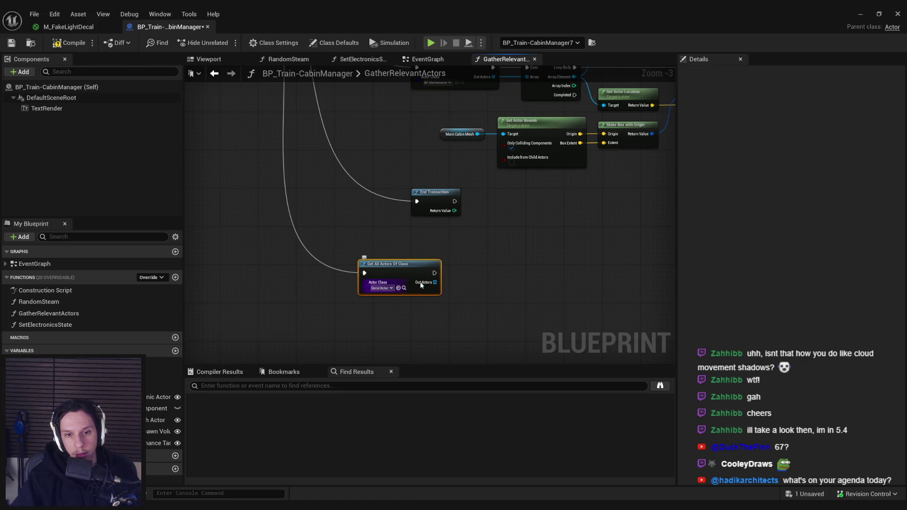
# Add a For Each Loop over the found decal actors
pyautogui.moveTo(435, 283); pyautogui.dragTo(477, 282)
pyautogui.write('for')
pyautogui.click(598, 290)
pyautogui.click(510, 412)
# Test each looped decal with Actor Has Tag 'FakeLight', then compile and save
pyautogui.moveTo(486, 290); pyautogui.dragTo(566, 287)
pyautogui.write('has tag')
pyautogui.click(604, 330)
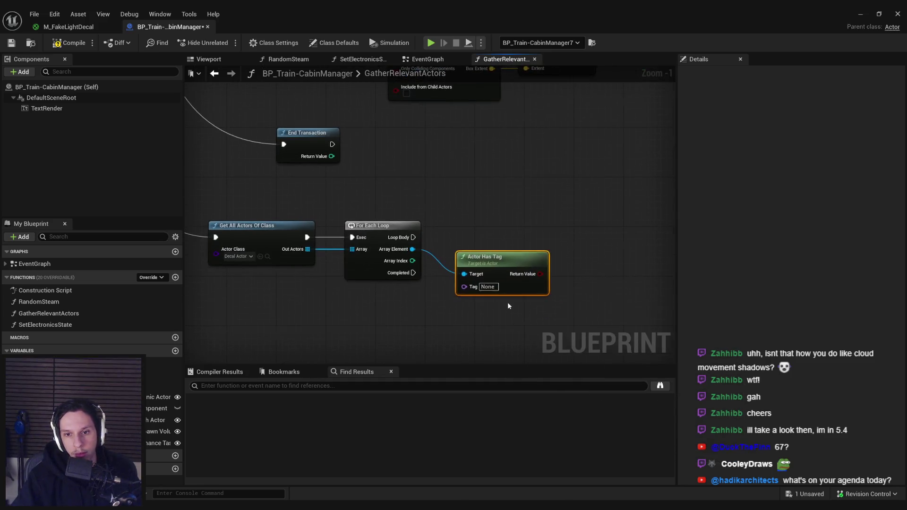
pyautogui.click(489, 289)
pyautogui.write('FakeLight')
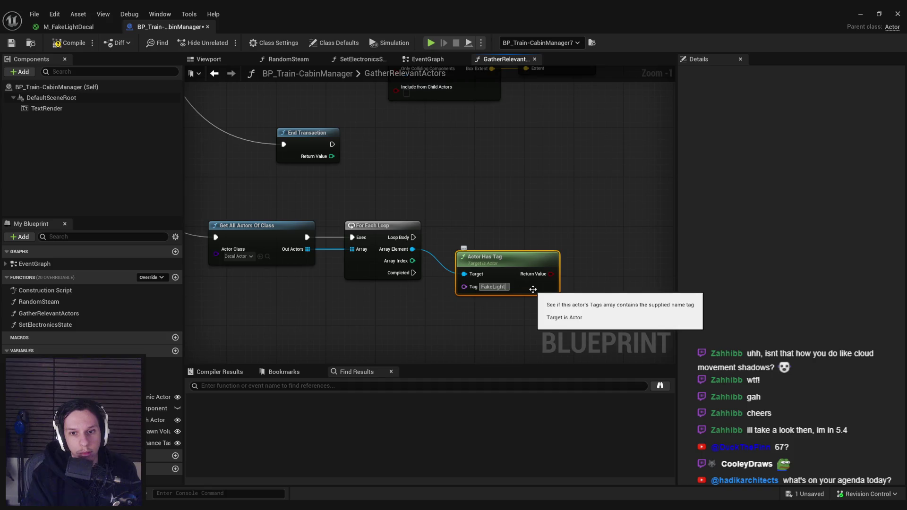
pyautogui.click(69, 42)
pyautogui.click(11, 45)
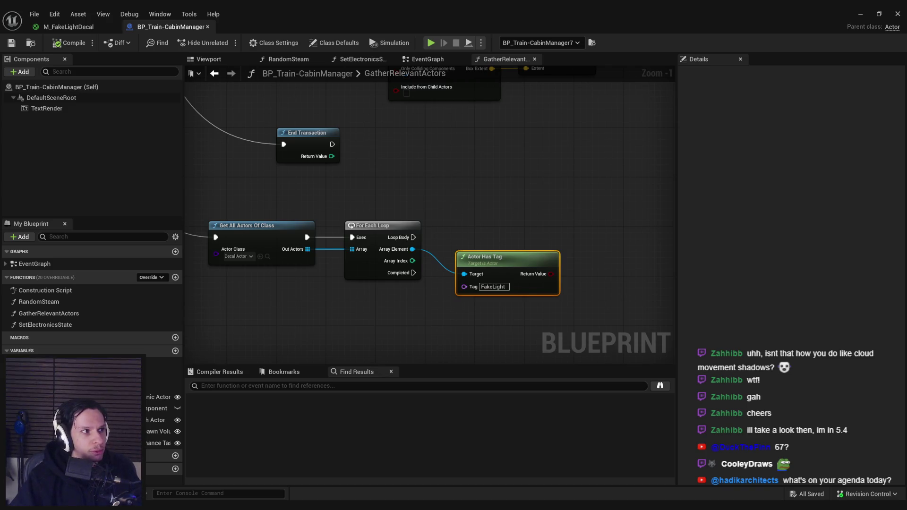
pyautogui.hotkey('alt', 'Tab')
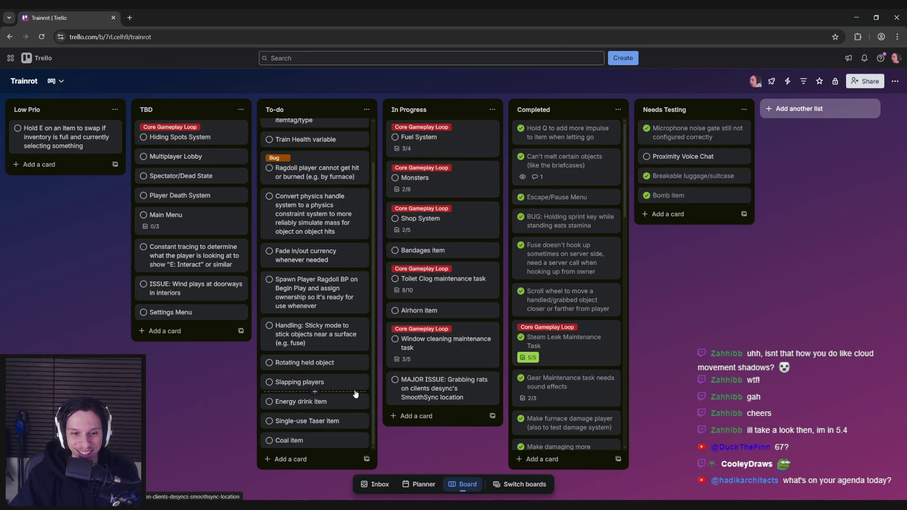
# Browse the Trainrot board's To-do list in Trello, then return to Unreal Engine
pyautogui.scroll(2, 326, 392)
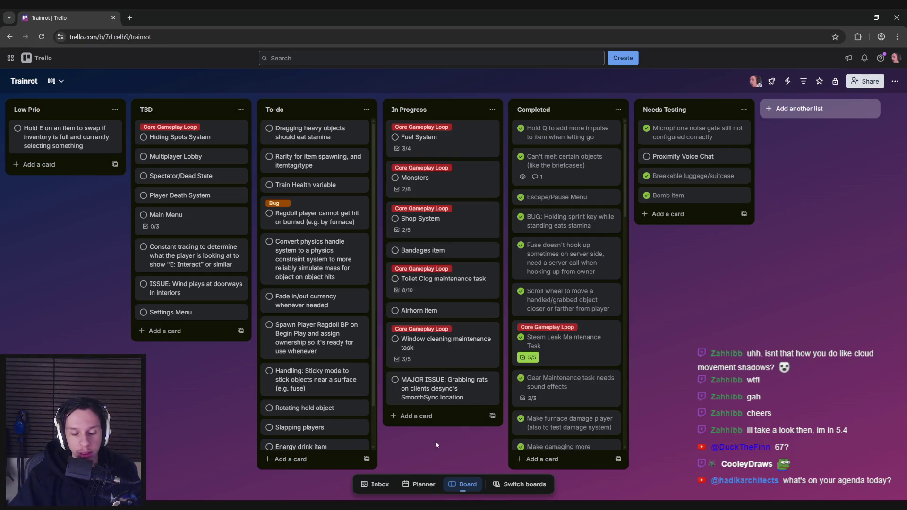
pyautogui.hotkey('alt', 'Tab')
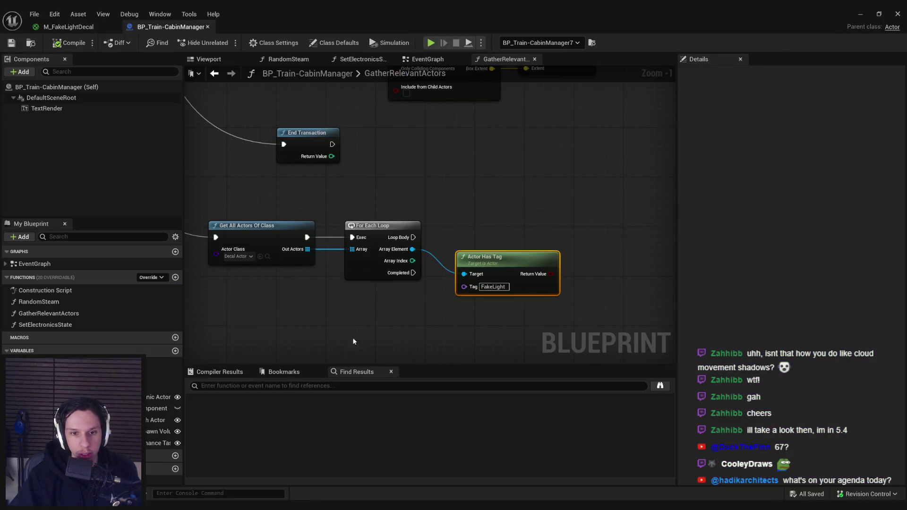
# Drive a Branch from the Actor Has Tag return value, then compile and save
pyautogui.moveTo(551, 274)
pyautogui.mouseDown()
pyautogui.moveTo(591, 240)
pyautogui.moveTo(413, 237)
pyautogui.mouseUp()
pyautogui.write('branc')
pyautogui.click(624, 306)
pyautogui.click(620, 294)
pyautogui.click(70, 42)
pyautogui.click(12, 42)
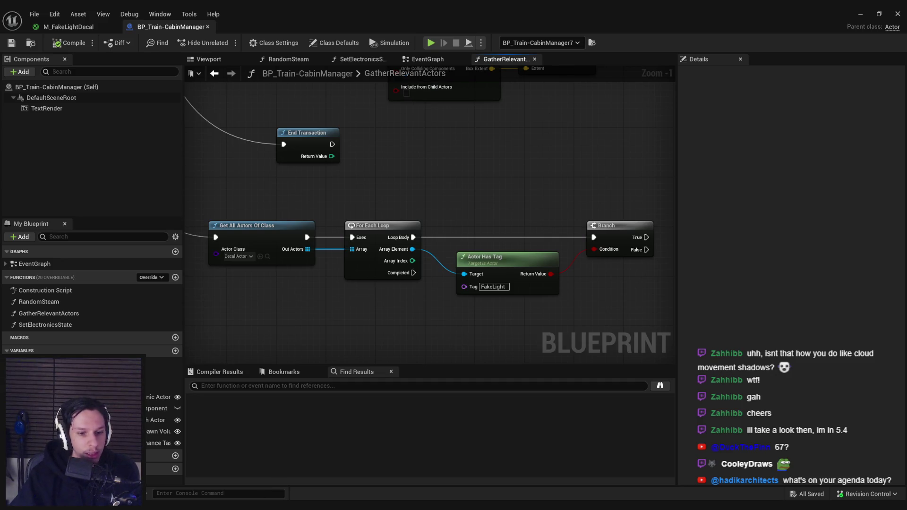
pyautogui.moveTo(323, 311); pyautogui.dragTo(285, 291)
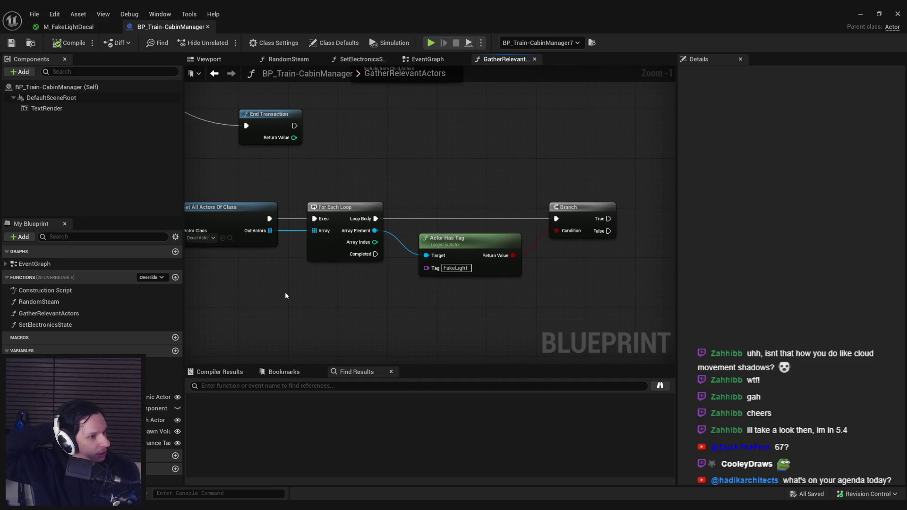
pyautogui.hotkey('alt', 'Tab')
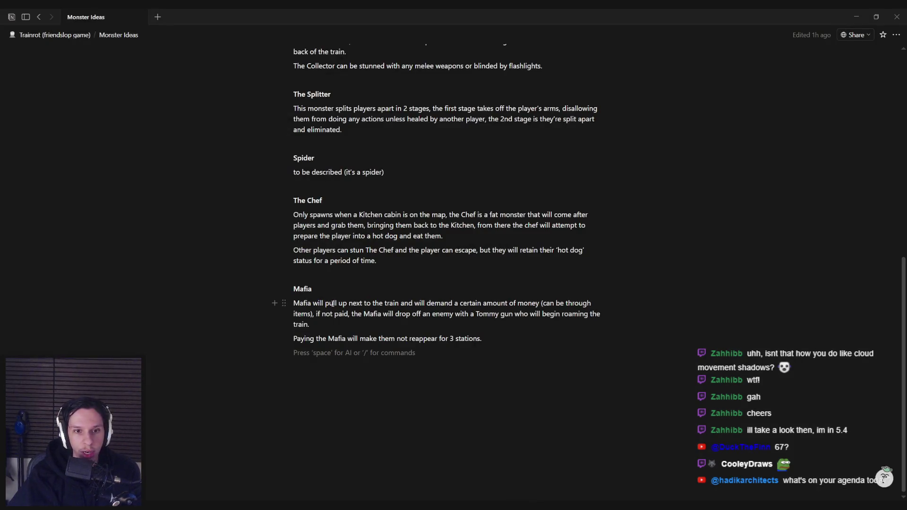
# Review the Trainrot page's Playable Proof of Concept list, including the 8 train carriage variants item
pyautogui.hotkey('ctrl', '[')
pyautogui.scroll(-5, 331, 350)
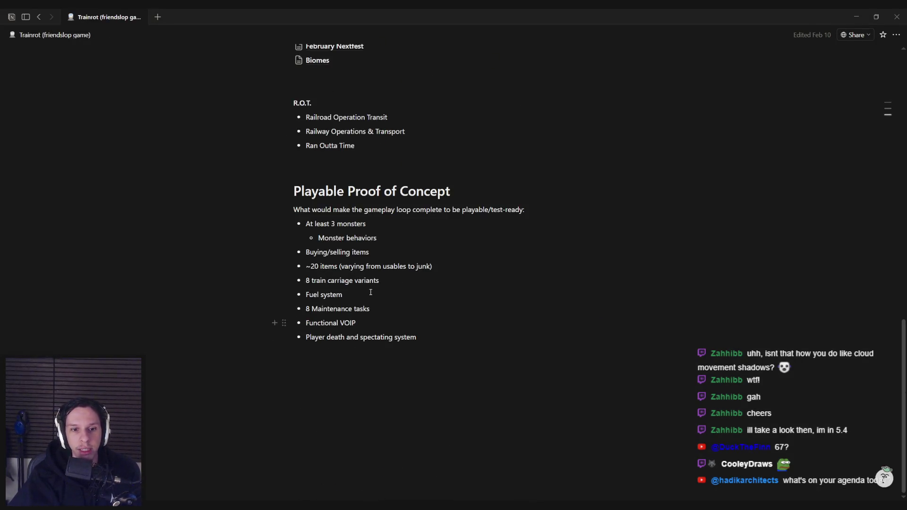
pyautogui.moveTo(379, 280)
pyautogui.mouseDown()
pyautogui.moveTo(306, 281)
pyautogui.moveTo(382, 281)
pyautogui.mouseUp()
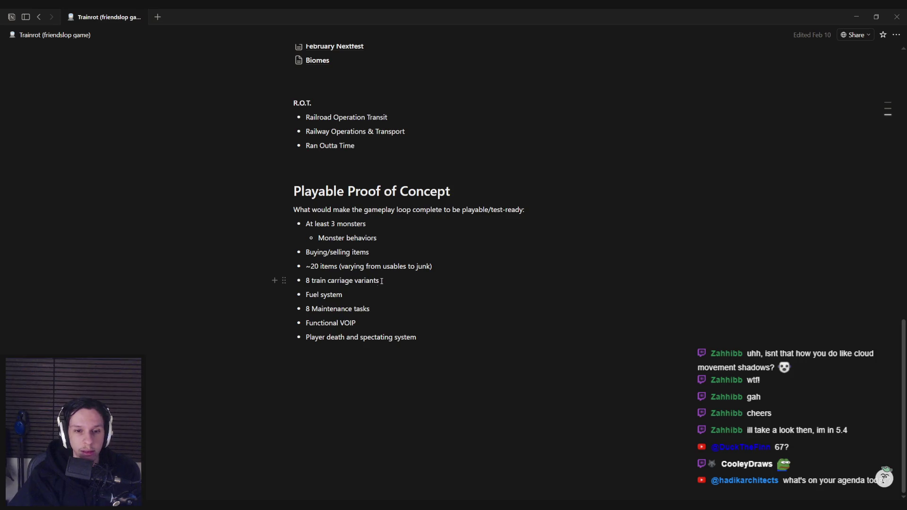
pyautogui.hotkey('alt', 'Tab')
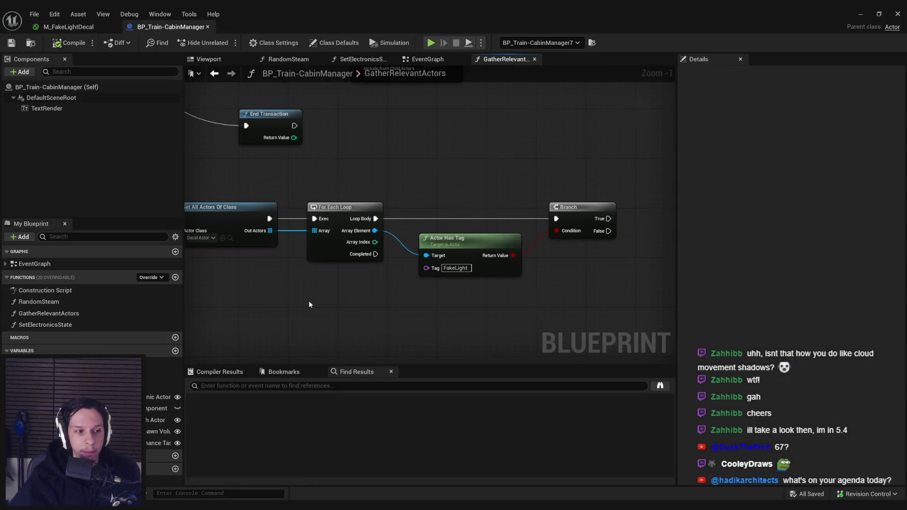
# Zoom around the FakeLight Branch graph, then switch to the Blender train cabins file
pyautogui.scroll(-2, 309, 304)
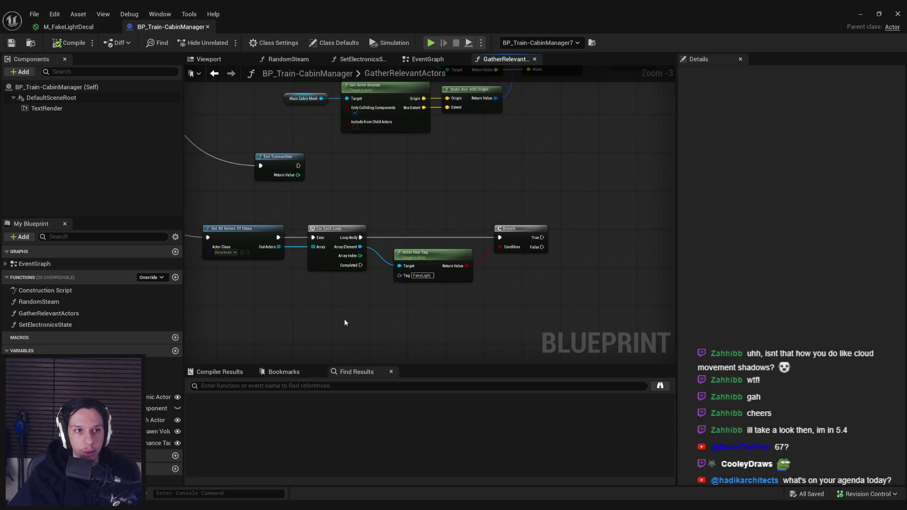
pyautogui.scroll(1, 365, 302)
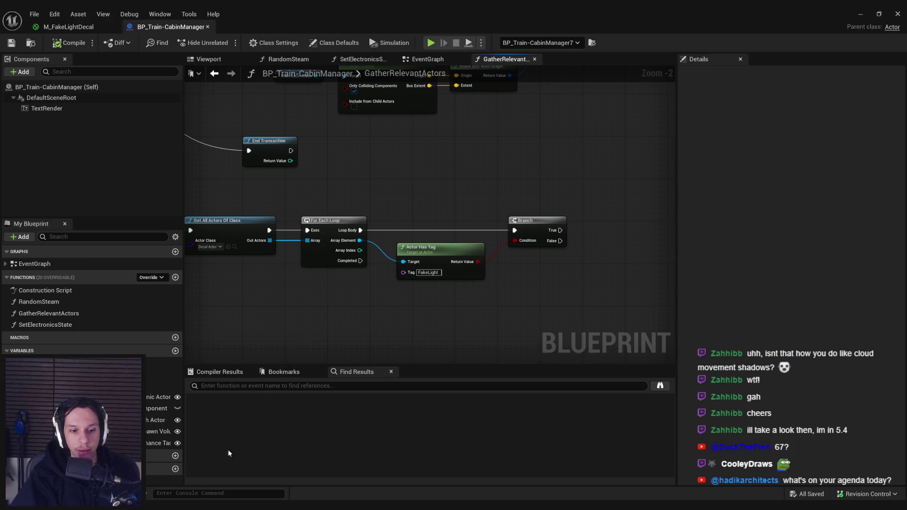
pyautogui.hotkey('alt', 'Tab')
pyautogui.scroll(-5, 285, 386)
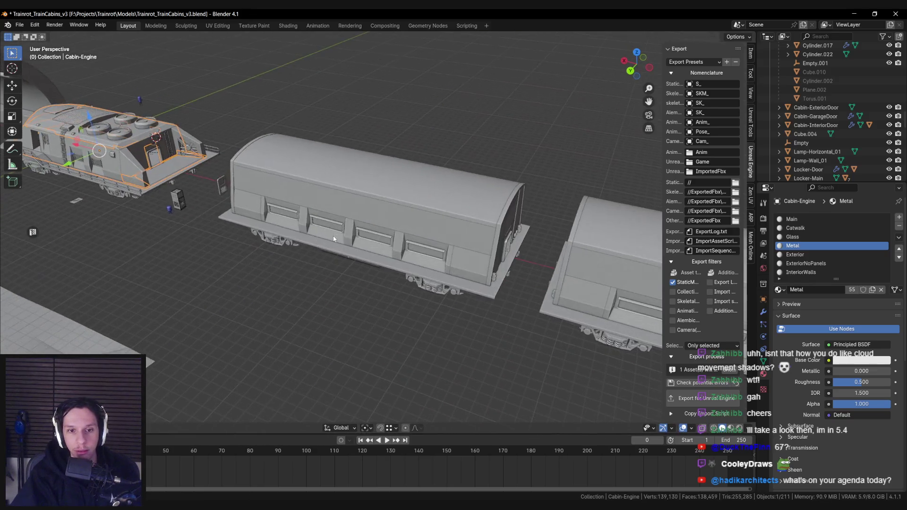
# Orbit and zoom around the train cabins, then save Trainrot_TrainCabins_v3.blend
pyautogui.hscroll(10, 305, 230)
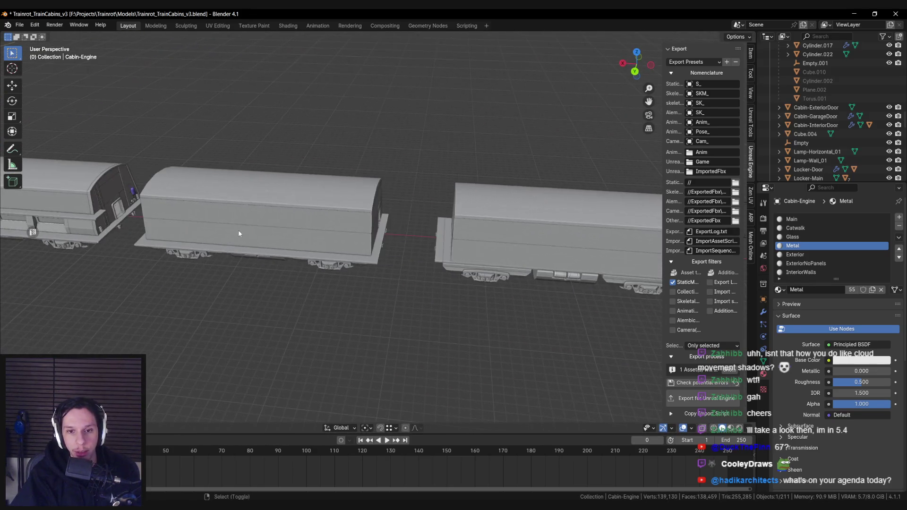
pyautogui.hscroll(6, 346, 232)
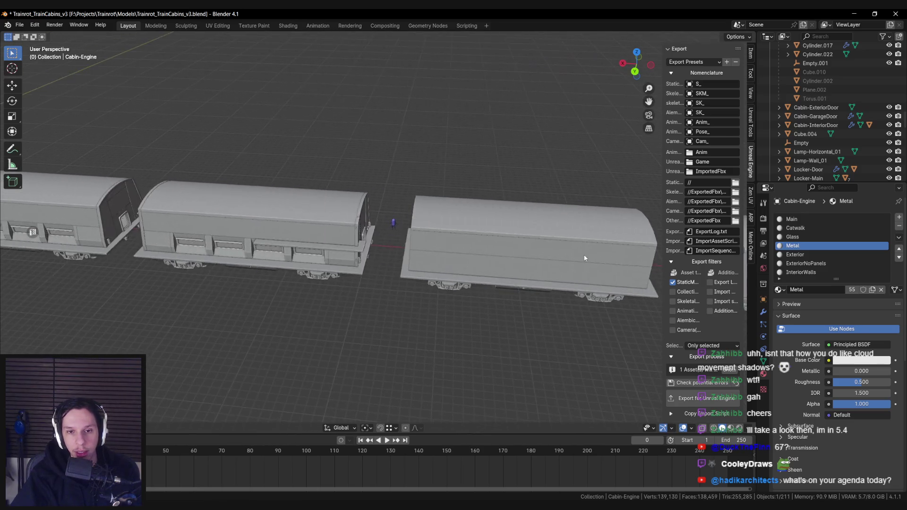
pyautogui.hscroll(-8, 238, 274)
pyautogui.scroll(3, 171, 232)
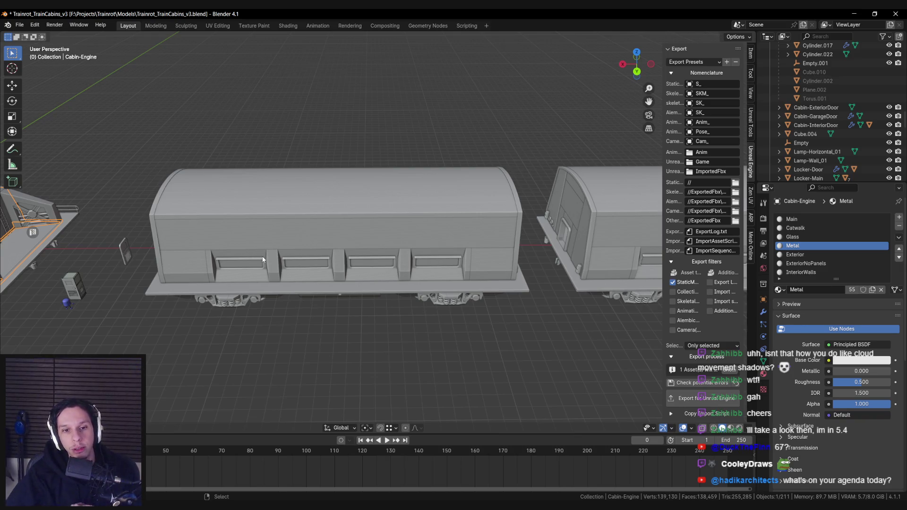
pyautogui.moveTo(236, 280)
pyautogui.mouseDown()
pyautogui.moveTo(305, 318)
pyautogui.moveTo(435, 285)
pyautogui.moveTo(267, 313)
pyautogui.moveTo(345, 302)
pyautogui.moveTo(297, 275)
pyautogui.mouseUp()
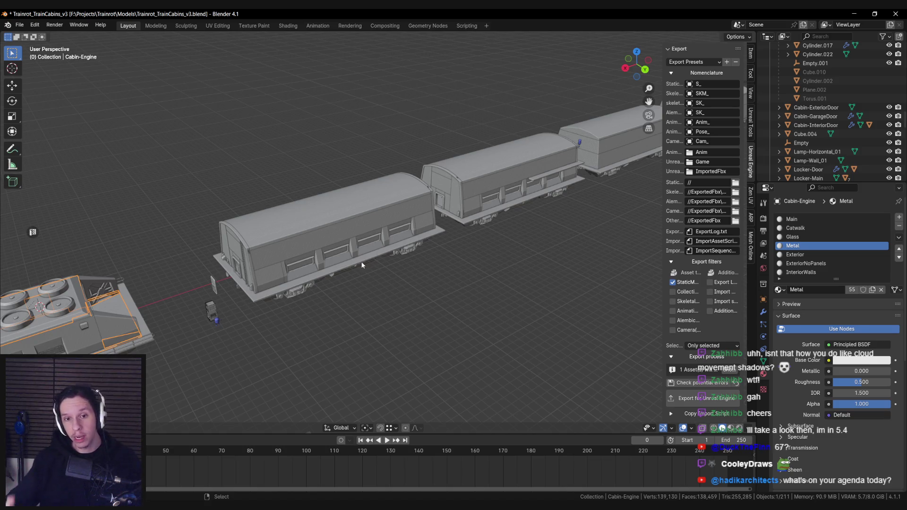
pyautogui.scroll(2, 334, 234)
pyautogui.hotkey('ctrl', 's')
pyautogui.scroll(4, 283, 243)
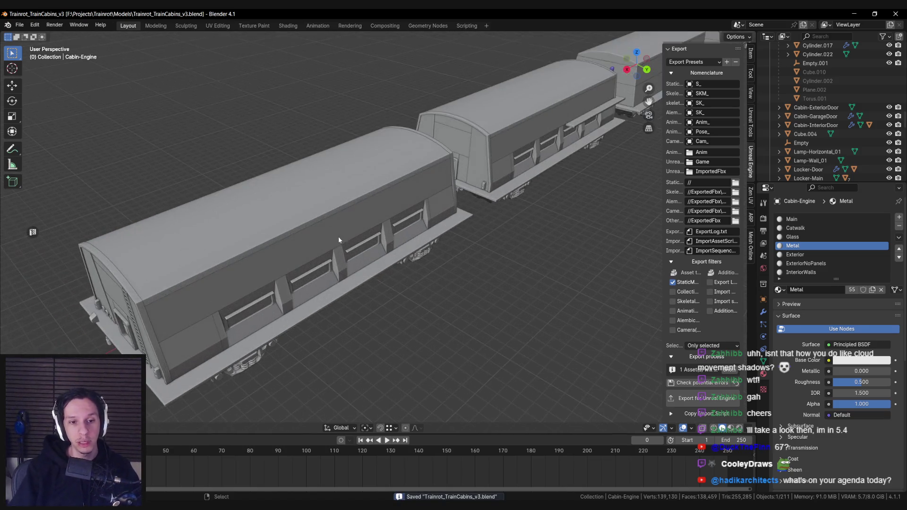
pyautogui.scroll(2, 283, 241)
pyautogui.scroll(-2, 282, 239)
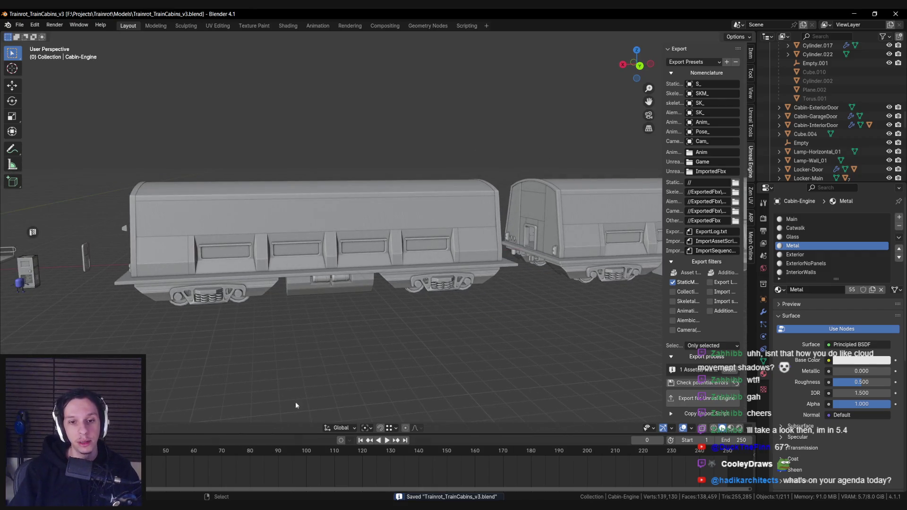
pyautogui.hotkey('alt', 'Tab')
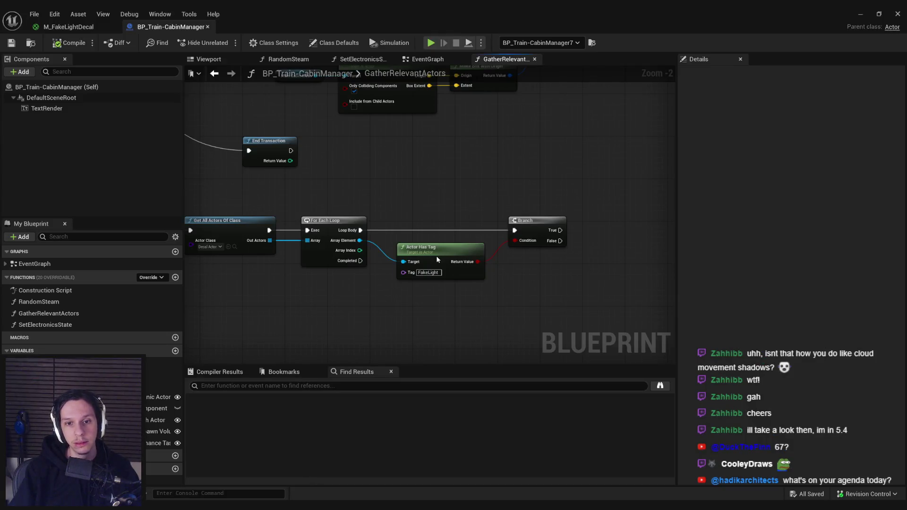
# Nudge the Actor Has Tag node into place, save, and review the tag-check graph
pyautogui.moveTo(436, 253); pyautogui.dragTo(435, 259)
pyautogui.click(396, 335)
pyautogui.hotkey('ctrl', 's')
pyautogui.scroll(2, 399, 334)
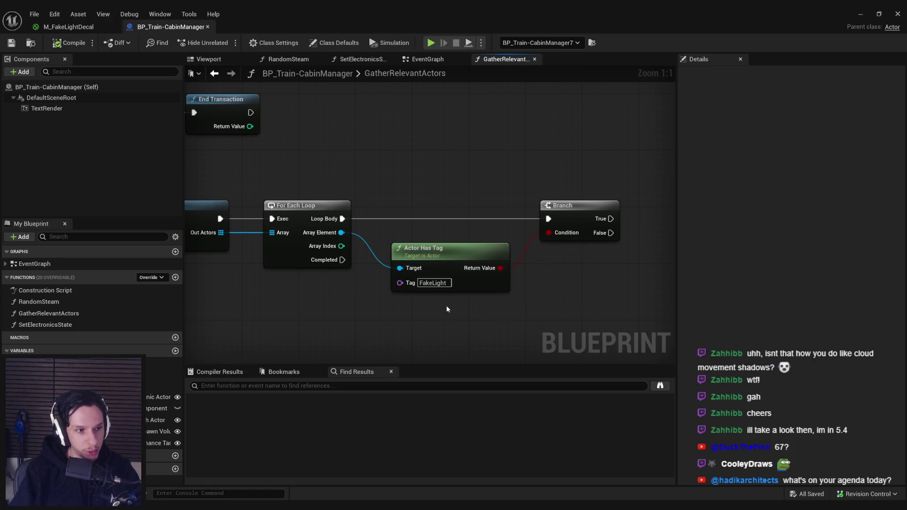
pyautogui.scroll(-2, 447, 309)
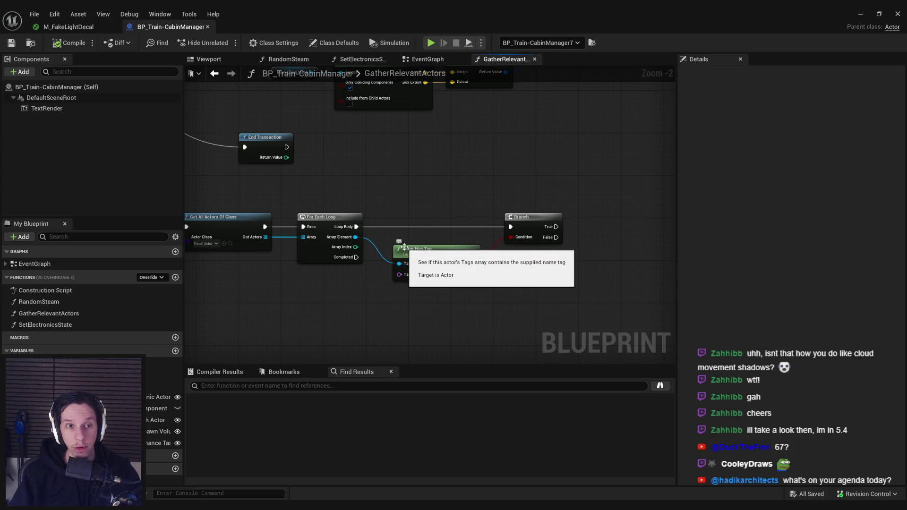
pyautogui.scroll(2, 423, 241)
pyautogui.scroll(-3, 424, 237)
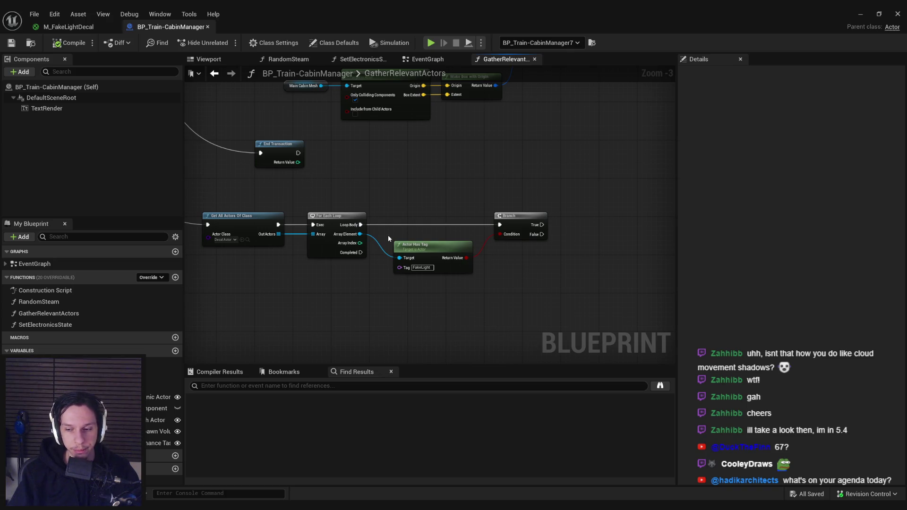
pyautogui.moveTo(387, 235); pyautogui.dragTo(481, 279)
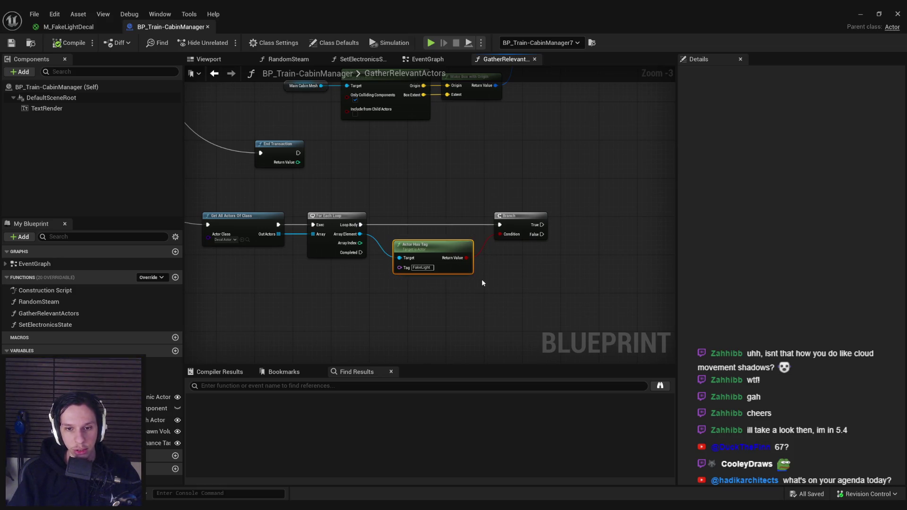
pyautogui.scroll(3, 483, 279)
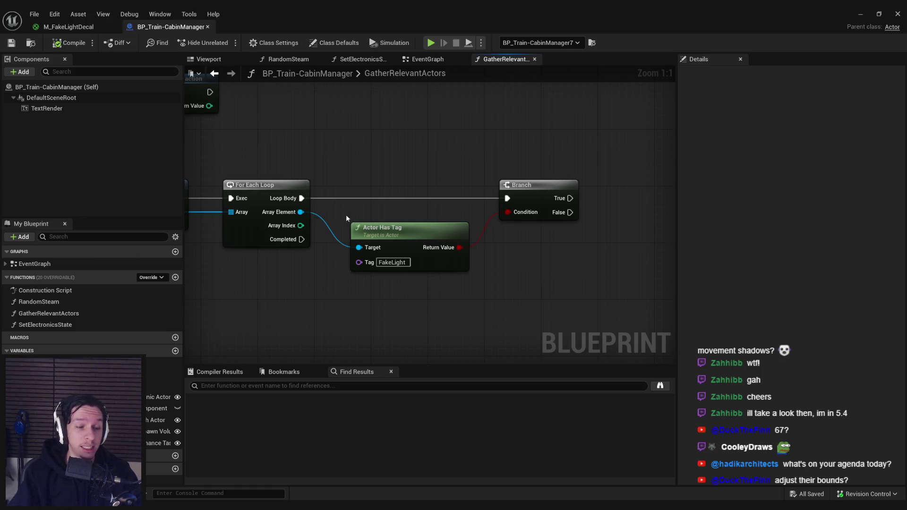
pyautogui.moveTo(340, 209)
pyautogui.mouseDown()
pyautogui.moveTo(491, 278)
pyautogui.moveTo(489, 290)
pyautogui.moveTo(330, 163)
pyautogui.mouseUp()
pyautogui.click(56, 14)
pyautogui.click(71, 128)
pyautogui.click(276, 39)
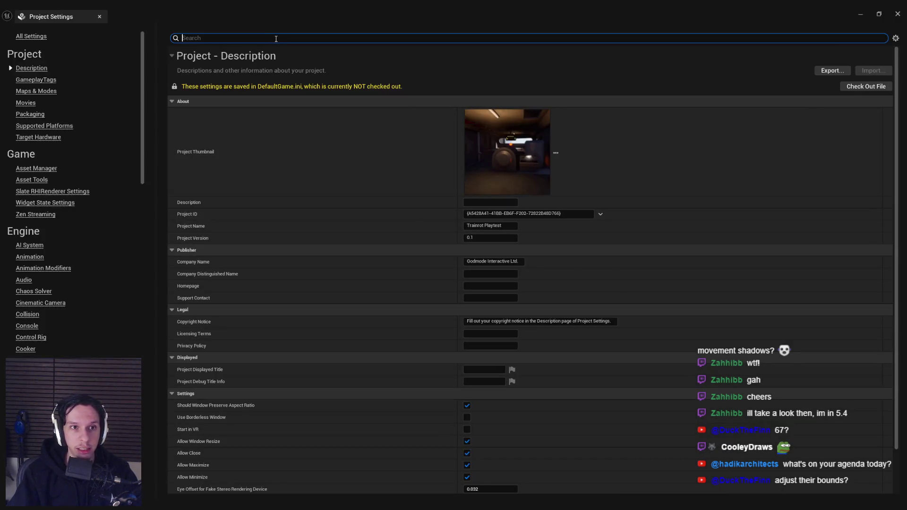
pyautogui.write('occlusio')
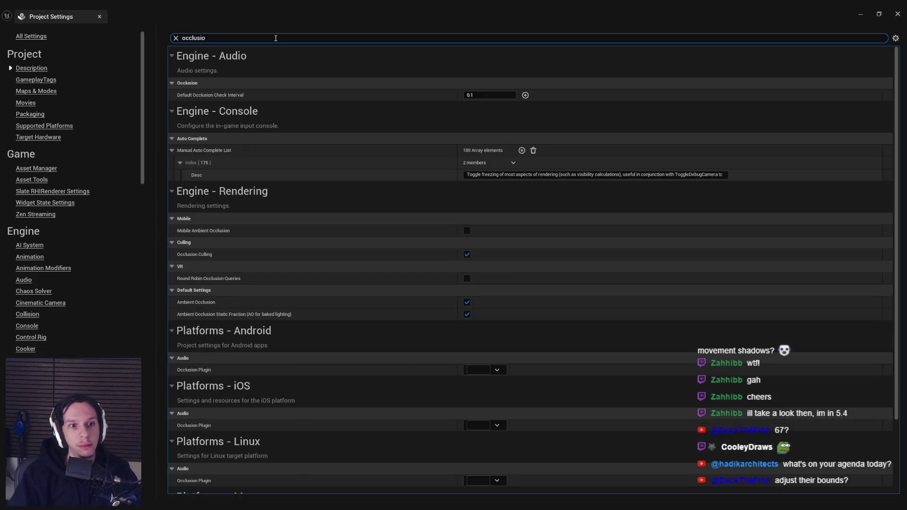
pyautogui.scroll(-5, 252, 196)
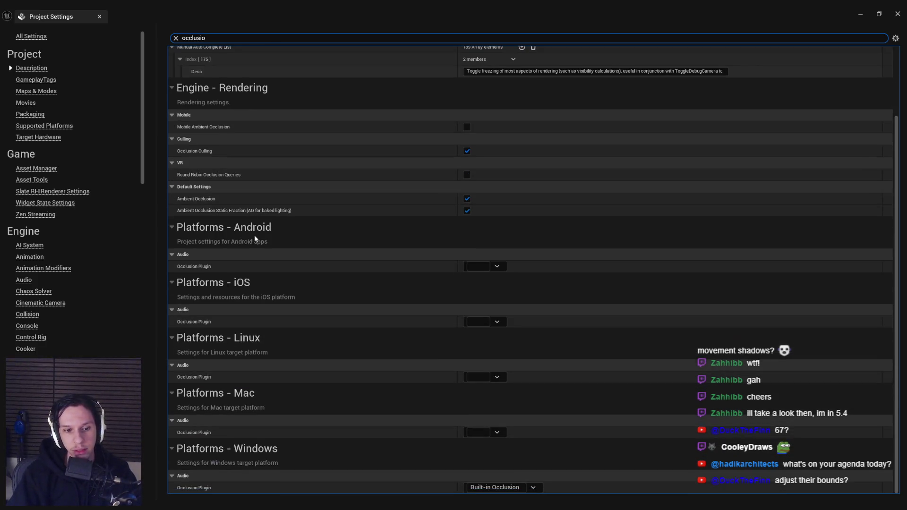
pyautogui.scroll(3, 252, 222)
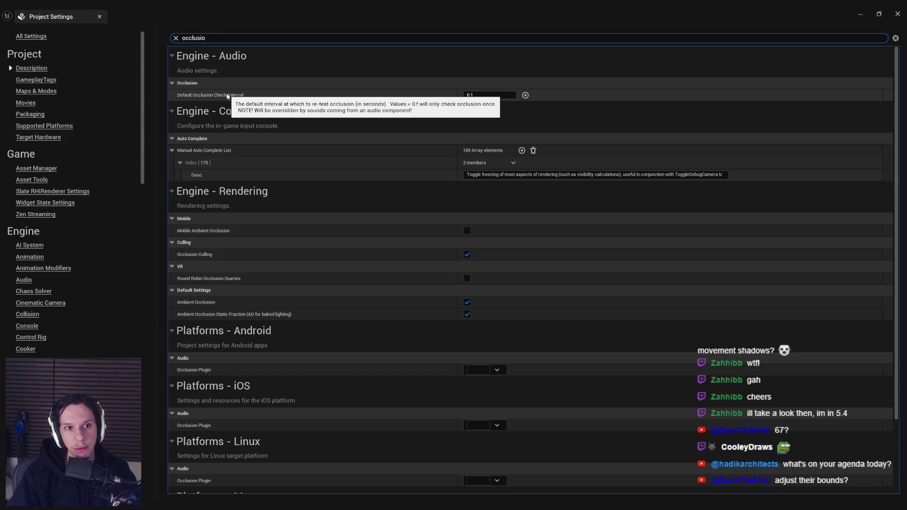
pyautogui.doubleClick(239, 41)
pyautogui.write('bound')
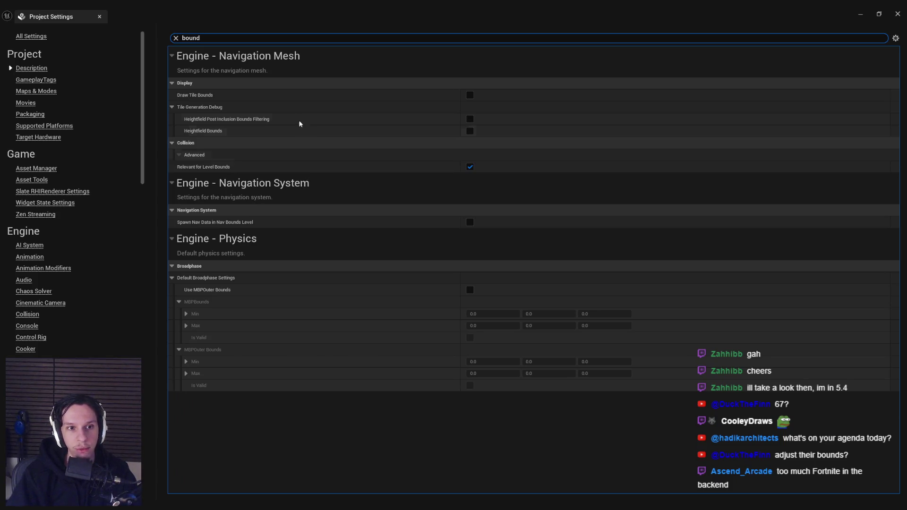
pyautogui.click(312, 58)
pyautogui.click(312, 58)
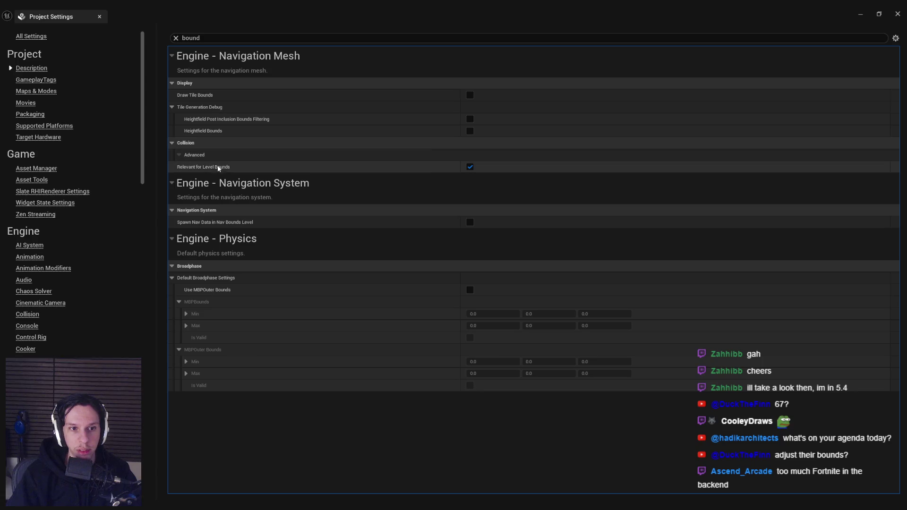
pyautogui.scroll(-5, 149, 220)
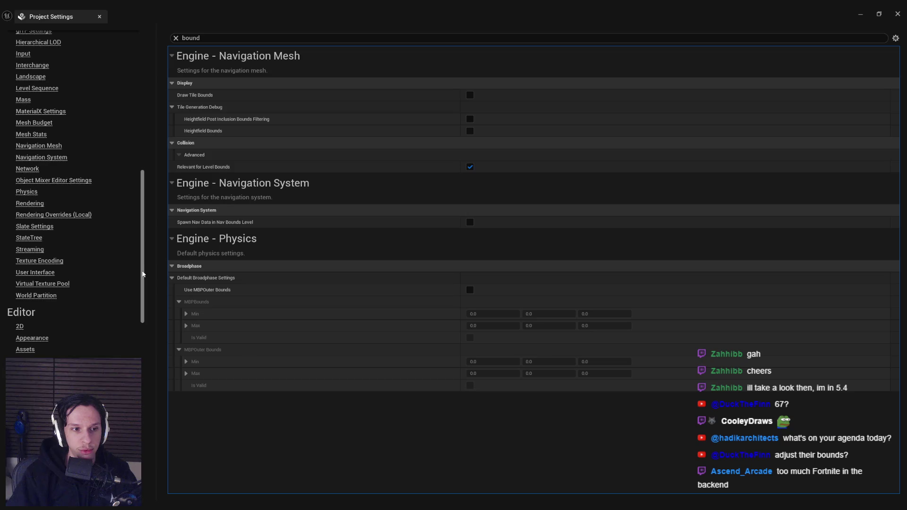
pyautogui.click(145, 113)
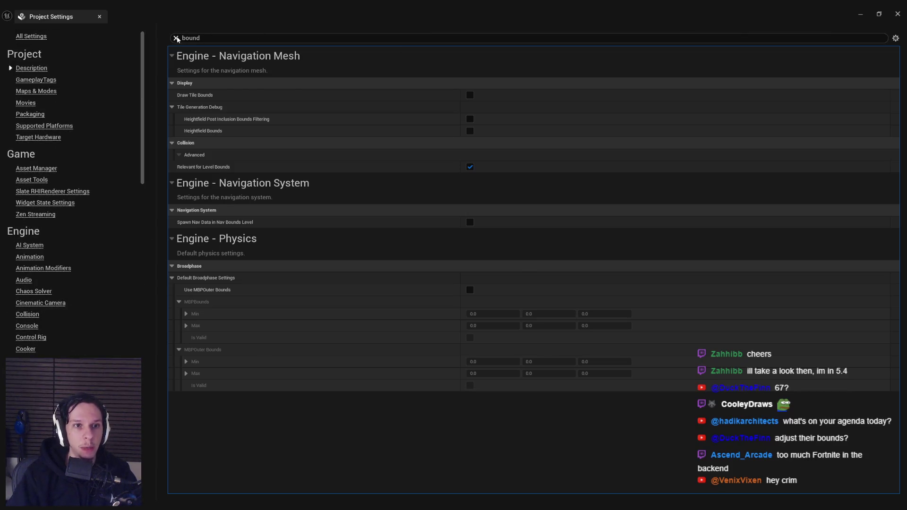
pyautogui.click(176, 38)
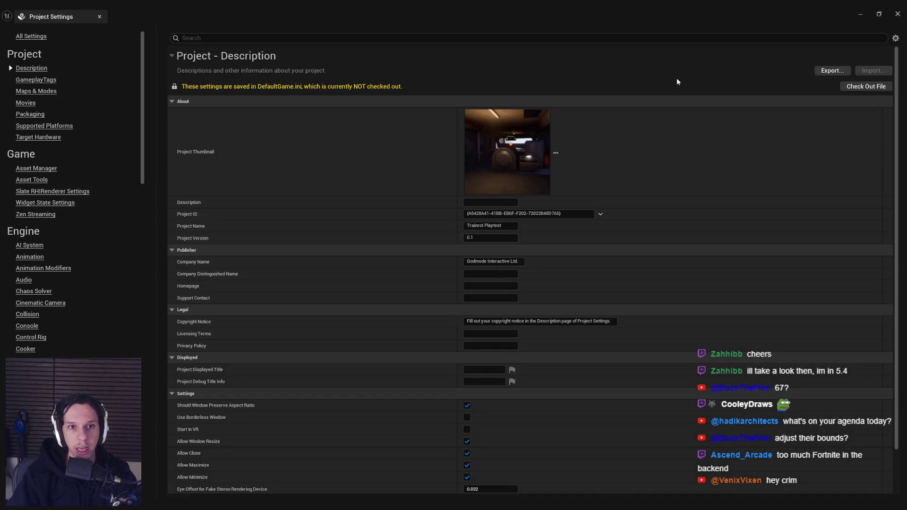
pyautogui.scroll(-2, 905, 249)
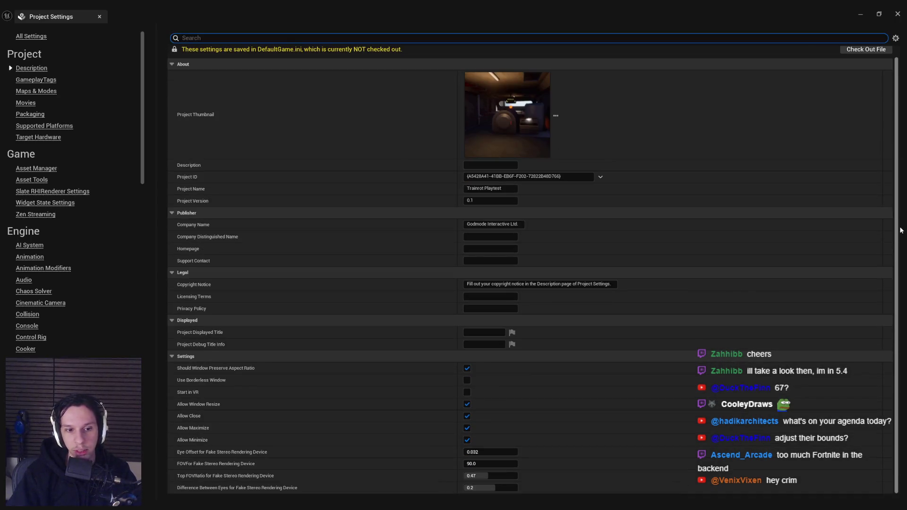
pyautogui.scroll(2, 883, 99)
pyautogui.scroll(-2, 884, 95)
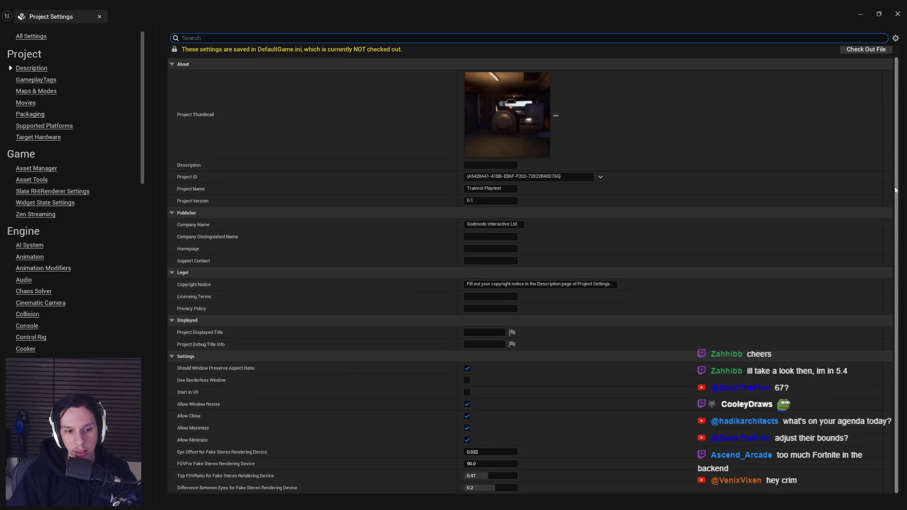
pyautogui.scroll(2, 882, 54)
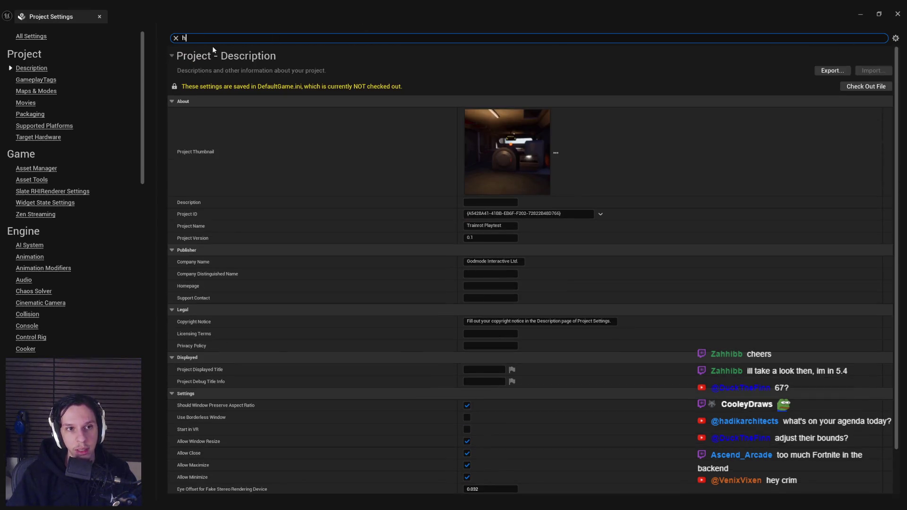
pyautogui.write('bz')
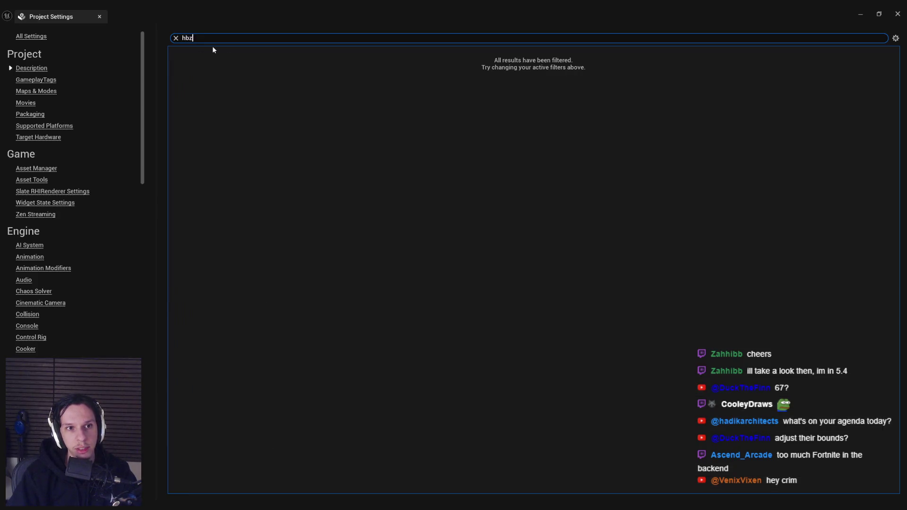
pyautogui.write('bh')
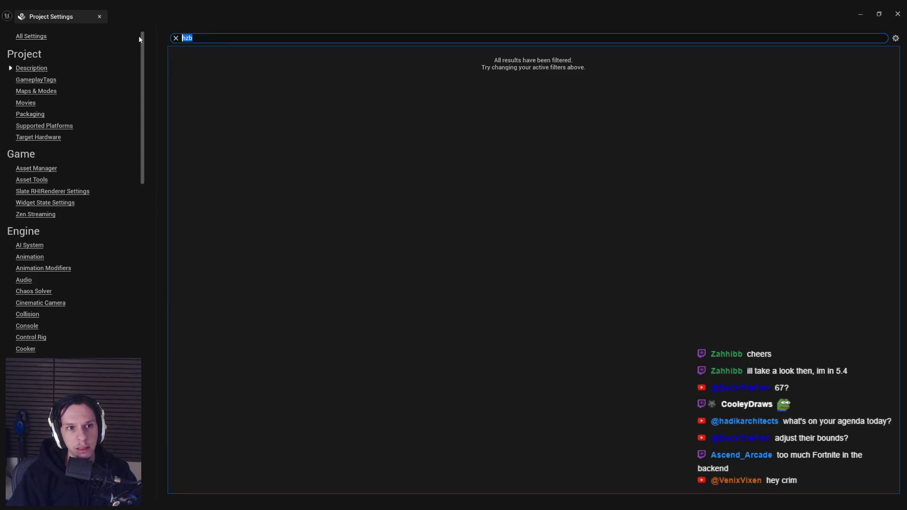
pyautogui.press('BackSpace')
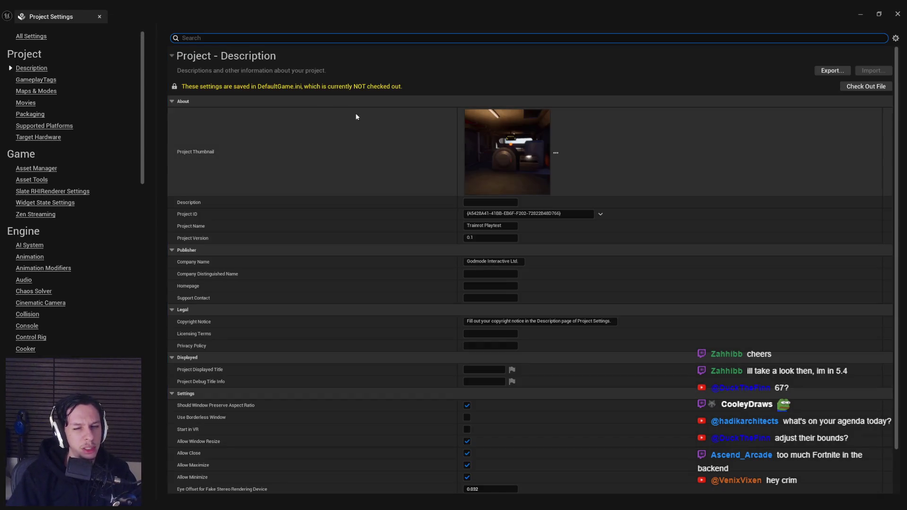
pyautogui.click(99, 17)
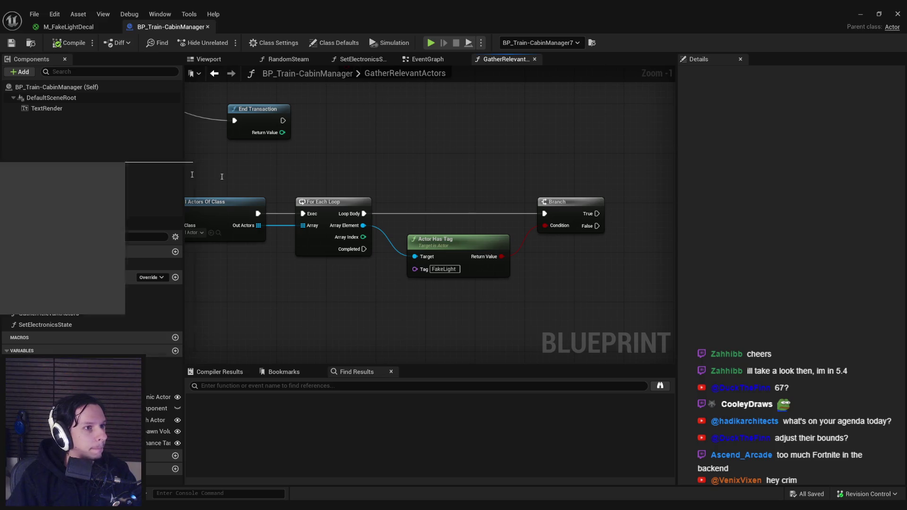
# Scroll the Visibility and Occlusion Culling docs and jump to the Precomputed Visibility section
pyautogui.hotkey('alt', 'Tab')
pyautogui.scroll(-10, 177, 259)
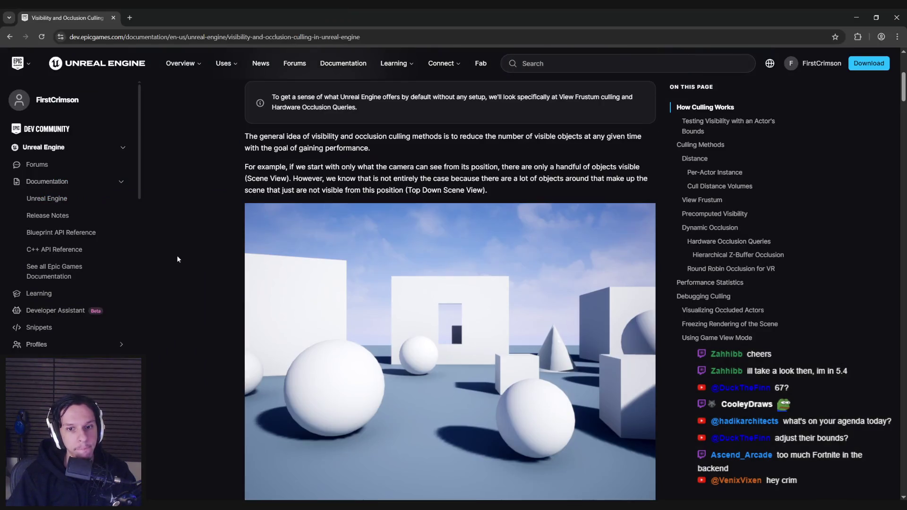
pyautogui.scroll(-8, 178, 259)
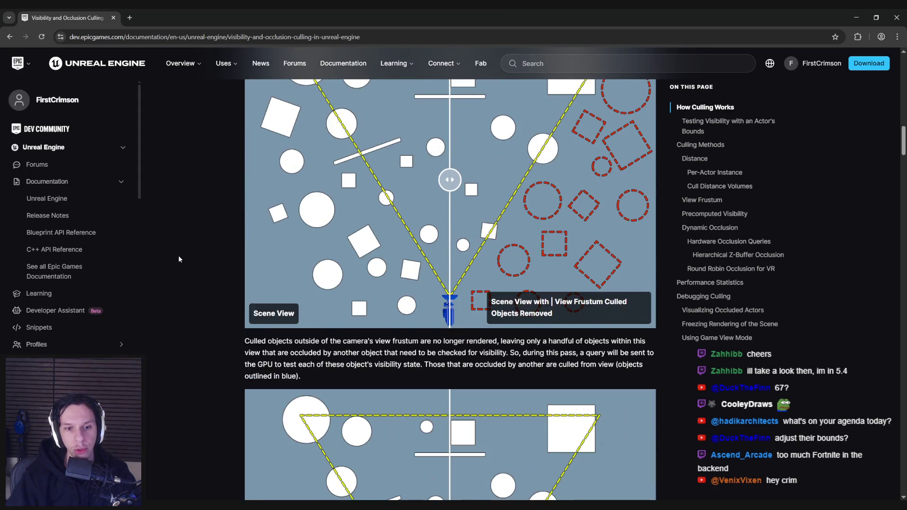
pyautogui.scroll(-9, 179, 259)
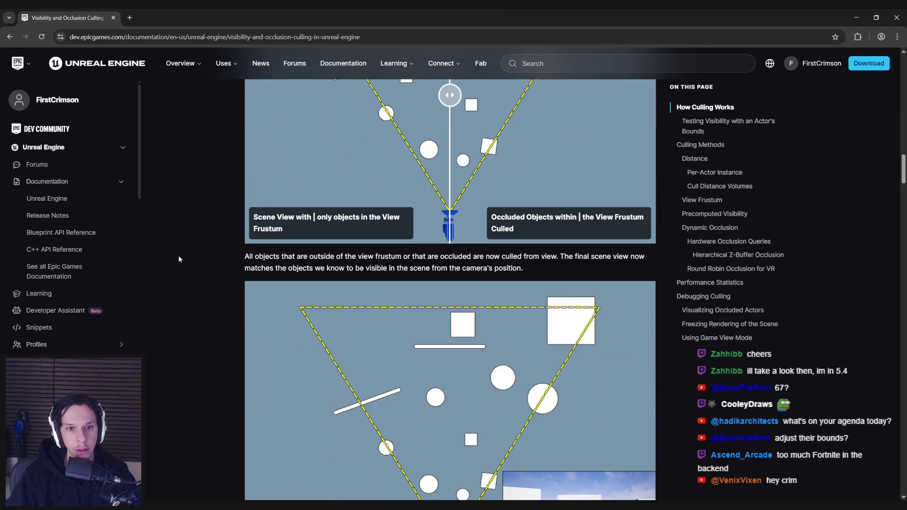
pyautogui.scroll(-8, 178, 259)
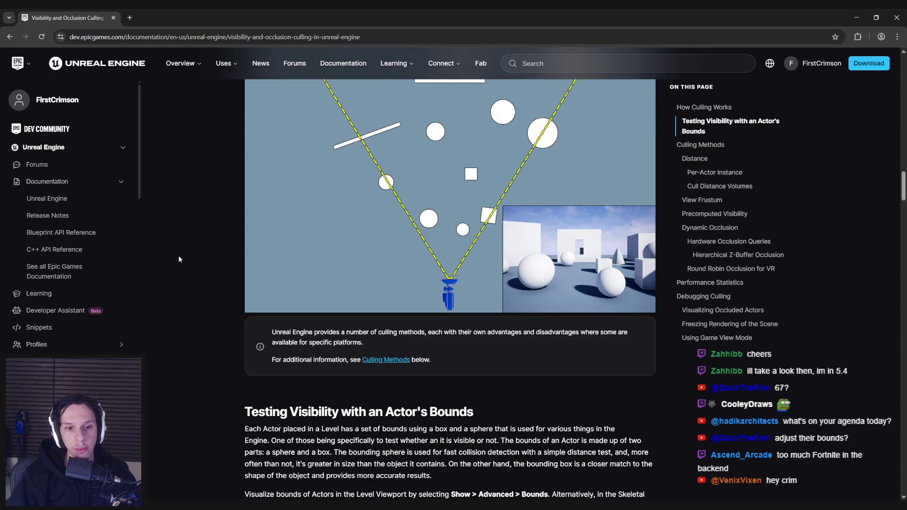
pyautogui.scroll(-3, 178, 259)
pyautogui.scroll(-7, 179, 259)
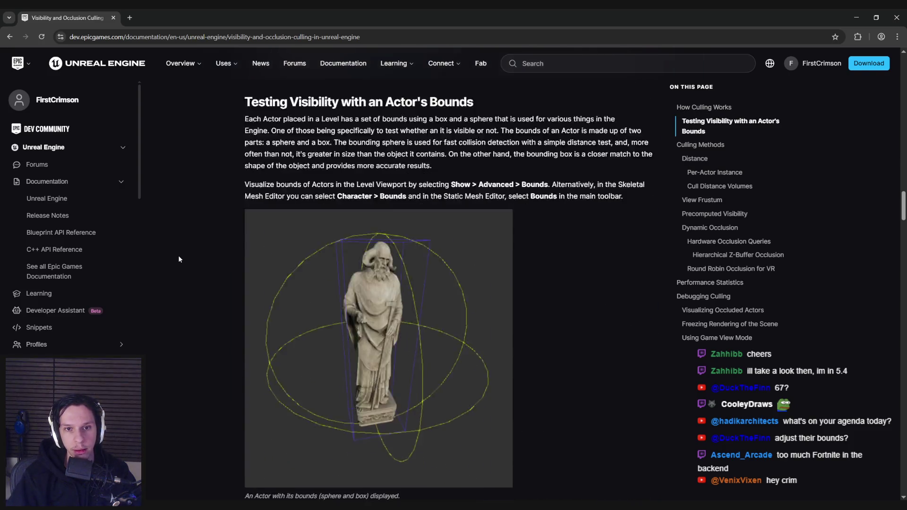
pyautogui.scroll(-8, 179, 259)
pyautogui.scroll(-6, 179, 259)
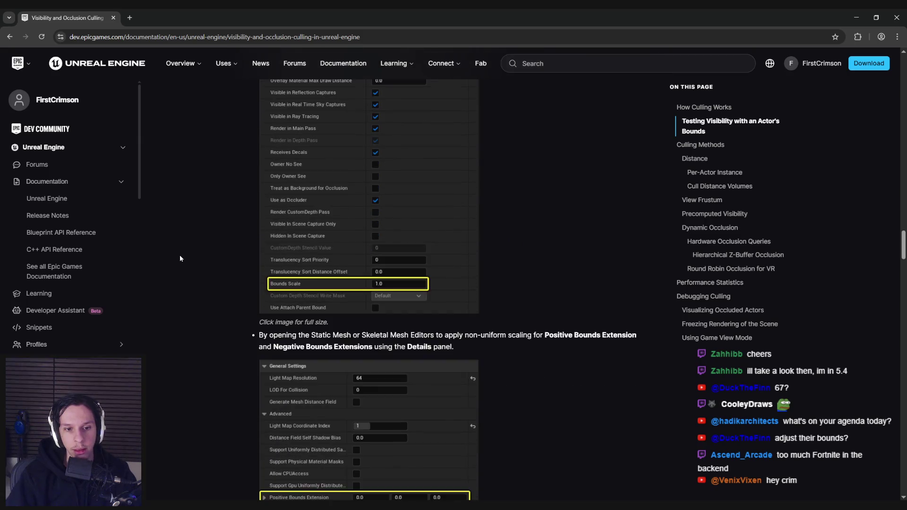
pyautogui.scroll(-5, 184, 259)
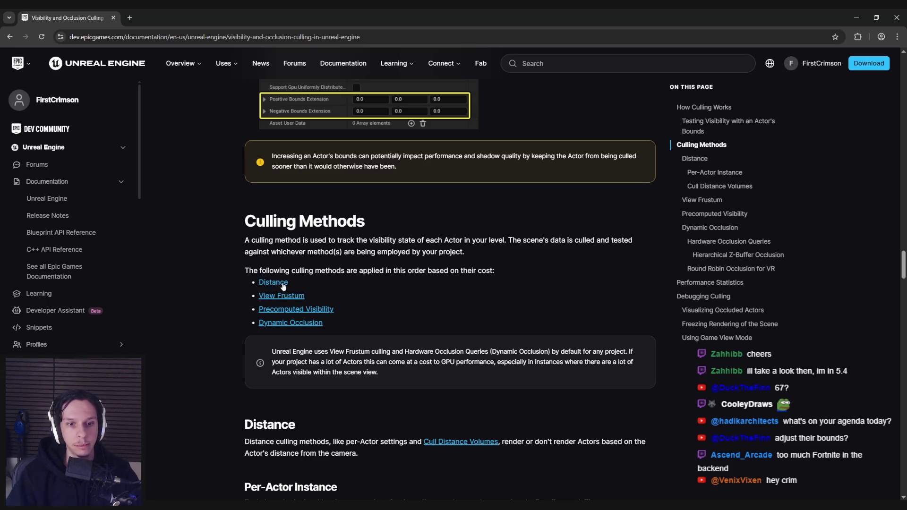
pyautogui.click(275, 309)
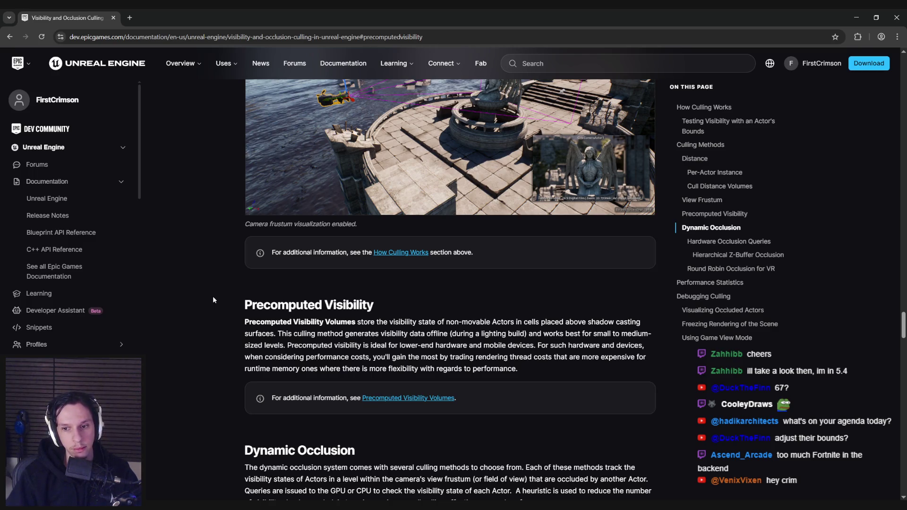
# Read past the HZB occlusion paragraph down to the Performance Statistics stat table
pyautogui.scroll(-4, 213, 298)
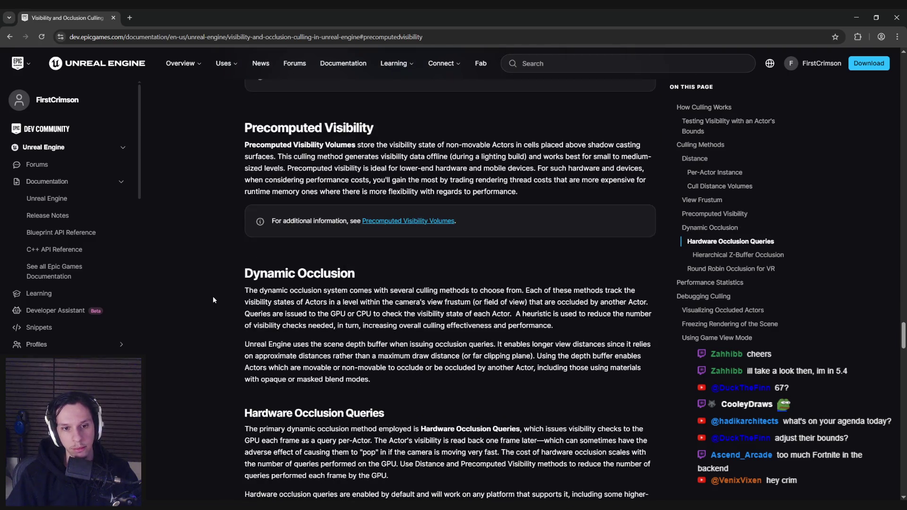
pyautogui.scroll(-3, 212, 298)
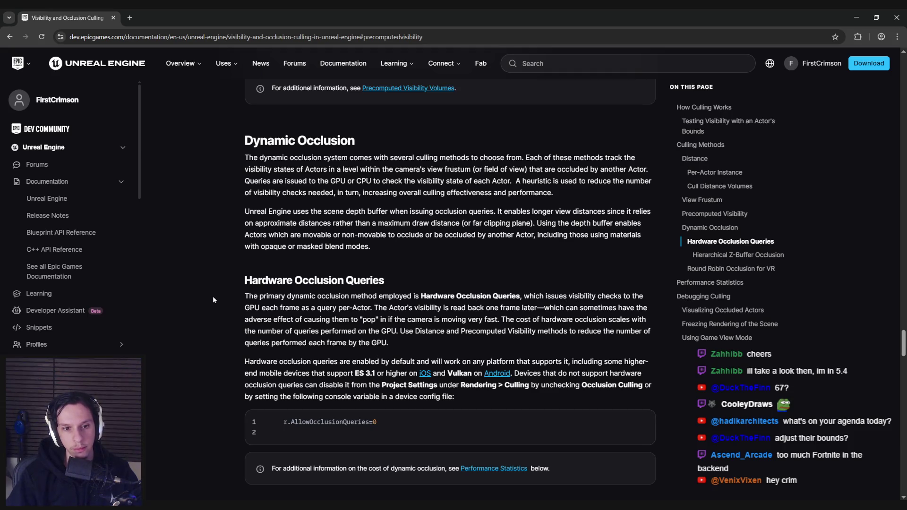
pyautogui.scroll(-4, 213, 298)
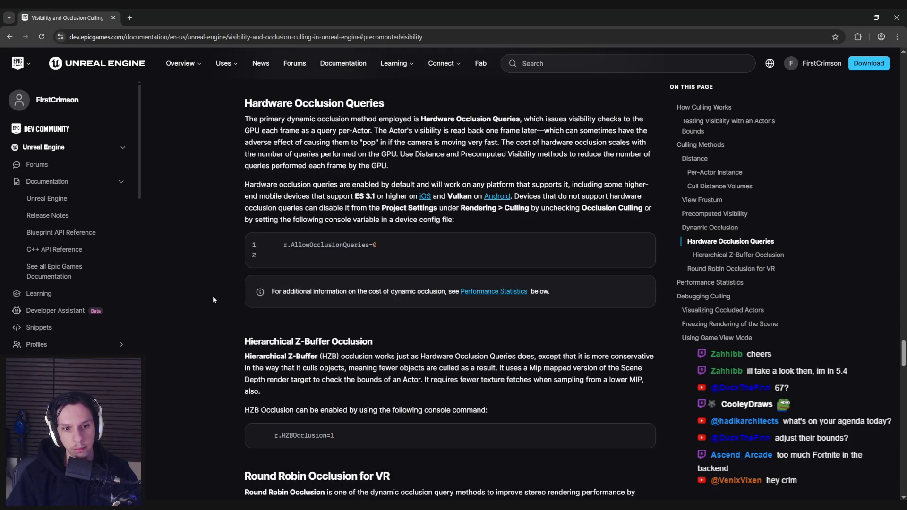
pyautogui.scroll(-1, 212, 295)
pyautogui.moveTo(420, 311)
pyautogui.mouseDown()
pyautogui.moveTo(632, 314)
pyautogui.moveTo(375, 315)
pyautogui.moveTo(351, 327)
pyautogui.moveTo(618, 326)
pyautogui.moveTo(268, 339)
pyautogui.moveTo(525, 339)
pyautogui.mouseUp()
pyautogui.click(525, 339)
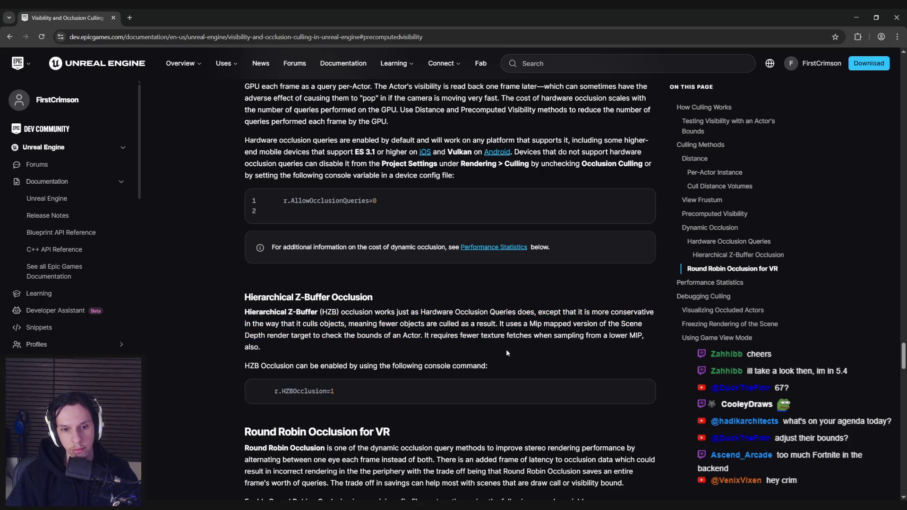
pyautogui.scroll(-3, 187, 350)
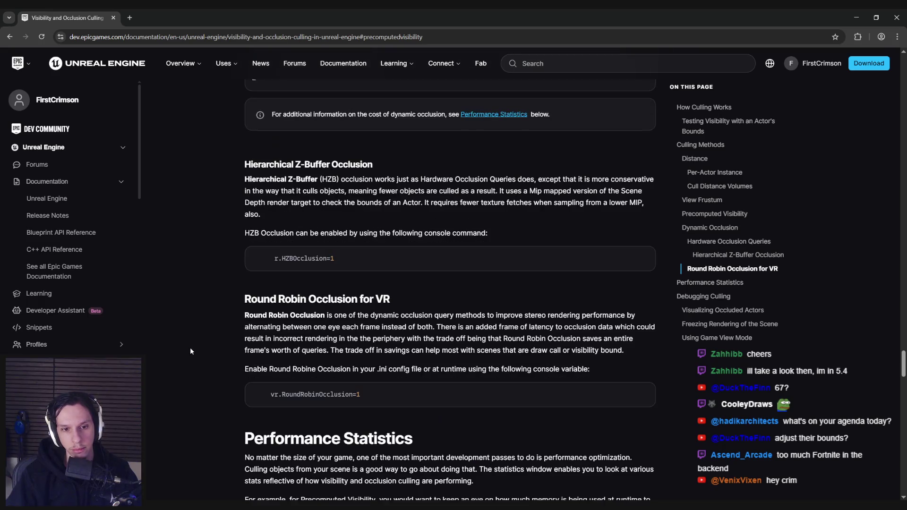
pyautogui.scroll(-1, 190, 351)
pyautogui.scroll(-10, 191, 351)
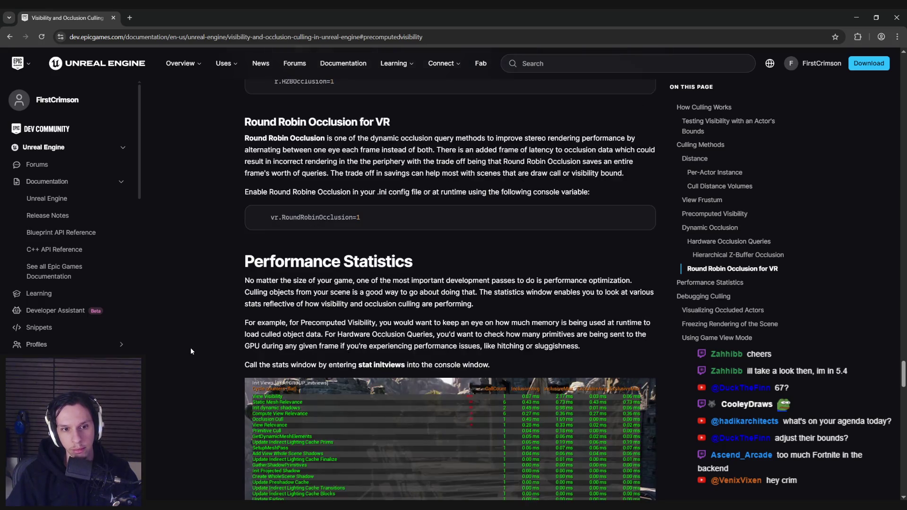
pyautogui.scroll(-3, 191, 347)
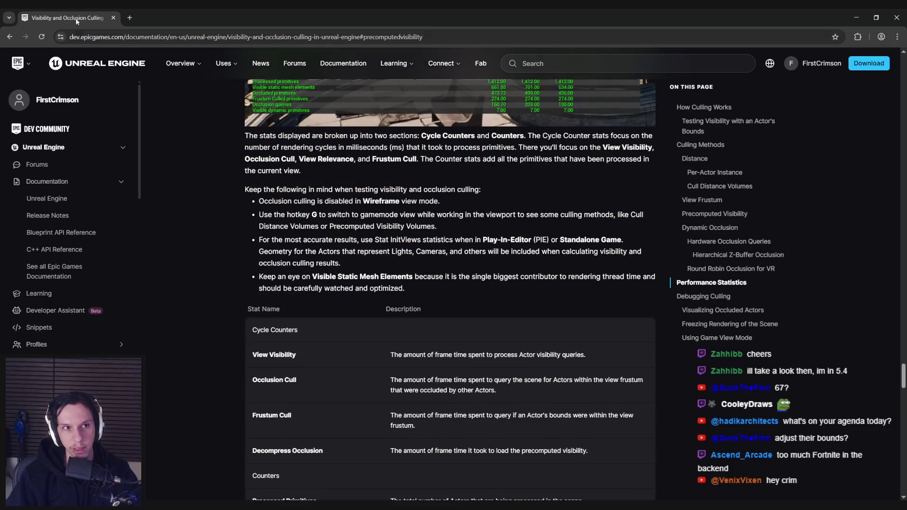
pyautogui.hotkey('alt', 'Tab')
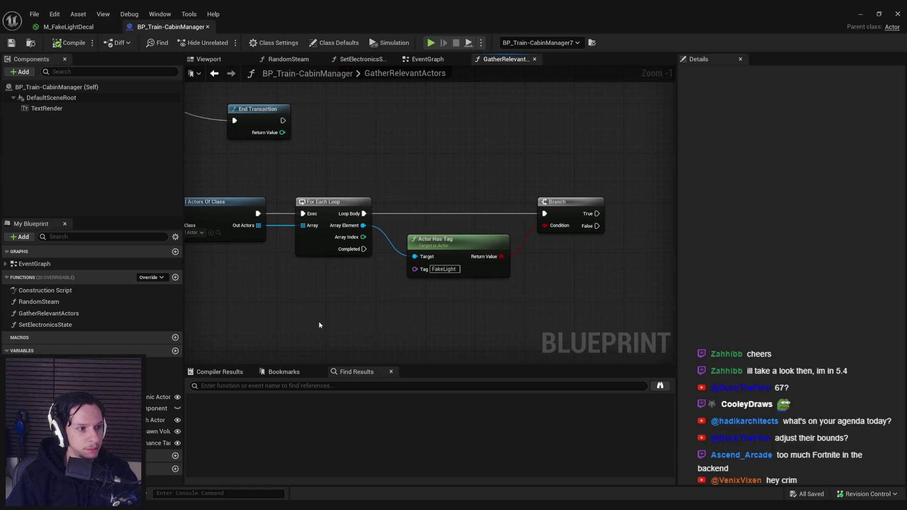
# Select the chain of CLEAR nodes and shift it left to make room
pyautogui.scroll(-2, 319, 325)
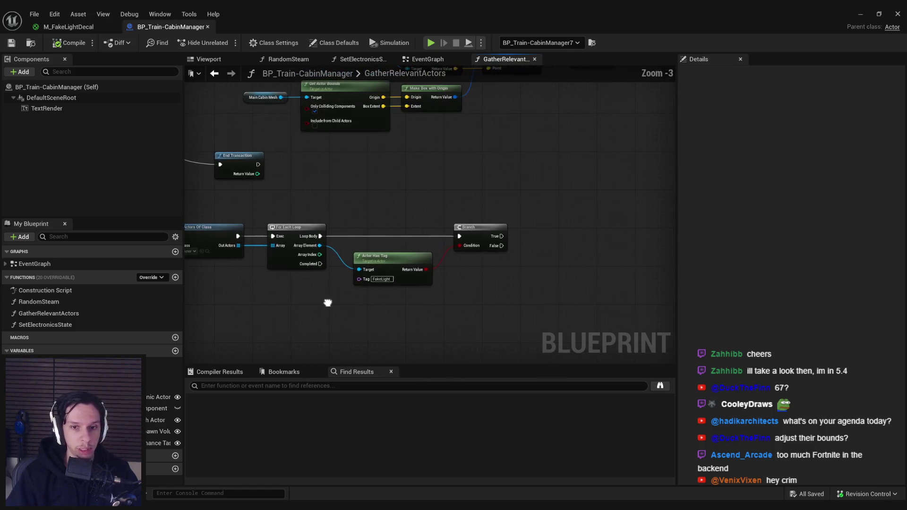
pyautogui.moveTo(334, 310)
pyautogui.mouseDown()
pyautogui.moveTo(379, 315)
pyautogui.moveTo(426, 284)
pyautogui.moveTo(482, 307)
pyautogui.moveTo(441, 212)
pyautogui.mouseUp()
pyautogui.moveTo(576, 222); pyautogui.dragTo(255, 161)
pyautogui.scroll(2, 553, 199)
pyautogui.moveTo(554, 199); pyautogui.dragTo(425, 199)
# Add a Fake Light Decals getter with a Clear node, chained after the other Clears into Sequence
pyautogui.moveTo(156, 408)
pyautogui.mouseDown()
pyautogui.moveTo(448, 238)
pyautogui.moveTo(520, 237)
pyautogui.moveTo(552, 204)
pyautogui.moveTo(551, 192)
pyautogui.moveTo(446, 185)
pyautogui.mouseUp()
pyautogui.click(486, 254)
pyautogui.write('clear')
pyautogui.press('Return')
pyautogui.moveTo(468, 238)
pyautogui.mouseDown()
pyautogui.moveTo(468, 218)
pyautogui.moveTo(467, 226)
pyautogui.mouseUp()
pyautogui.click(529, 249)
pyautogui.moveTo(571, 185); pyautogui.dragTo(614, 185)
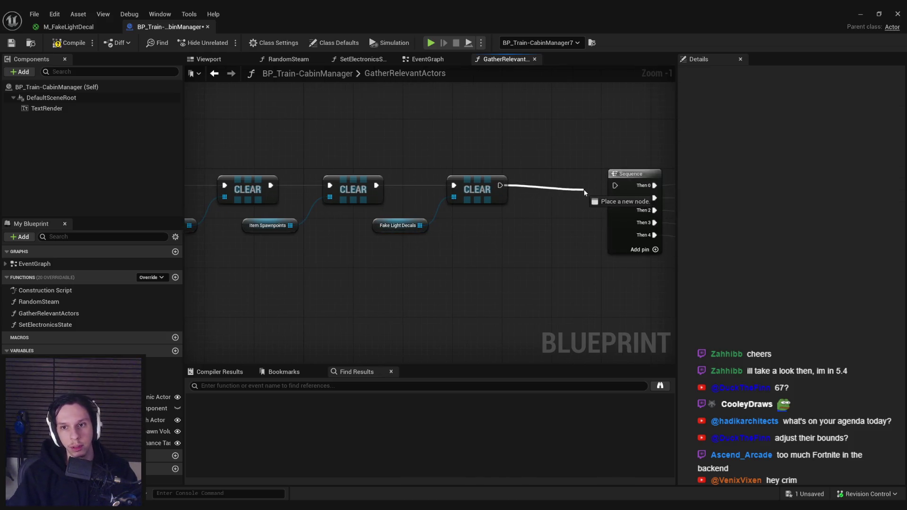
# Realign the new CLEAR and variable nodes and save the Blueprint
pyautogui.scroll(-3, 619, 268)
pyautogui.moveTo(620, 268); pyautogui.dragTo(198, 203)
pyautogui.scroll(2, 597, 243)
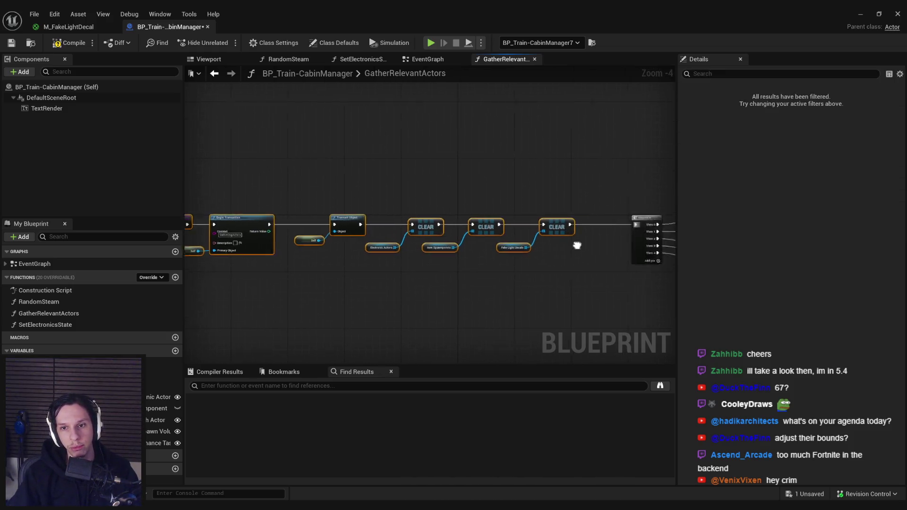
pyautogui.moveTo(508, 226); pyautogui.dragTo(513, 226)
pyautogui.click(327, 183)
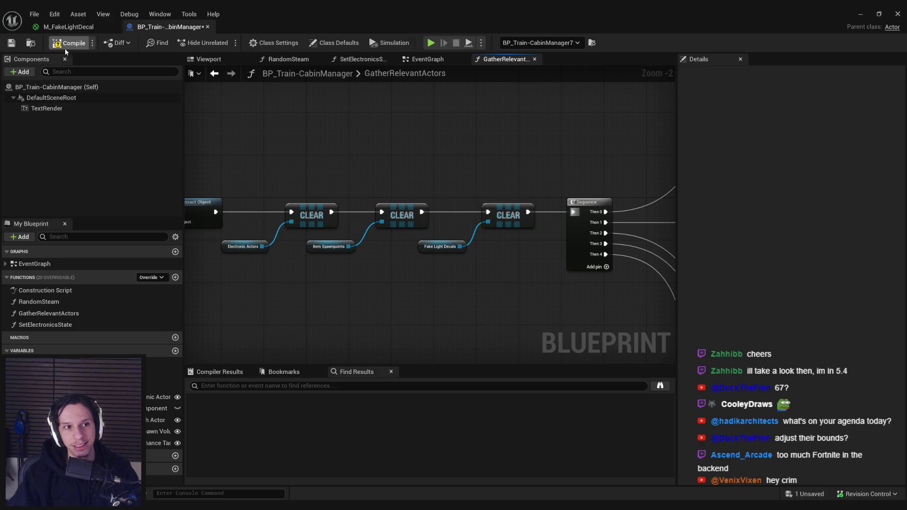
pyautogui.click(12, 44)
pyautogui.scroll(-2, 475, 289)
pyautogui.scroll(2, 406, 274)
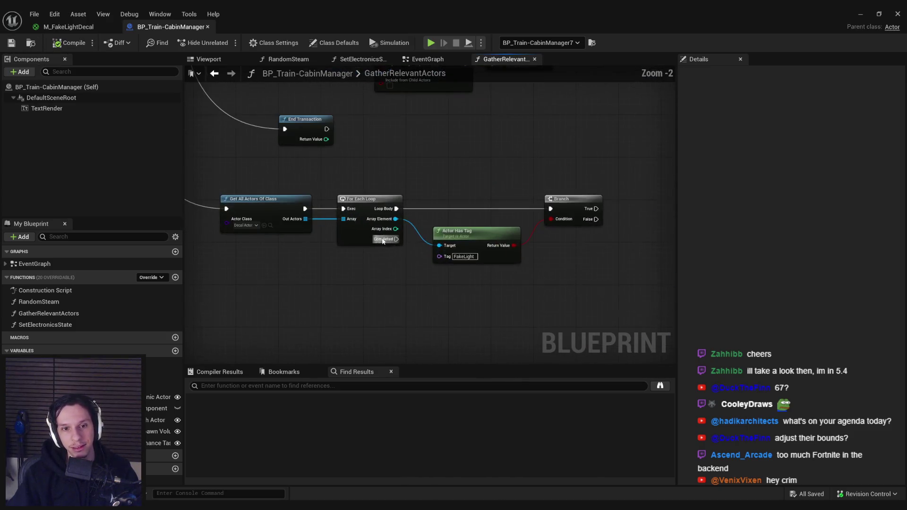
pyautogui.scroll(-2, 324, 247)
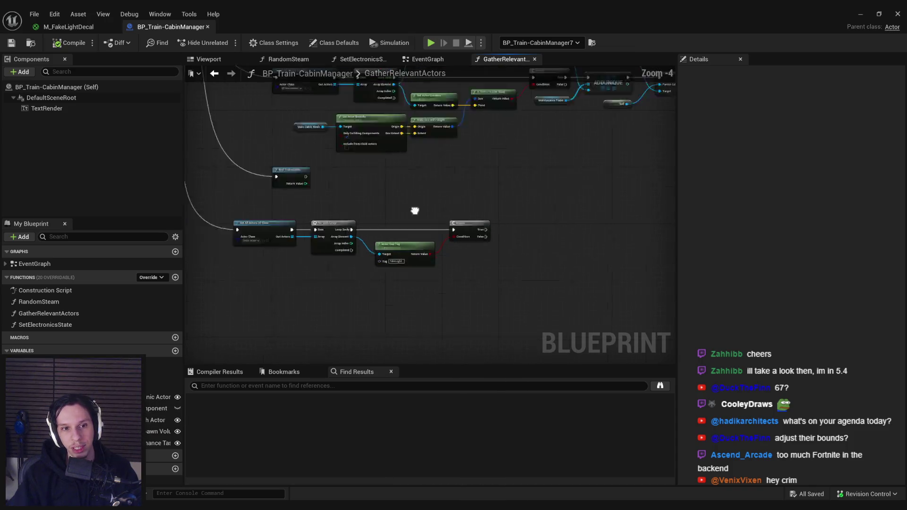
pyautogui.scroll(-1, 498, 226)
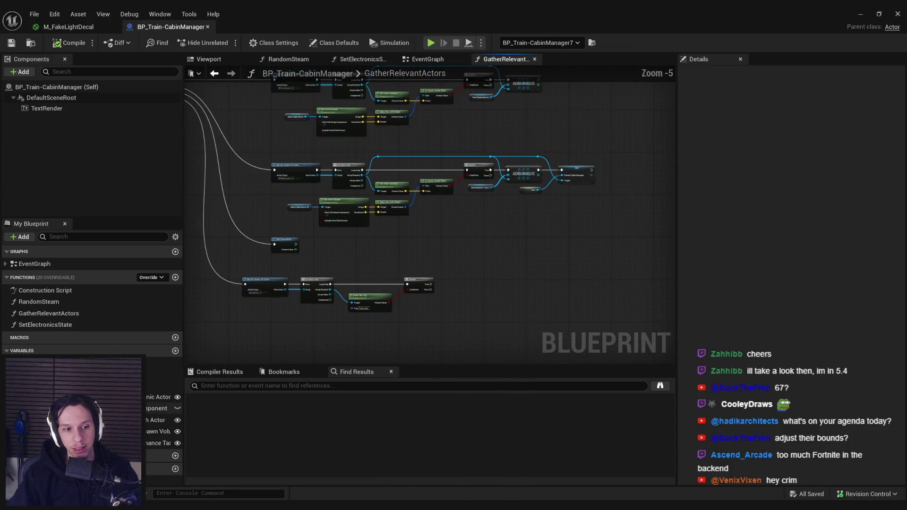
# Add a Fake Light Decals AddUnique node that runs when the Branch is true
pyautogui.moveTo(71, 408); pyautogui.dragTo(474, 297)
pyautogui.click(458, 331)
pyautogui.scroll(3, 442, 311)
pyautogui.write('add uni')
pyautogui.press('Return')
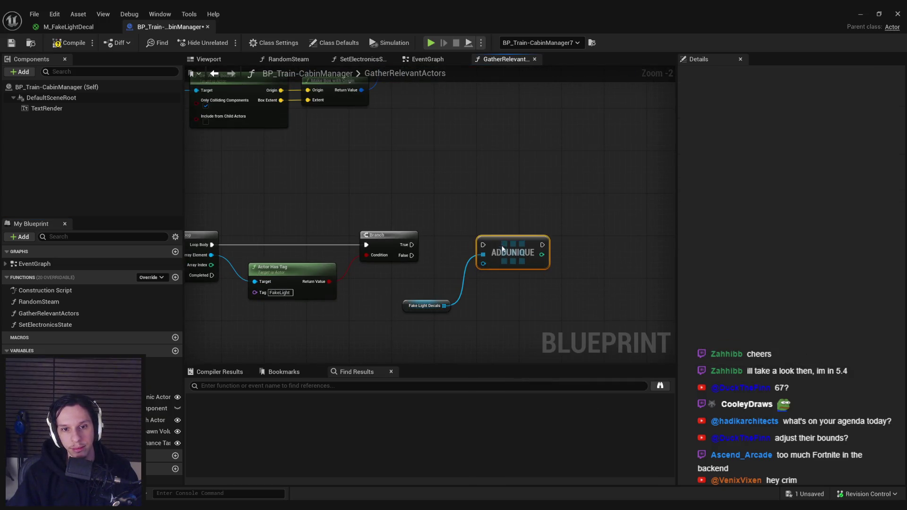
pyautogui.moveTo(497, 253); pyautogui.dragTo(524, 253)
pyautogui.moveTo(411, 245); pyautogui.dragTo(494, 244)
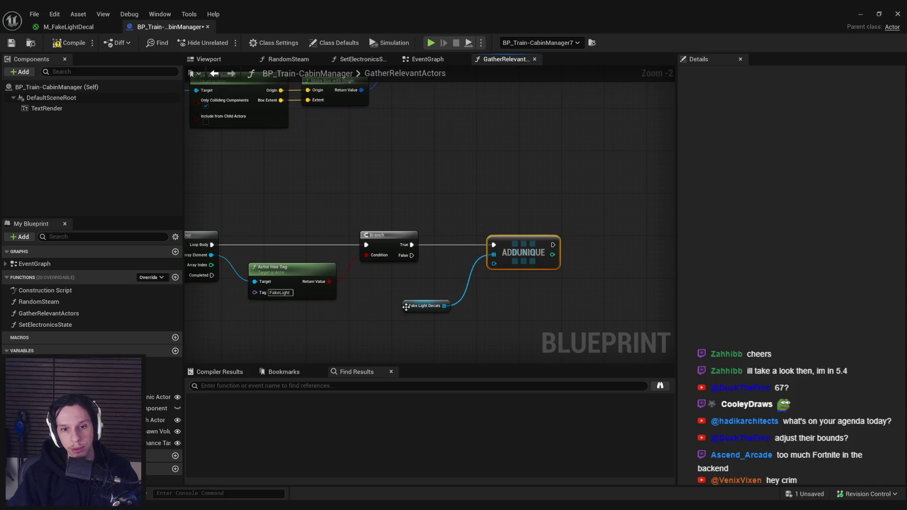
pyautogui.moveTo(425, 306); pyautogui.dragTo(442, 280)
# Feed Get Decal from the loop's Array Element into AddUnique's item, then save and compile
pyautogui.moveTo(494, 263)
pyautogui.mouseDown()
pyautogui.moveTo(208, 261)
pyautogui.moveTo(285, 325)
pyautogui.mouseUp()
pyautogui.click(265, 241)
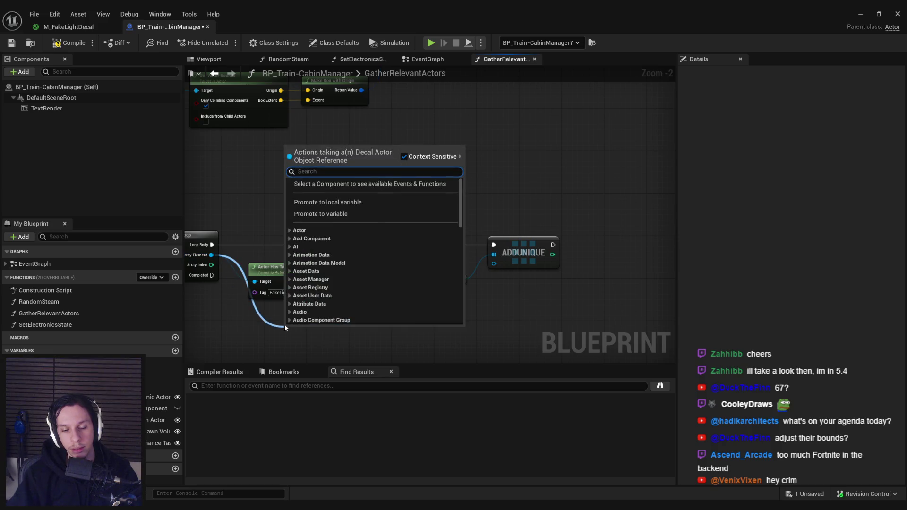
pyautogui.write('decal component')
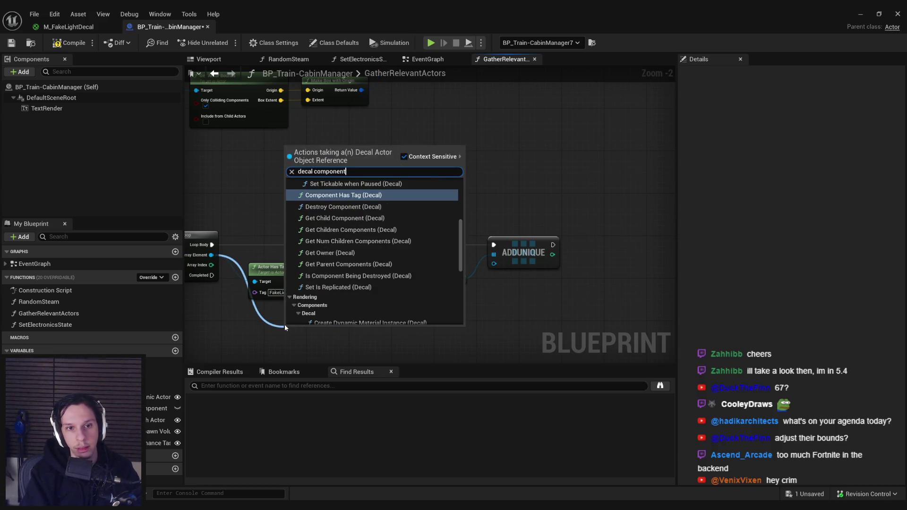
pyautogui.scroll(-8, 339, 276)
pyautogui.scroll(10, 338, 276)
pyautogui.scroll(5, 348, 277)
pyautogui.click(356, 171)
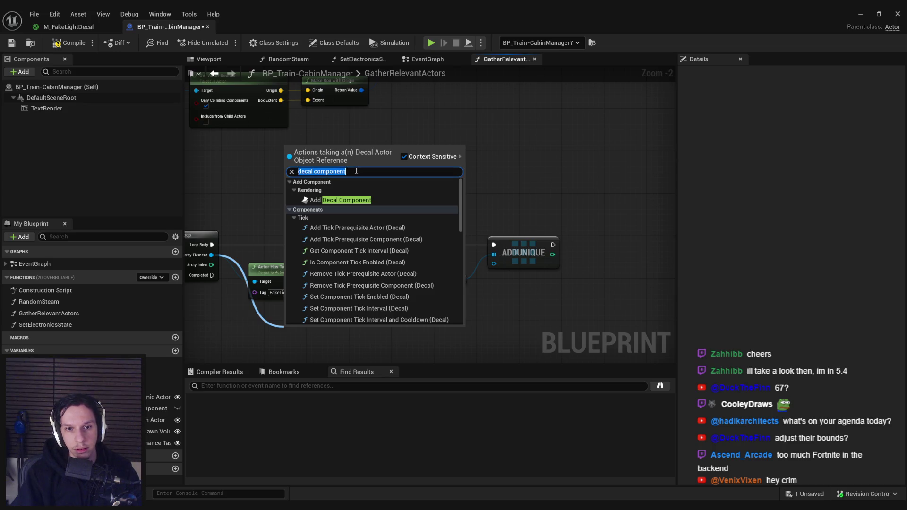
pyautogui.write('get decal')
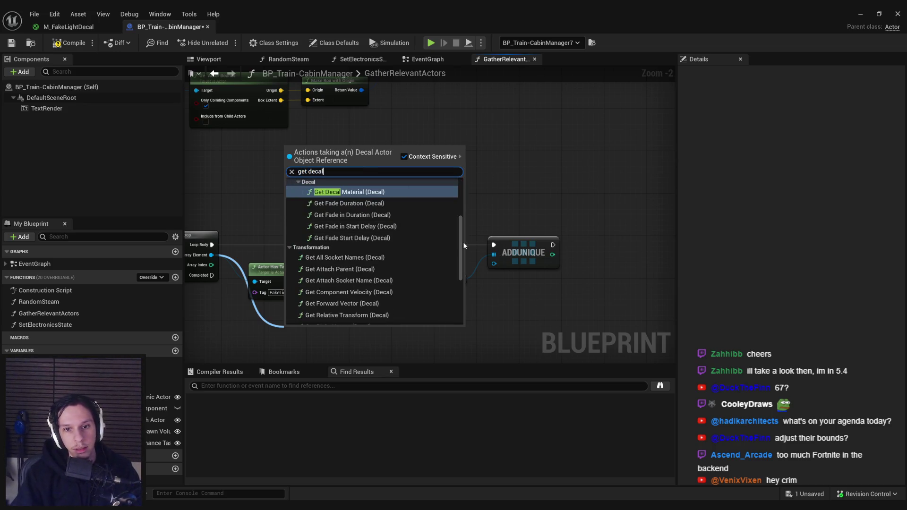
pyautogui.scroll(-5, 463, 246)
pyautogui.click(337, 318)
pyautogui.moveTo(330, 333)
pyautogui.mouseDown()
pyautogui.moveTo(505, 261)
pyautogui.moveTo(344, 331)
pyautogui.moveTo(282, 319)
pyautogui.mouseUp()
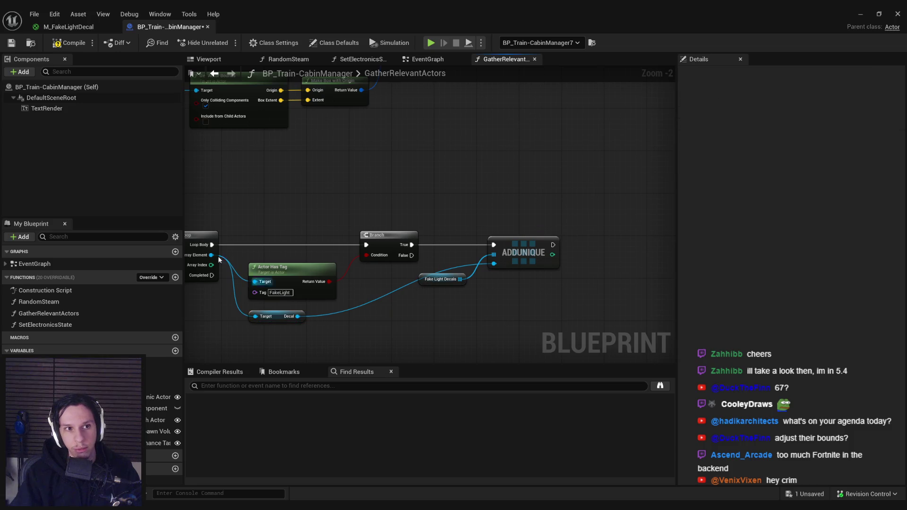
pyautogui.hotkey('ctrl', 's')
pyautogui.click(362, 59)
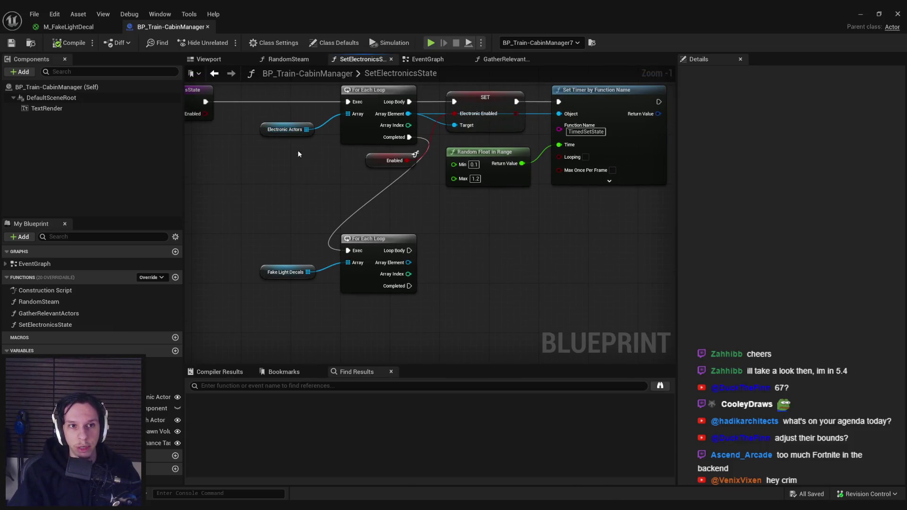
# Add a Get Decal Color node from the Fake Light Decals loop element
pyautogui.press('super+Down')
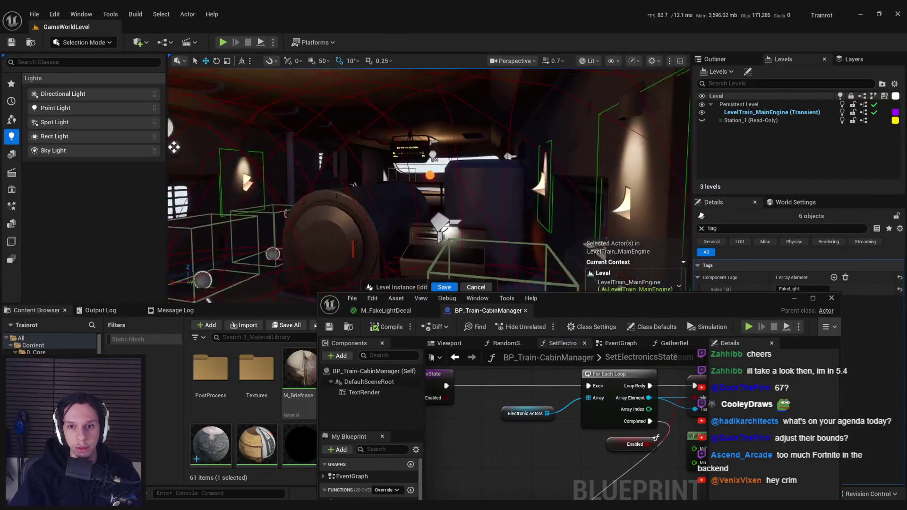
pyautogui.scroll(8, 511, 120)
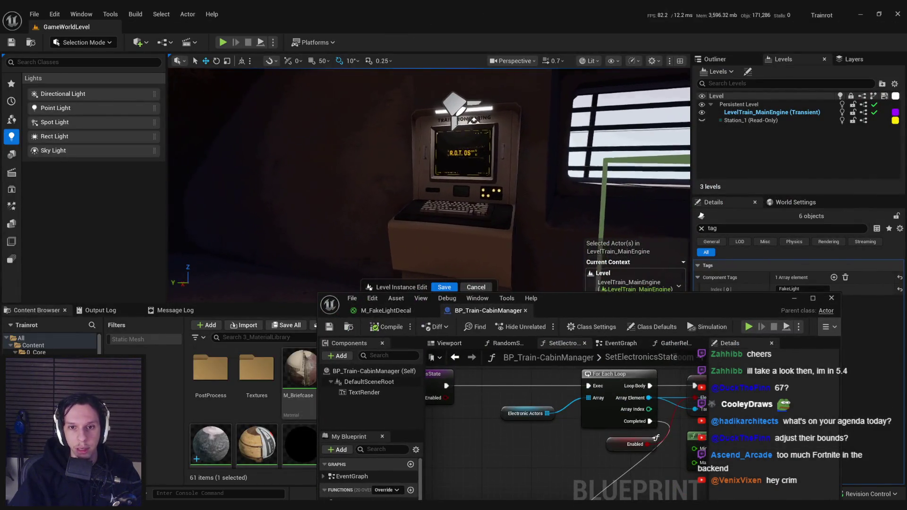
pyautogui.moveTo(511, 121); pyautogui.dragTo(430, 227)
pyautogui.doubleClick(576, 300)
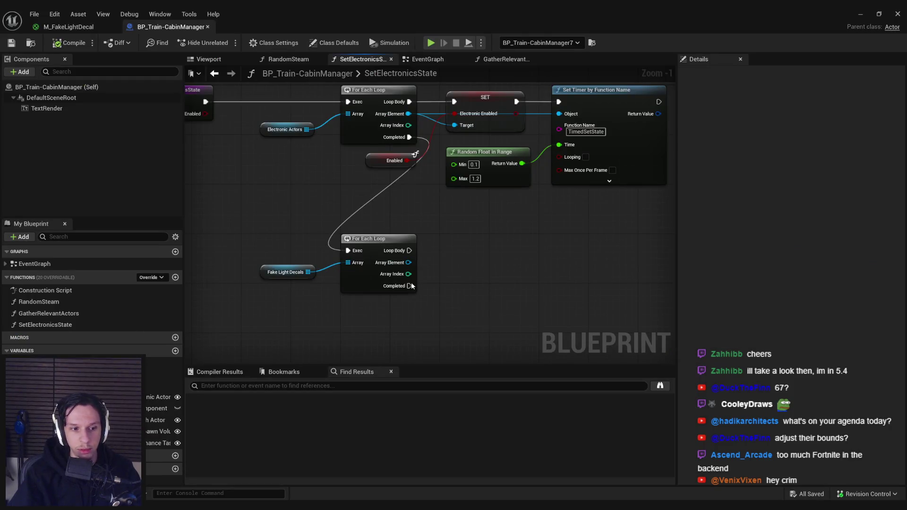
pyautogui.moveTo(408, 263); pyautogui.dragTo(454, 259)
pyautogui.write('set decal color')
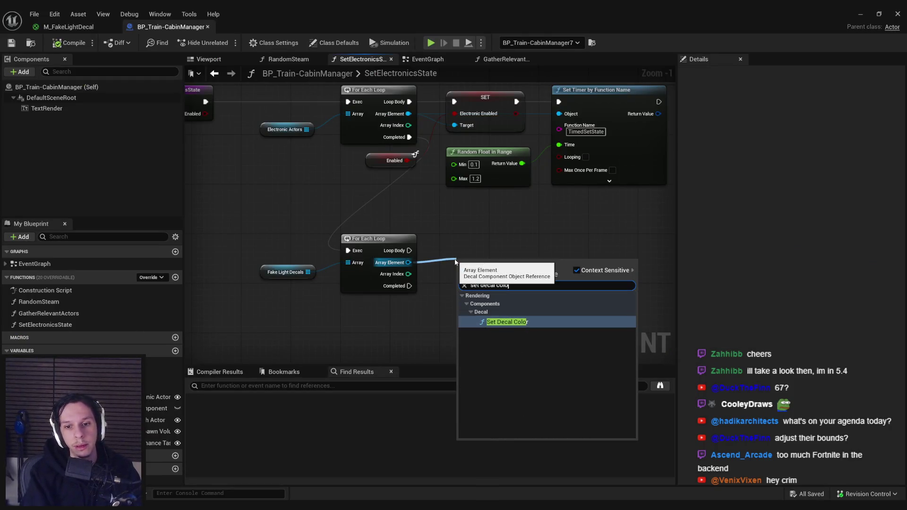
pyautogui.press('Return')
pyautogui.press('Delete')
pyautogui.moveTo(409, 263); pyautogui.dragTo(438, 278)
pyautogui.write('get decal color')
pyautogui.press('Return')
# Add a Set Members in LinearColor node with A exposed, run in the loop body
pyautogui.moveTo(504, 285); pyautogui.dragTo(534, 274)
pyautogui.write('set')
pyautogui.scroll(-2, 609, 387)
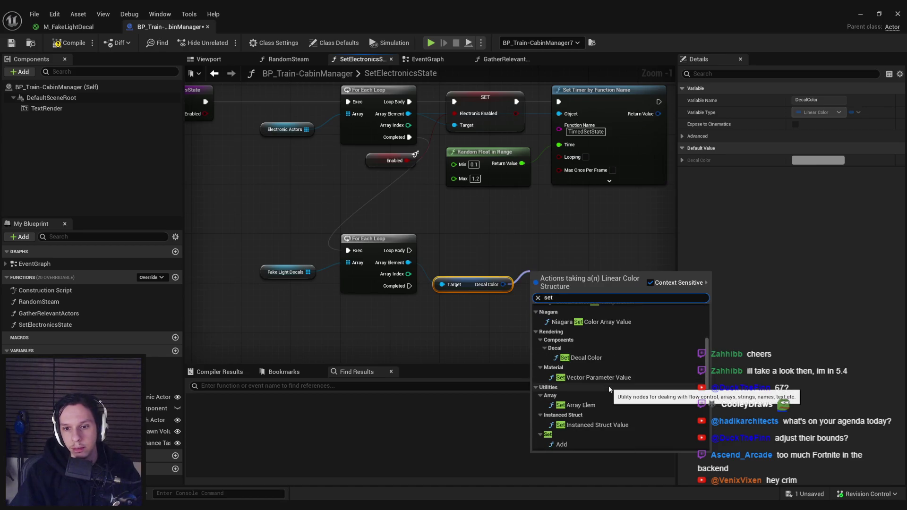
pyautogui.scroll(-5, 608, 386)
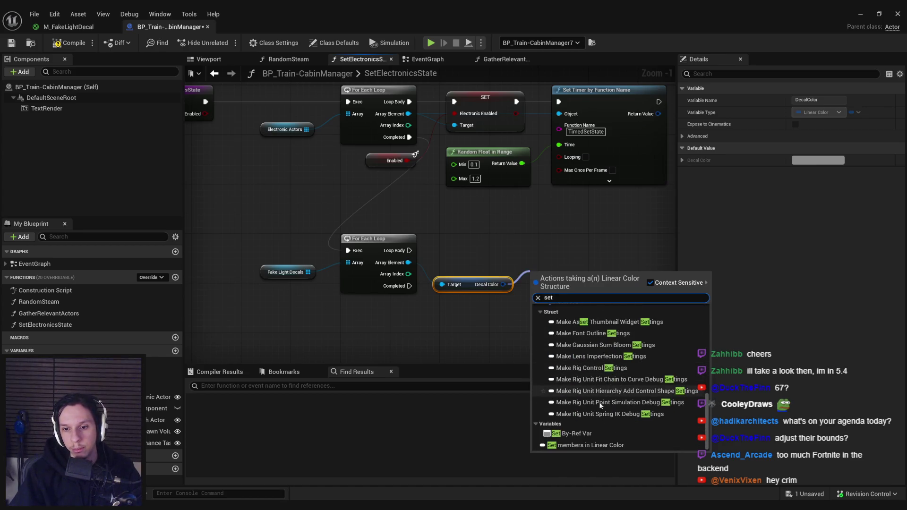
pyautogui.click(570, 445)
pyautogui.click(795, 148)
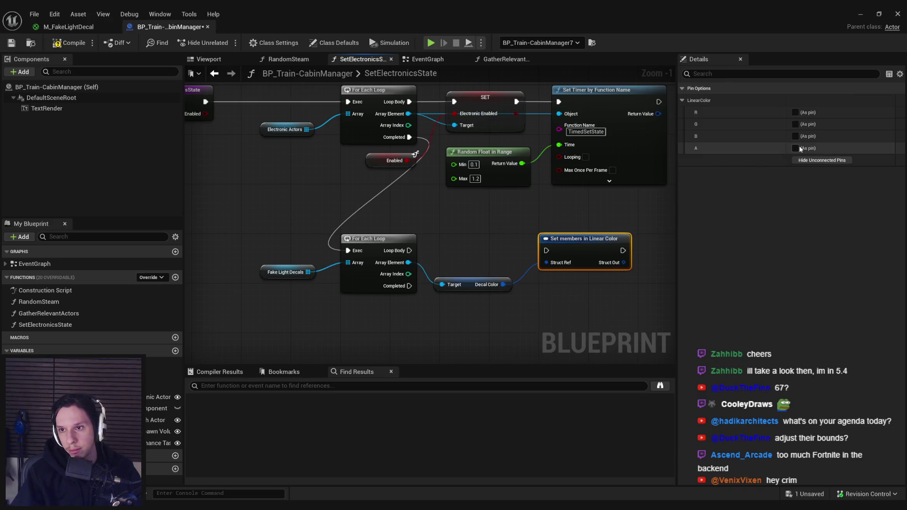
pyautogui.moveTo(546, 250); pyautogui.dragTo(409, 251)
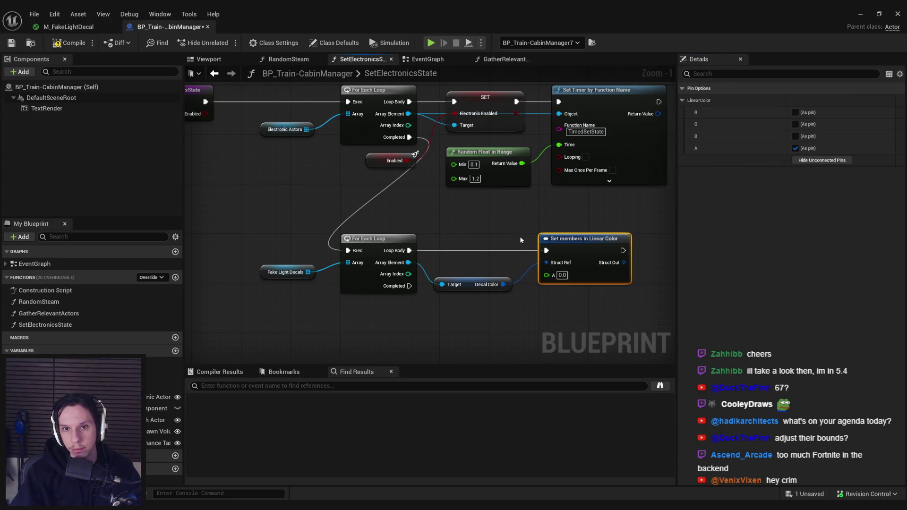
# Drive the colour's alpha from a copied Enabled getter, then compile and save
pyautogui.click(521, 240)
pyautogui.click(522, 180)
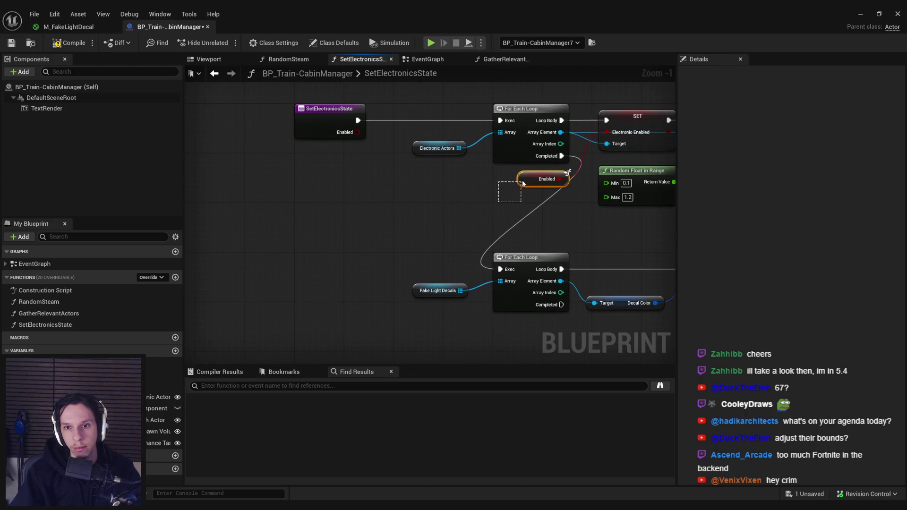
pyautogui.hotkey('ctrl', 'c')
pyautogui.hotkey('ctrl', 'v')
pyautogui.moveTo(358, 296); pyautogui.dragTo(492, 231)
pyautogui.moveTo(412, 243)
pyautogui.mouseDown()
pyautogui.moveTo(425, 287)
pyautogui.moveTo(418, 299)
pyautogui.moveTo(433, 275)
pyautogui.mouseUp()
pyautogui.keyDown('ctrl'); pyautogui.click(344, 296); pyautogui.keyUp('ctrl')
pyautogui.click(69, 43)
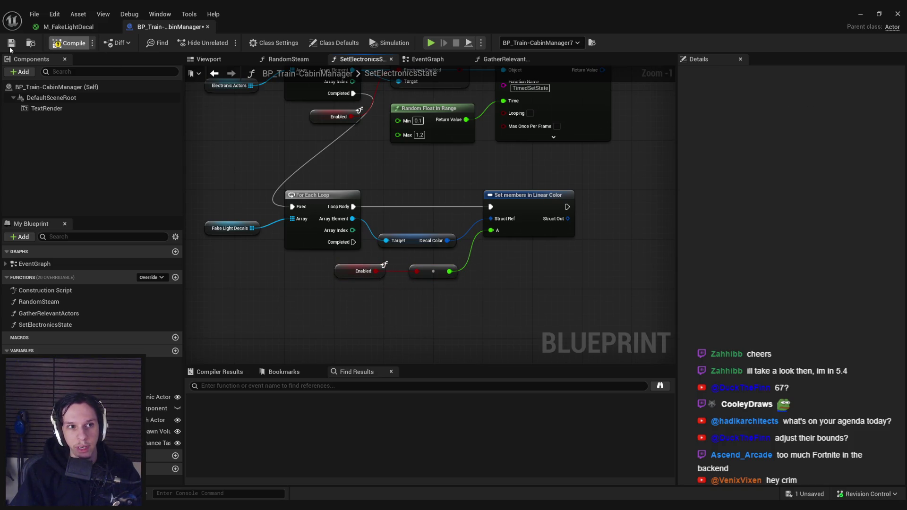
pyautogui.click(12, 42)
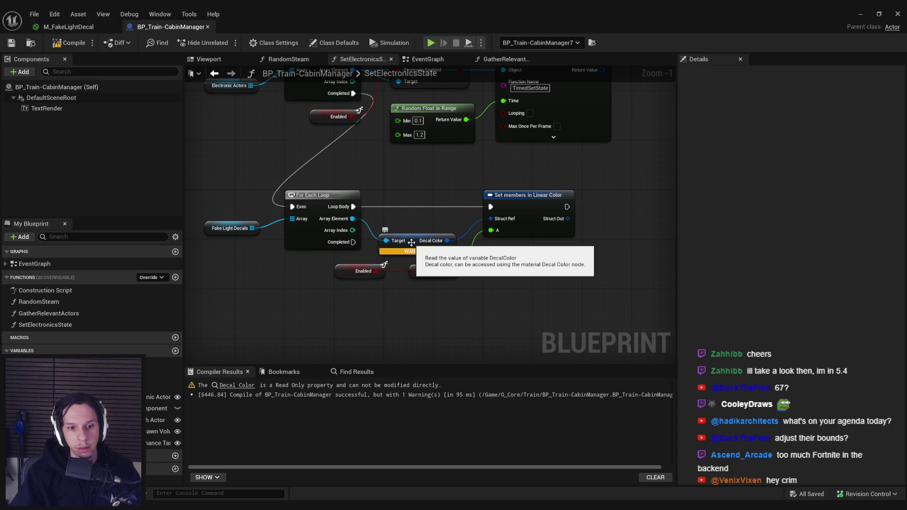
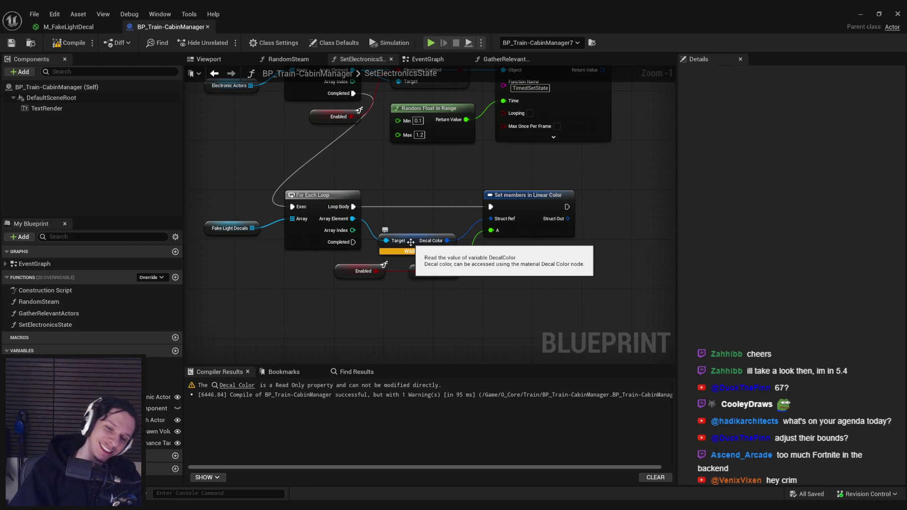
# Replace the read-only colour nodes with a Set Decal Color node on each loop element
pyautogui.moveTo(353, 218)
pyautogui.mouseDown()
pyautogui.moveTo(393, 216)
pyautogui.moveTo(568, 266)
pyautogui.mouseUp()
pyautogui.write('set decal colo')
pyautogui.press('Return')
pyautogui.moveTo(432, 214); pyautogui.dragTo(483, 245)
pyautogui.press('Delete')
pyautogui.moveTo(543, 263); pyautogui.dragTo(518, 194)
pyautogui.moveTo(354, 206); pyautogui.dragTo(529, 203)
pyautogui.moveTo(375, 262)
pyautogui.mouseDown()
pyautogui.moveTo(442, 278)
pyautogui.moveTo(461, 355)
pyautogui.mouseUp()
# Split the setter's Color pin and add a split Get Decal Color node for each decal
pyautogui.rightClick(497, 230)
pyautogui.click(520, 278)
pyautogui.moveTo(544, 199); pyautogui.dragTo(624, 199)
pyautogui.moveTo(480, 249); pyautogui.dragTo(455, 261)
pyautogui.moveTo(353, 214); pyautogui.dragTo(383, 235)
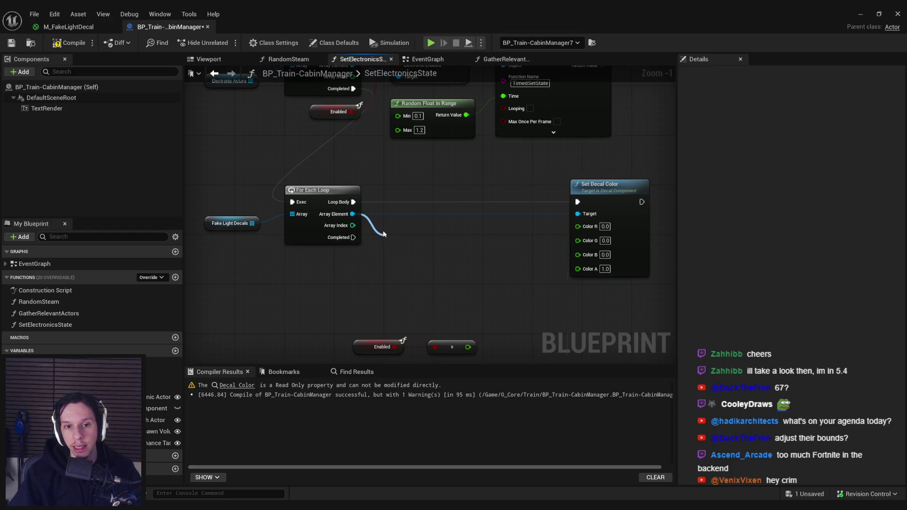
pyautogui.write('get decal c')
pyautogui.press('Return')
pyautogui.rightClick(452, 241)
pyautogui.click(482, 292)
# Wire the decal's R, G and B channels into the setter, compile, and tidy the nodes
pyautogui.moveTo(463, 235)
pyautogui.mouseDown()
pyautogui.moveTo(574, 245)
pyautogui.moveTo(578, 226)
pyautogui.moveTo(569, 242)
pyautogui.moveTo(577, 236)
pyautogui.mouseUp()
pyautogui.moveTo(464, 258); pyautogui.dragTo(577, 249)
pyautogui.moveTo(370, 330)
pyautogui.mouseDown()
pyautogui.moveTo(455, 318)
pyautogui.moveTo(456, 269)
pyautogui.moveTo(577, 224)
pyautogui.moveTo(569, 208)
pyautogui.moveTo(546, 212)
pyautogui.mouseUp()
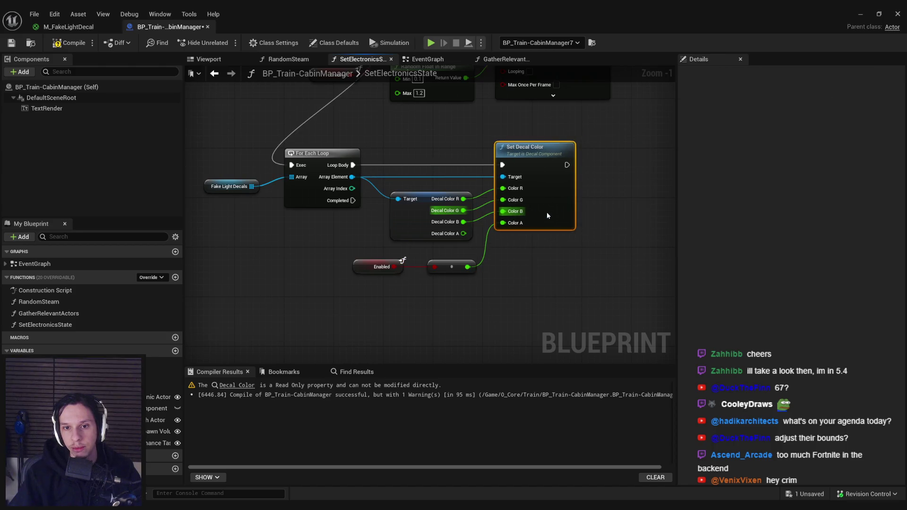
pyautogui.click(12, 43)
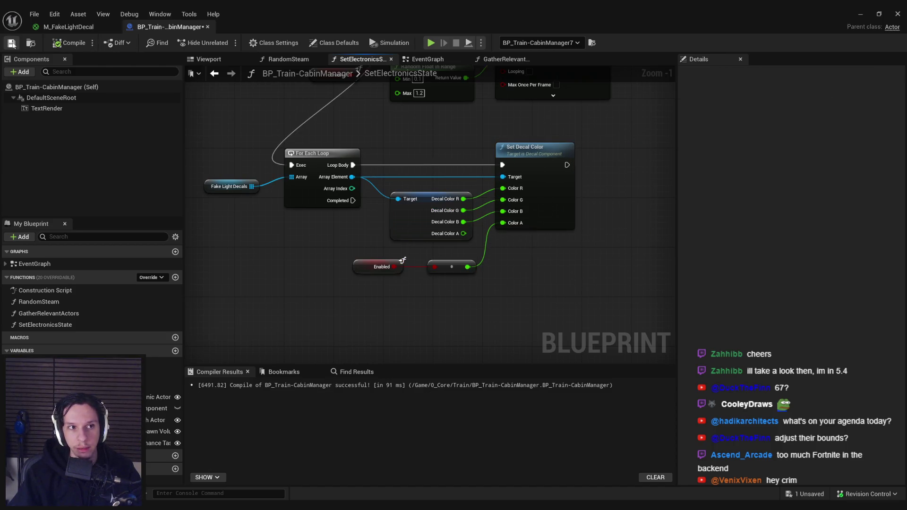
pyautogui.moveTo(545, 290); pyautogui.dragTo(392, 227)
pyautogui.moveTo(538, 157); pyautogui.dragTo(532, 158)
pyautogui.click(565, 286)
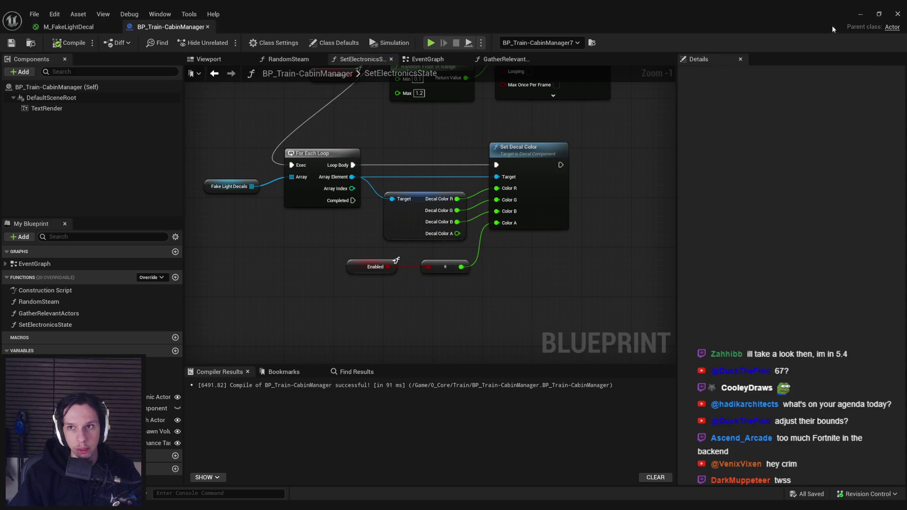
pyautogui.hotkey('alt', 'Tab')
# Re-enter the train level instance and run GatherRelevantActors on BP_Train-CabinManager7
pyautogui.click(442, 288)
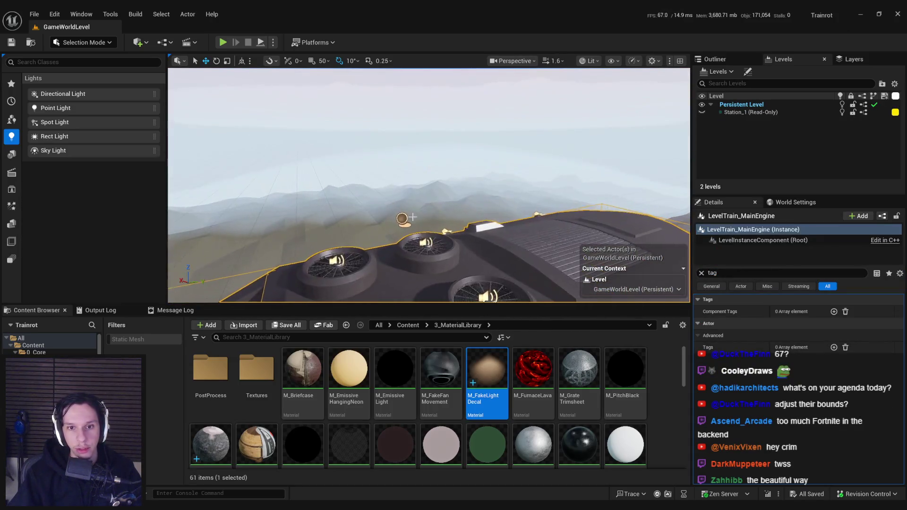
pyautogui.click(702, 273)
pyautogui.click(773, 309)
pyautogui.click(401, 220)
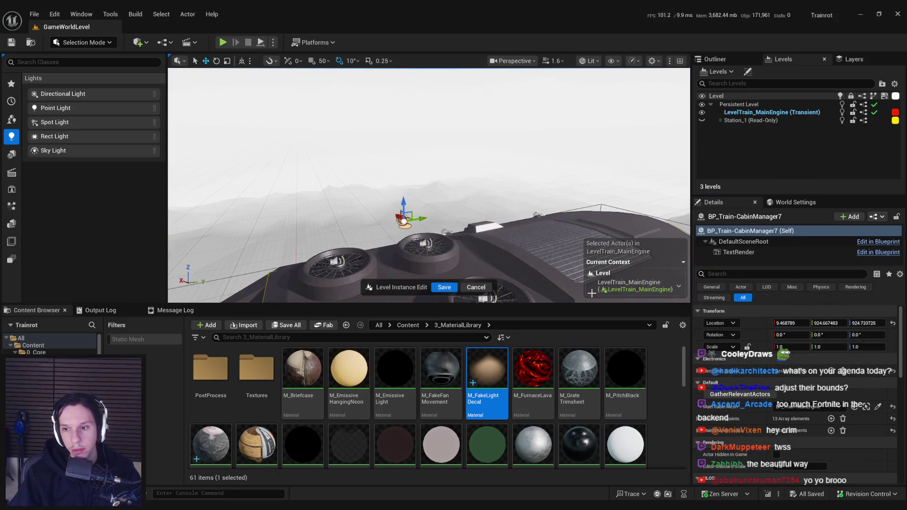
pyautogui.click(762, 395)
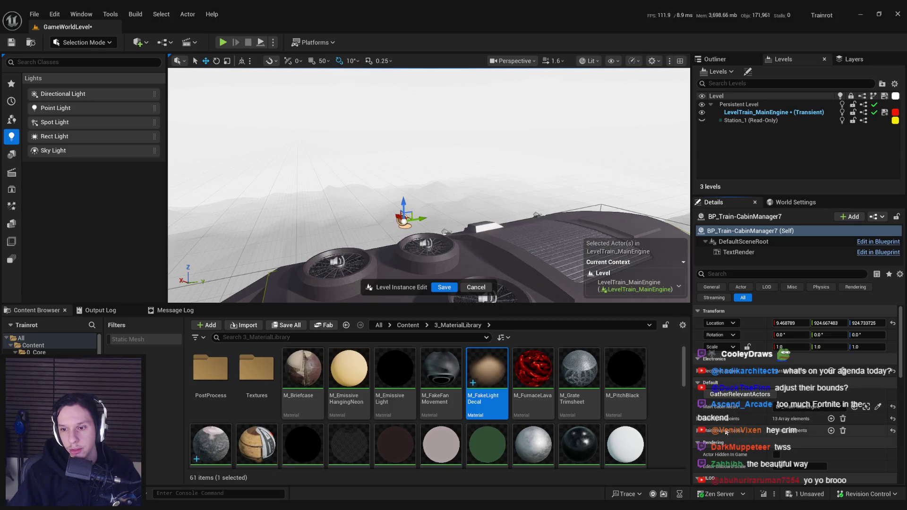
# Check the FakeLightDecals variable settings in the cabin manager Blueprint
pyautogui.hotkey('alt', 'Tab')
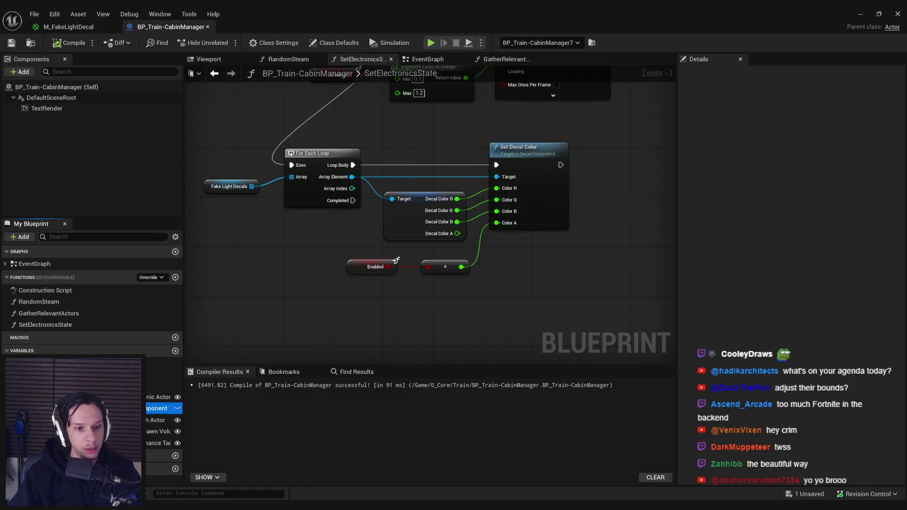
pyautogui.click(180, 408)
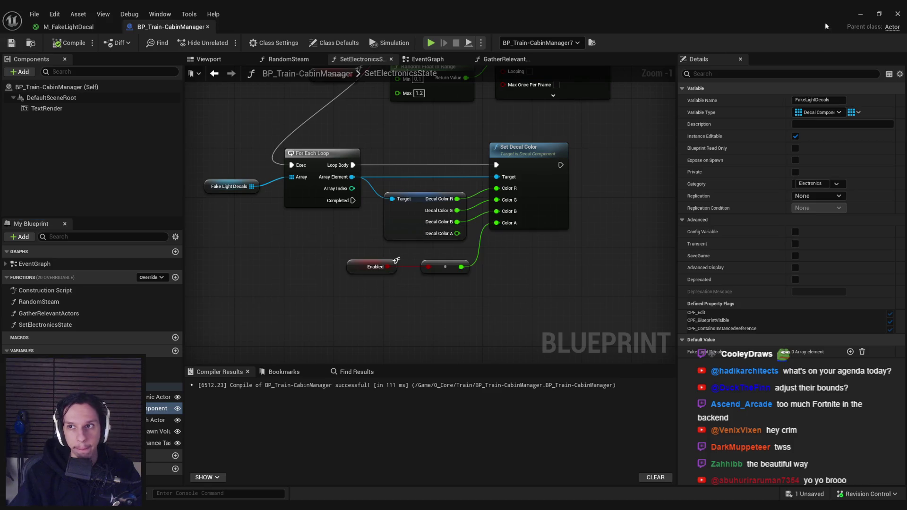
pyautogui.click(861, 13)
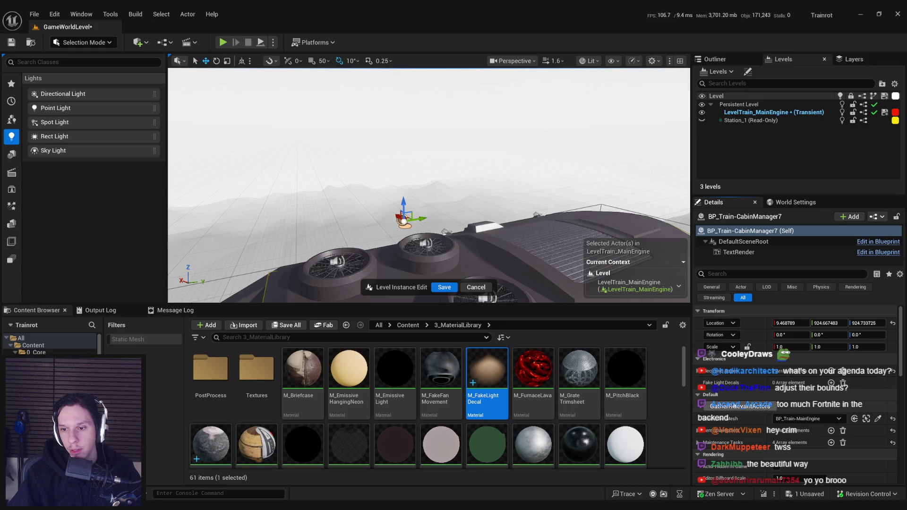
# Jump inside the cabin and test adding, then clearing, Fake Light Decals entries
pyautogui.press('1')
pyautogui.scroll(-5, 429, 185)
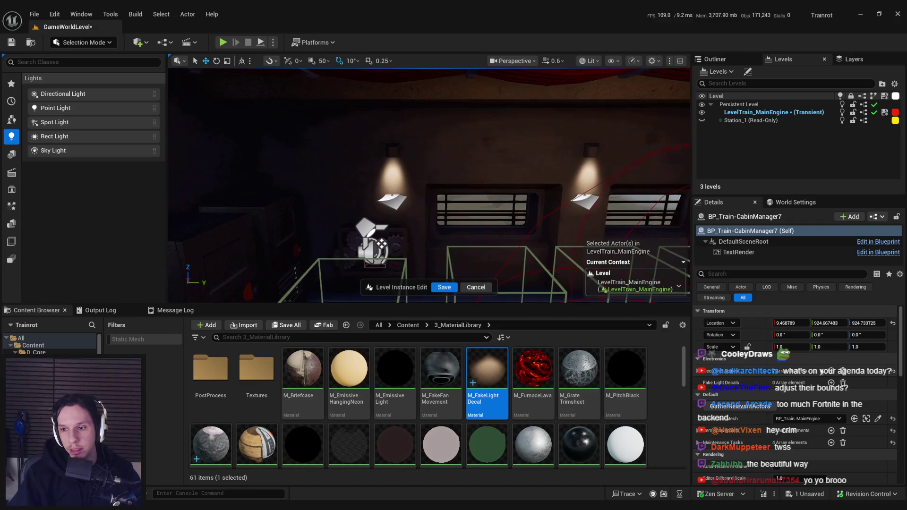
pyautogui.click(831, 383)
pyautogui.click(853, 392)
pyautogui.click(853, 396)
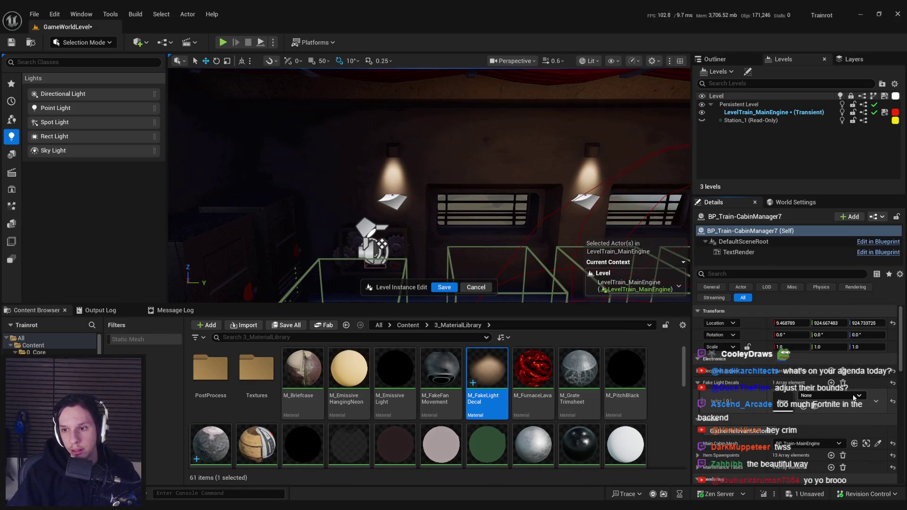
pyautogui.click(815, 399)
pyautogui.click(803, 392)
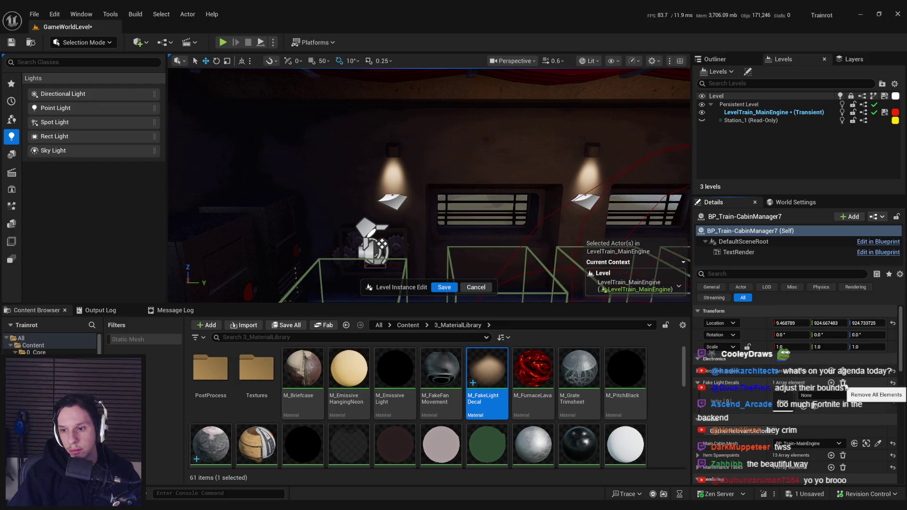
pyautogui.click(844, 384)
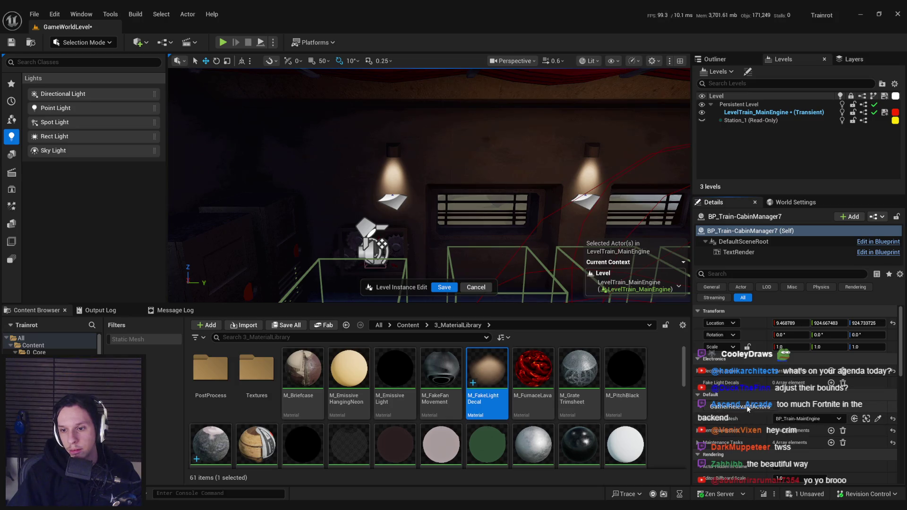
# Select the white decal on the cabin wall and inspect its details
pyautogui.click(388, 198)
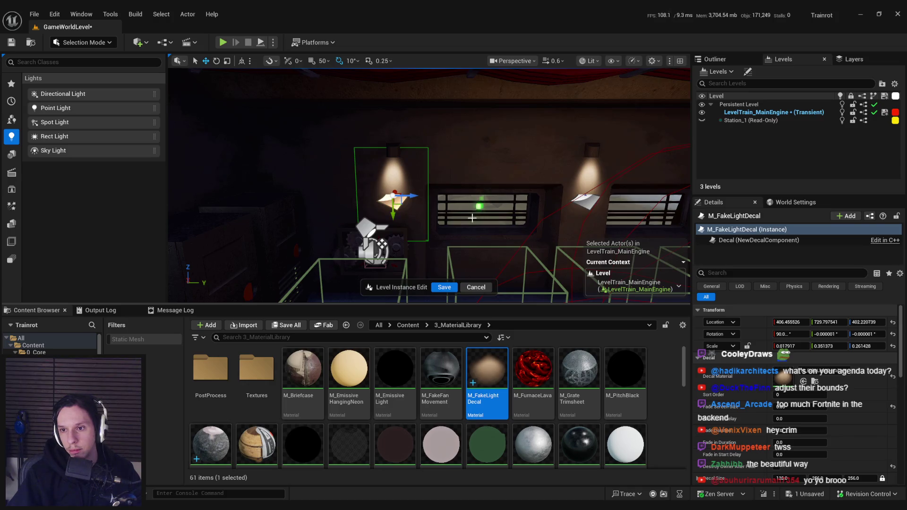
pyautogui.scroll(-3, 472, 217)
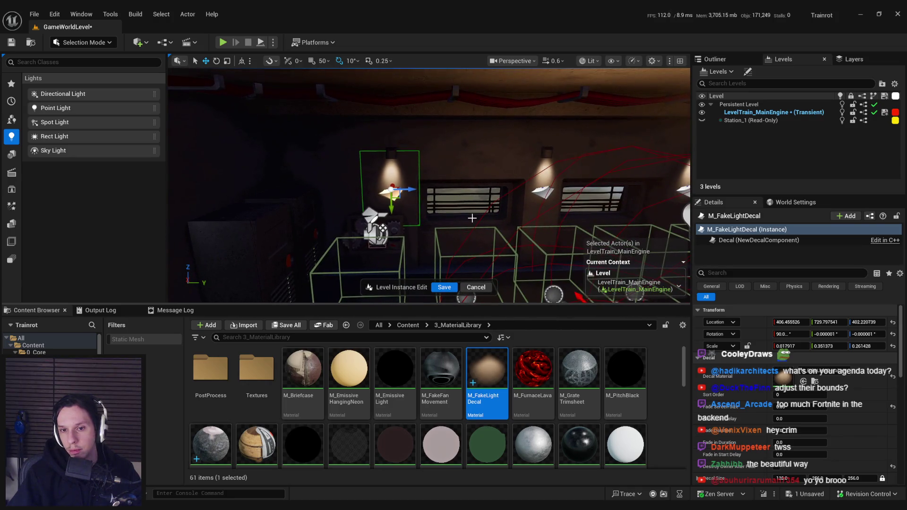
pyautogui.hotkey('alt', 'Tab')
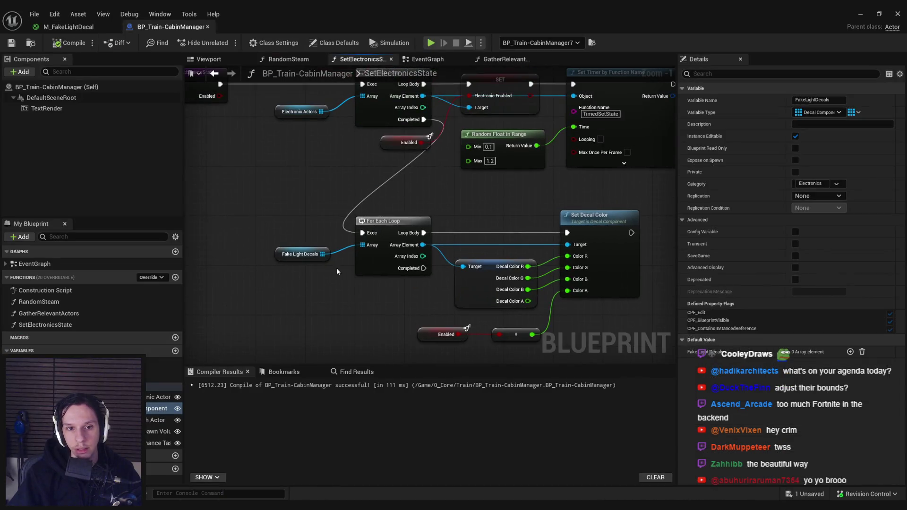
# Change the FakeLightDecals variable type to Decal Actor
pyautogui.click(834, 114)
pyautogui.write('decal actor')
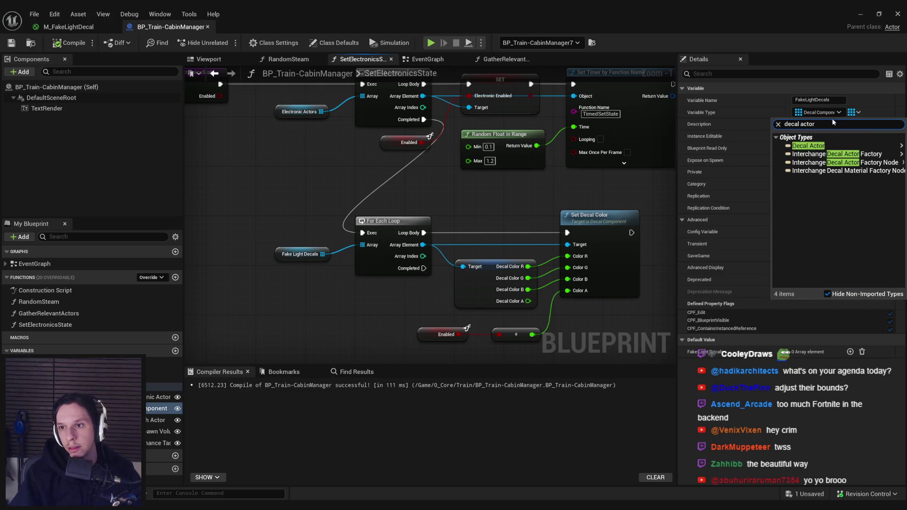
pyautogui.click(774, 149)
pyautogui.click(472, 278)
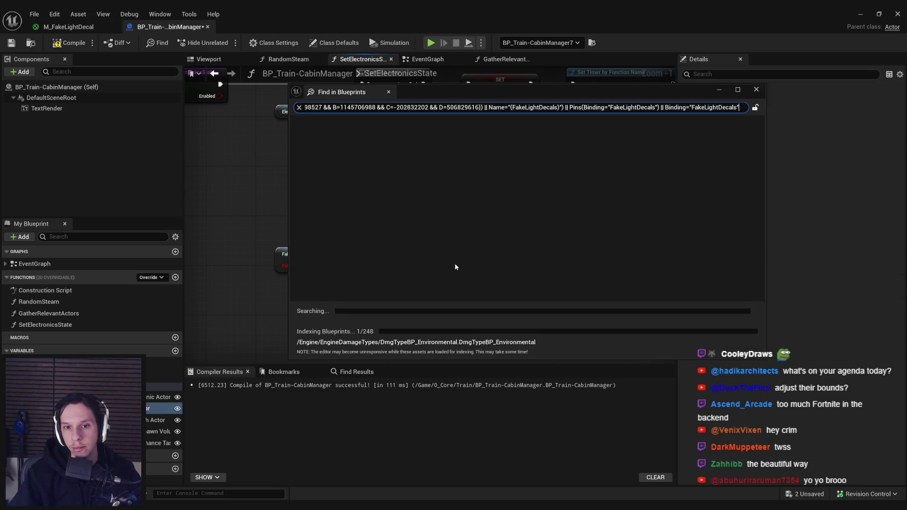
pyautogui.click(389, 92)
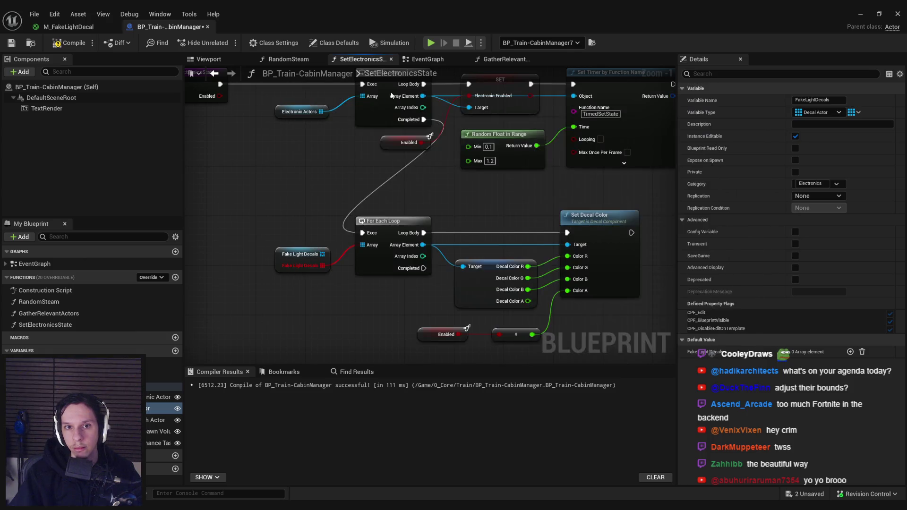
# Refresh the outdated Fake Light Decals node, compile, and detach the old Target link
pyautogui.rightClick(271, 244)
pyautogui.click(293, 250)
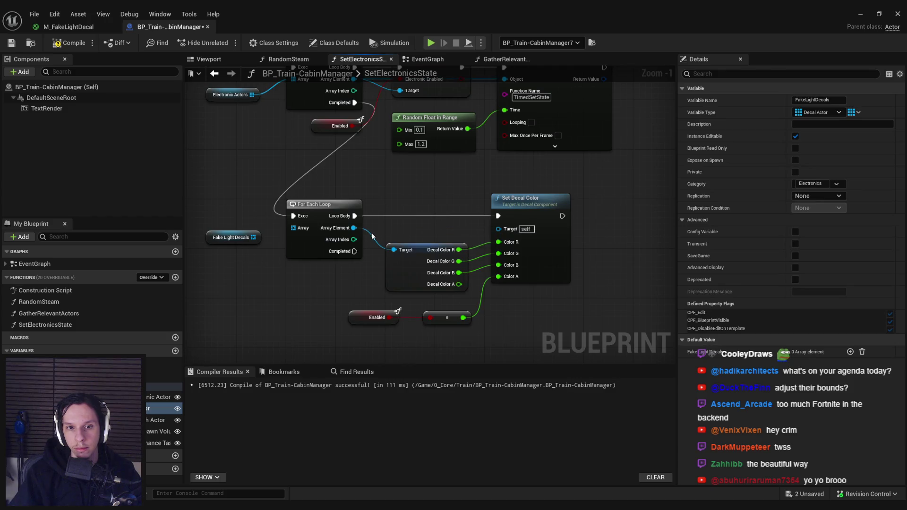
pyautogui.scroll(-1, 371, 235)
pyautogui.click(63, 45)
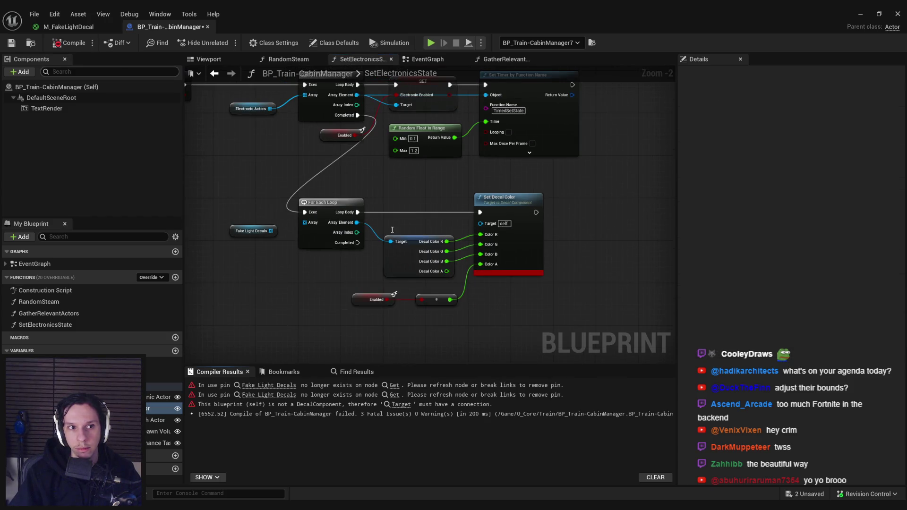
pyautogui.moveTo(369, 226); pyautogui.dragTo(378, 238)
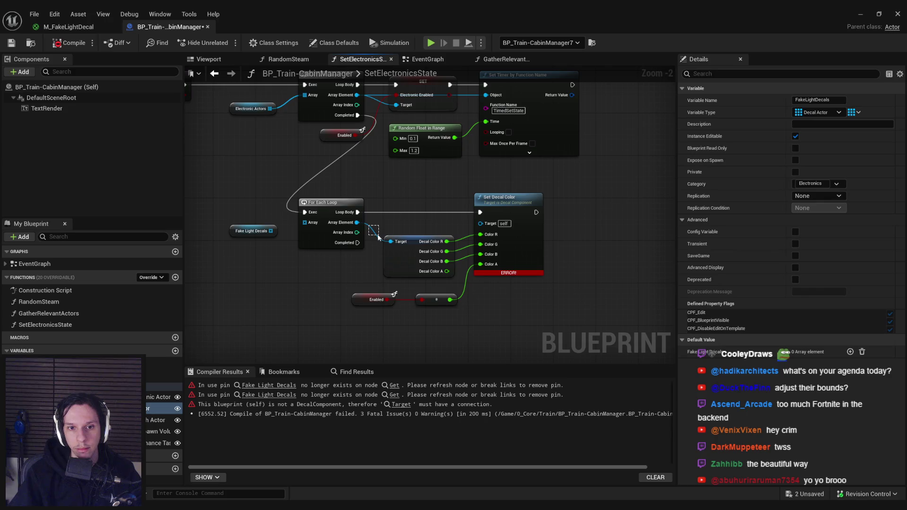
pyautogui.keyDown('alt'); pyautogui.click(357, 222); pyautogui.keyUp('alt')
pyautogui.scroll(1, 425, 224)
pyautogui.moveTo(564, 322); pyautogui.dragTo(377, 186)
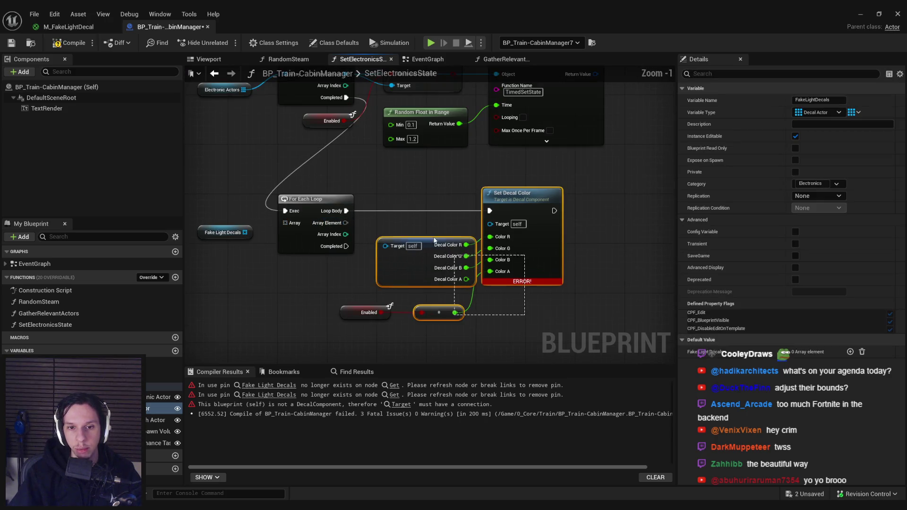
pyautogui.moveTo(531, 205); pyautogui.dragTo(608, 199)
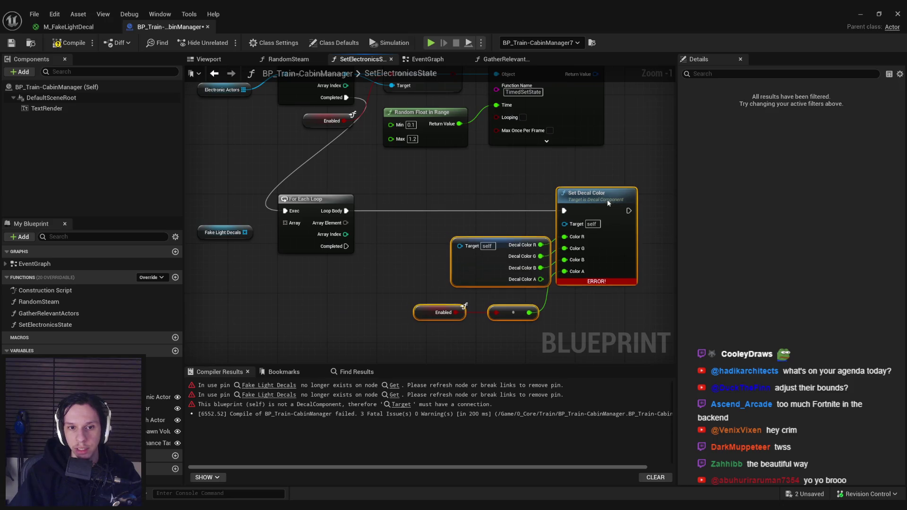
pyautogui.click(212, 239)
# Feed Fake Light Decals into the loop and each element's Get Decal into the setter's Target
pyautogui.moveTo(245, 232); pyautogui.dragTo(285, 222)
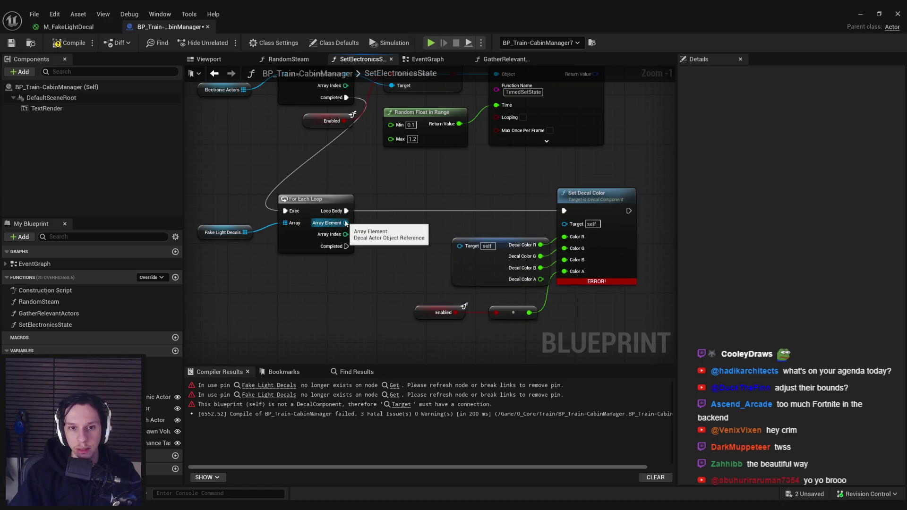
pyautogui.moveTo(345, 223); pyautogui.dragTo(396, 246)
pyautogui.write('decal')
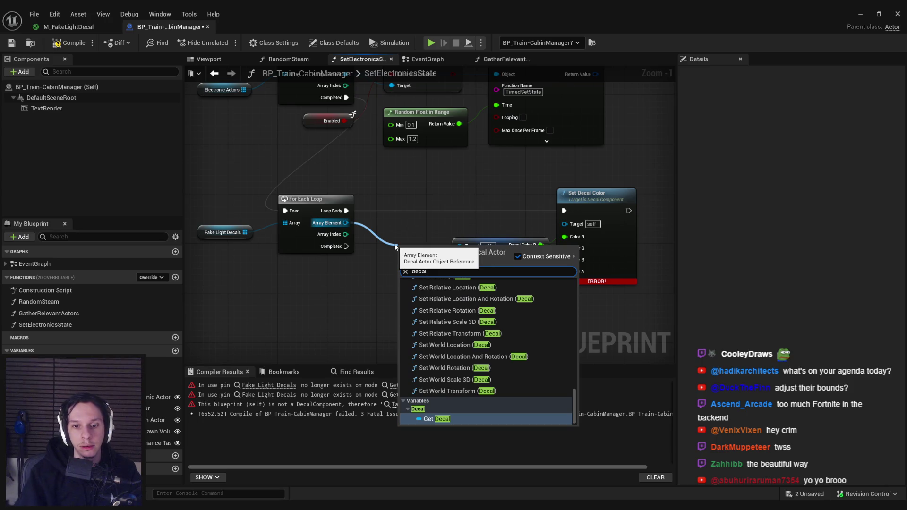
pyautogui.press('Return')
pyautogui.scroll(1, 410, 238)
pyautogui.moveTo(465, 243)
pyautogui.mouseDown()
pyautogui.moveTo(435, 237)
pyautogui.moveTo(584, 220)
pyautogui.mouseUp()
pyautogui.moveTo(401, 232); pyautogui.dragTo(401, 225)
pyautogui.click(69, 42)
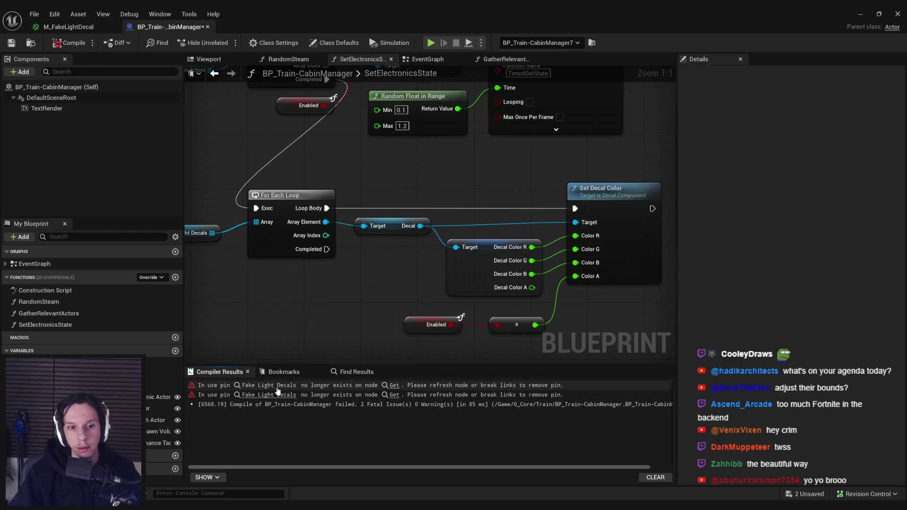
# Follow the Fake Light Decals compile errors and reconnect the clear node to the variable
pyautogui.click(277, 389)
pyautogui.moveTo(455, 240)
pyautogui.mouseDown()
pyautogui.moveTo(451, 212)
pyautogui.moveTo(458, 223)
pyautogui.moveTo(486, 194)
pyautogui.moveTo(442, 233)
pyautogui.moveTo(481, 182)
pyautogui.mouseUp()
pyautogui.scroll(2, 451, 213)
pyautogui.click(268, 395)
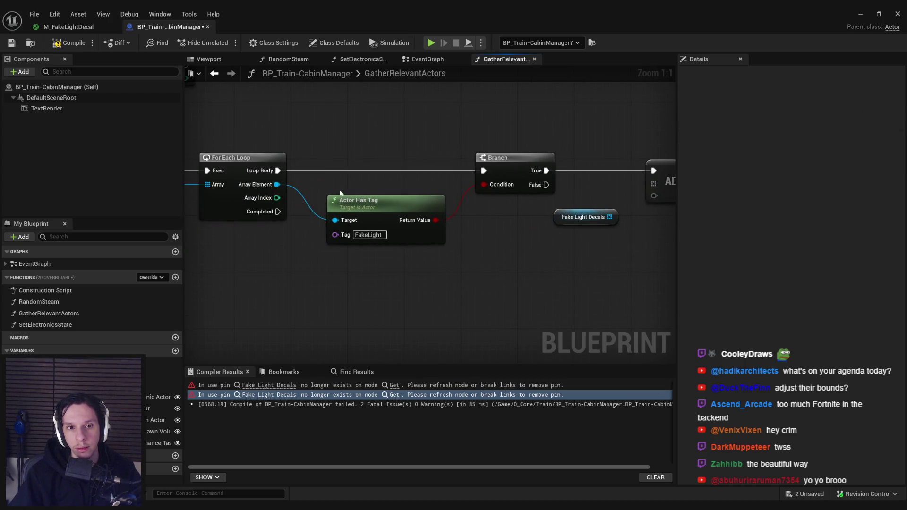
# Wire each element into AddUnique on Fake Light Decals with reroutes, then recompile
pyautogui.press('Delete')
pyautogui.moveTo(506, 218); pyautogui.dragTo(551, 184)
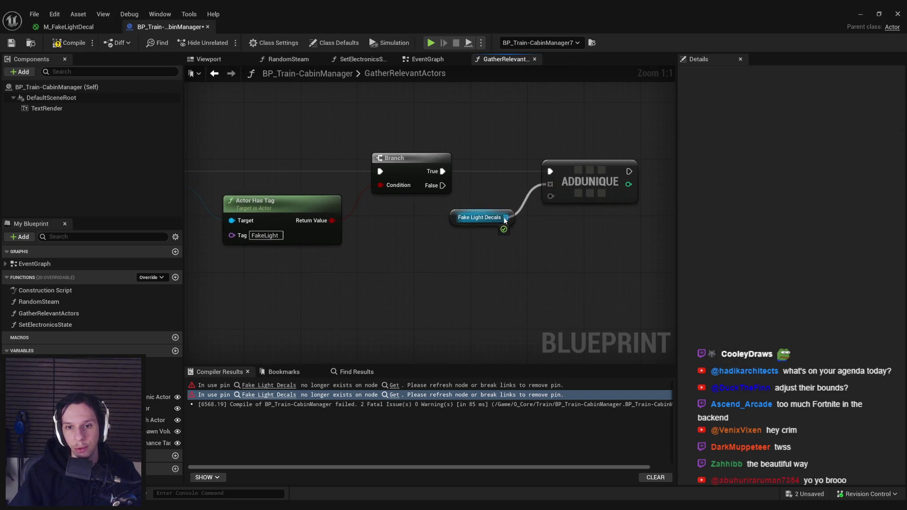
pyautogui.scroll(-1, 579, 224)
pyautogui.moveTo(578, 211); pyautogui.dragTo(247, 202)
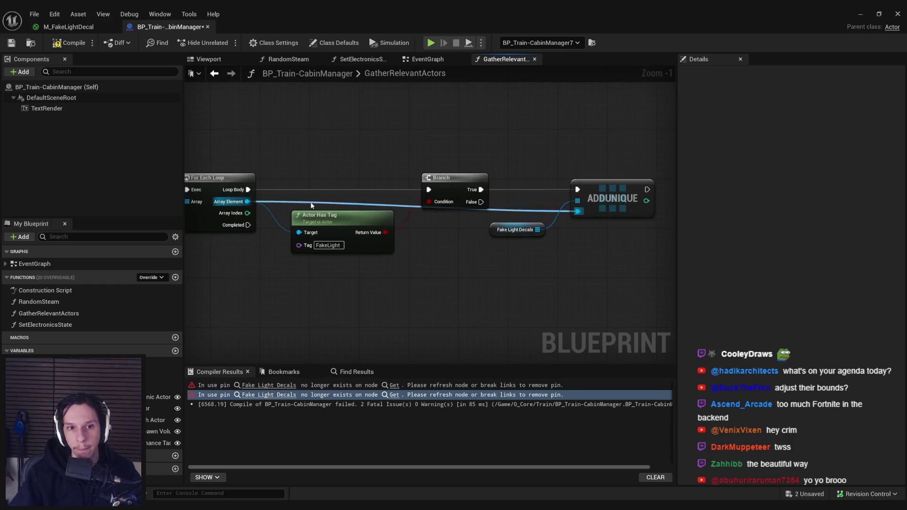
pyautogui.doubleClick(305, 203)
pyautogui.moveTo(312, 204)
pyautogui.mouseDown()
pyautogui.moveTo(306, 272)
pyautogui.moveTo(506, 273)
pyautogui.mouseUp()
pyautogui.doubleClick(336, 268)
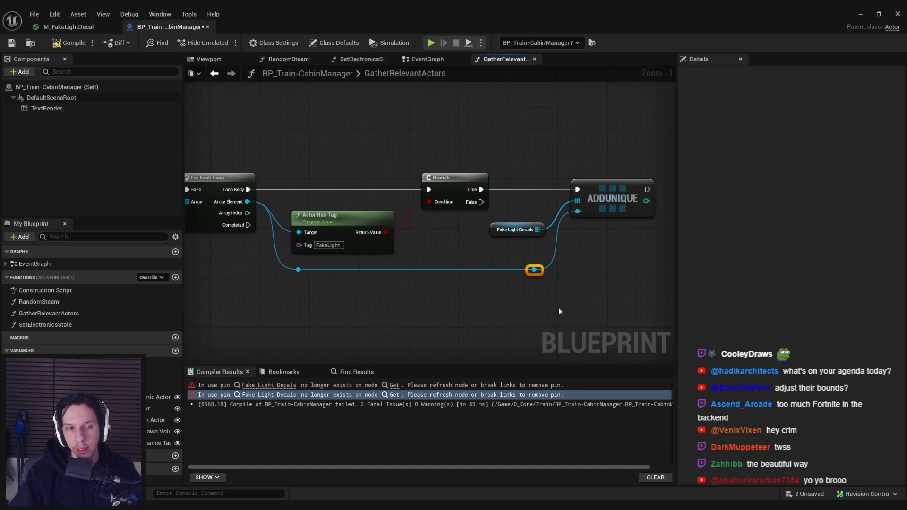
pyautogui.click(67, 46)
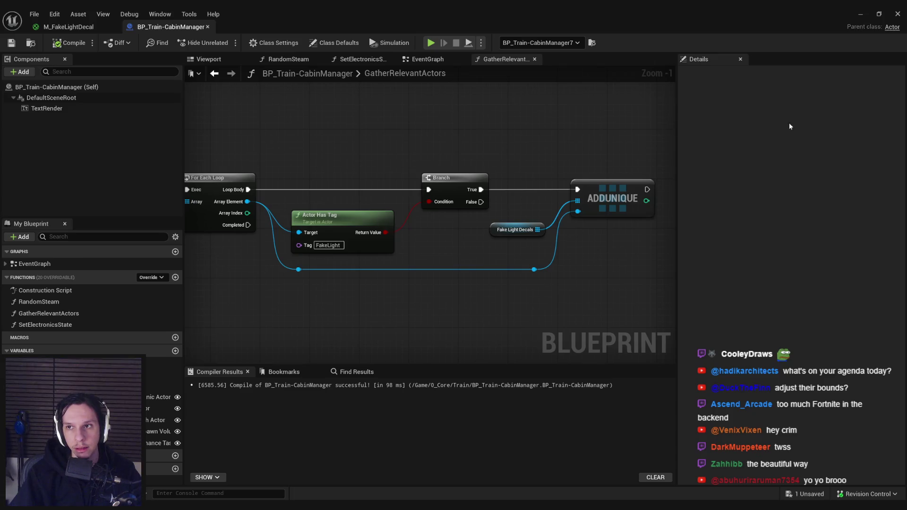
# Select the bounds-check nodes above and shift the AddUnique group right to make room
pyautogui.moveTo(286, 102); pyautogui.dragTo(588, 203)
pyautogui.scroll(-3, 403, 287)
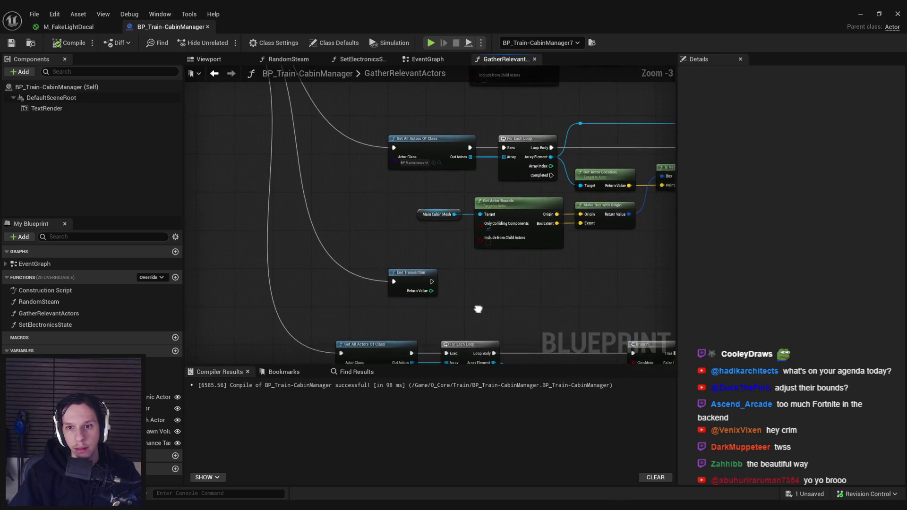
pyautogui.moveTo(477, 310); pyautogui.dragTo(320, 356)
pyautogui.moveTo(264, 297)
pyautogui.mouseDown()
pyautogui.moveTo(308, 219)
pyautogui.moveTo(319, 248)
pyautogui.mouseUp()
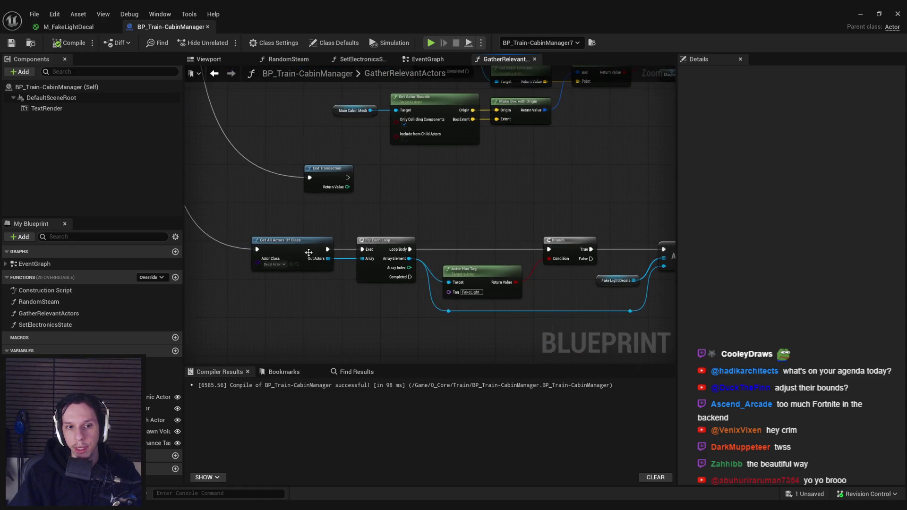
pyautogui.scroll(-3, 398, 214)
pyautogui.scroll(3, 379, 225)
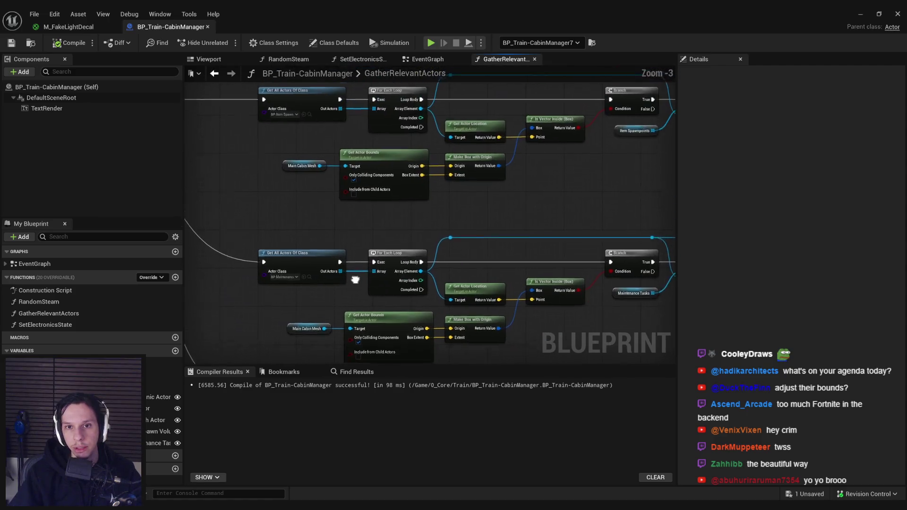
pyautogui.scroll(-1, 495, 215)
pyautogui.moveTo(452, 256)
pyautogui.mouseDown()
pyautogui.moveTo(524, 189)
pyautogui.moveTo(323, 225)
pyautogui.mouseUp()
pyautogui.scroll(-2, 504, 231)
pyautogui.scroll(4, 475, 216)
pyautogui.moveTo(537, 294); pyautogui.dragTo(503, 192)
pyautogui.scroll(-2, 503, 193)
pyautogui.moveTo(427, 218); pyautogui.dragTo(643, 221)
# Paste the Is Vector Inside bounds check after the first Branch, fed by the array element
pyautogui.hotkey('ctrl', 'v')
pyautogui.scroll(2, 426, 259)
pyautogui.moveTo(549, 225)
pyautogui.mouseDown()
pyautogui.moveTo(349, 207)
pyautogui.moveTo(311, 193)
pyautogui.mouseUp()
pyautogui.moveTo(575, 220)
pyautogui.mouseDown()
pyautogui.moveTo(560, 188)
pyautogui.moveTo(657, 198)
pyautogui.moveTo(622, 194)
pyautogui.mouseUp()
pyautogui.scroll(-2, 520, 307)
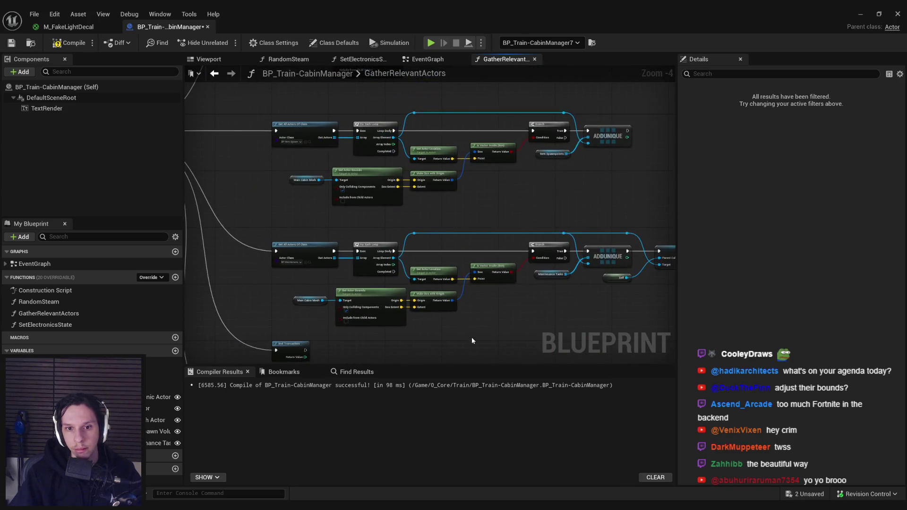
pyautogui.scroll(2, 476, 248)
pyautogui.moveTo(489, 278); pyautogui.dragTo(244, 247)
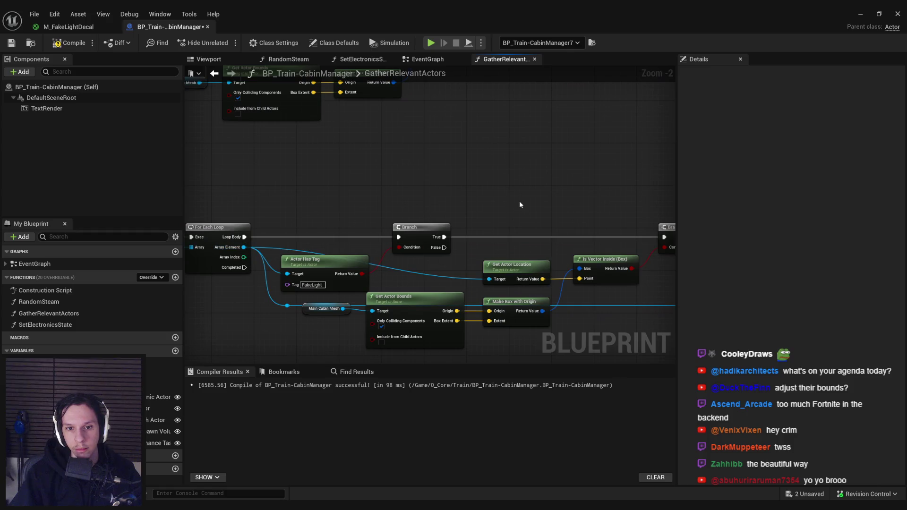
pyautogui.moveTo(544, 312); pyautogui.dragTo(301, 242)
pyautogui.moveTo(426, 259); pyautogui.dragTo(424, 285)
pyautogui.scroll(-1, 425, 284)
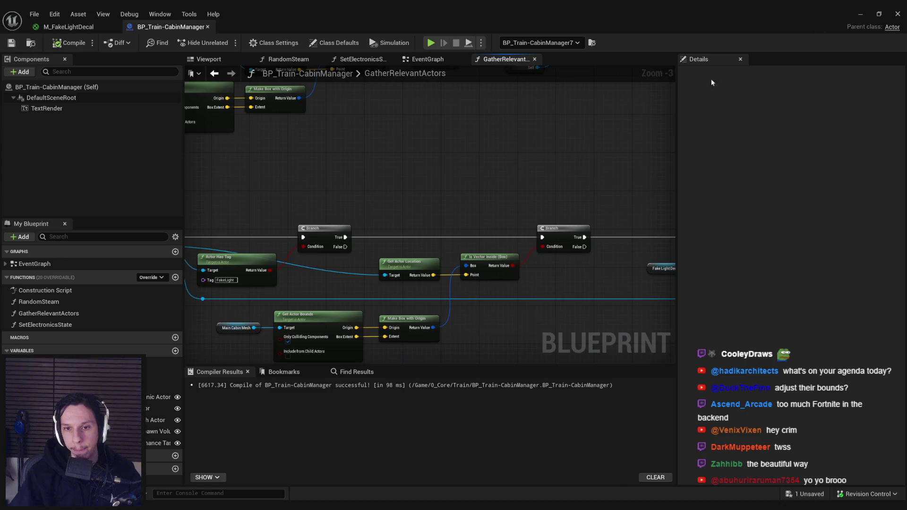
# Filter the decal actor's properties by 'tag' to check where its FakeLight tag lives
pyautogui.click(861, 13)
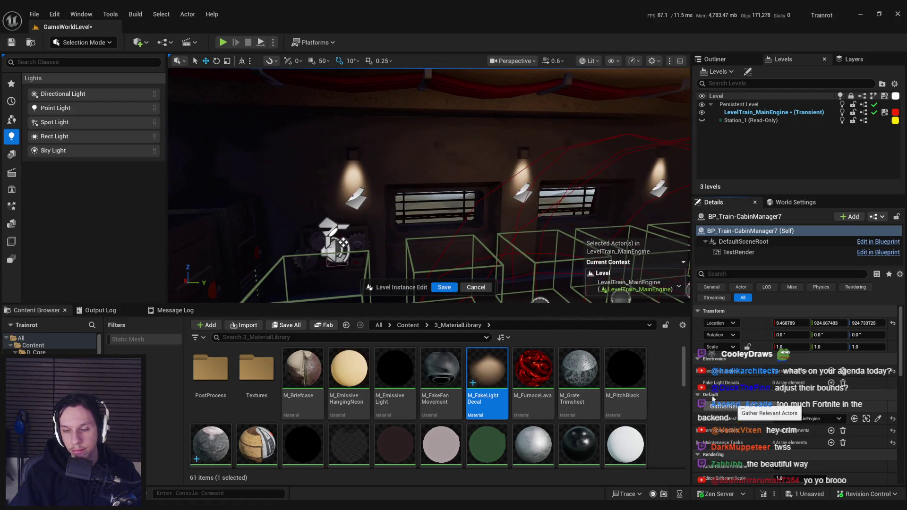
pyautogui.hotkey('alt', 'Tab')
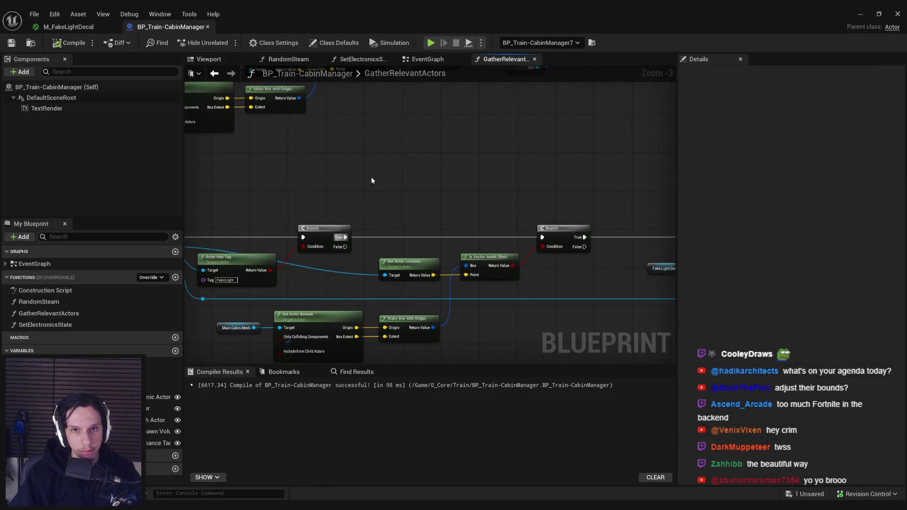
pyautogui.moveTo(321, 217)
pyautogui.mouseDown()
pyautogui.moveTo(532, 216)
pyautogui.moveTo(572, 174)
pyautogui.mouseUp()
pyautogui.scroll(1, 329, 224)
pyautogui.moveTo(421, 290); pyautogui.dragTo(345, 274)
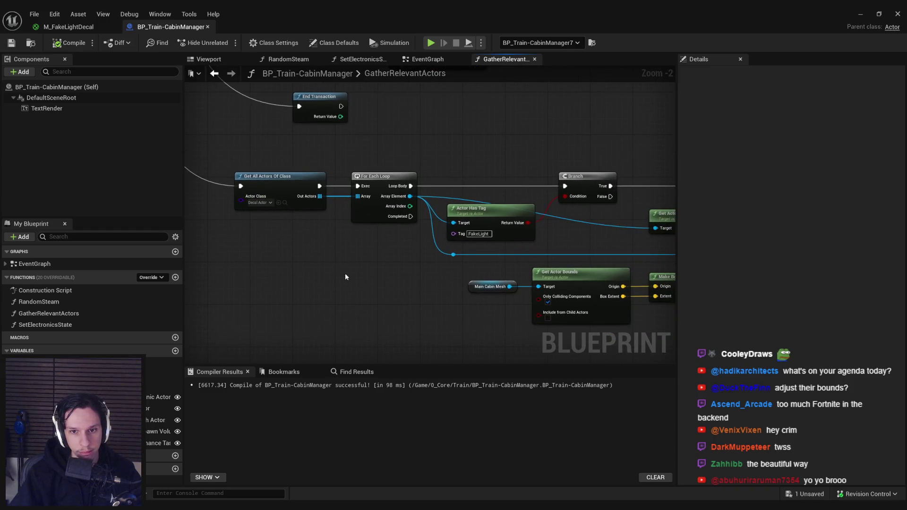
pyautogui.click(862, 14)
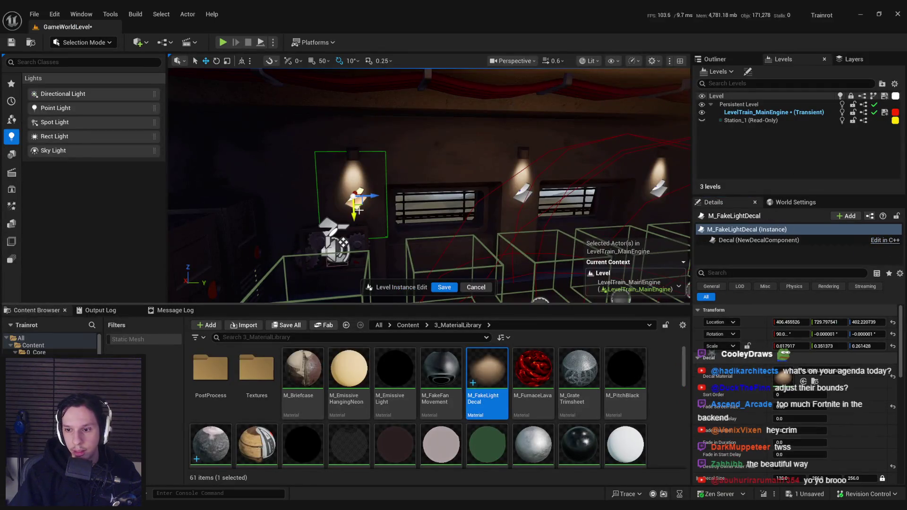
pyautogui.click(756, 273)
pyautogui.write('tag')
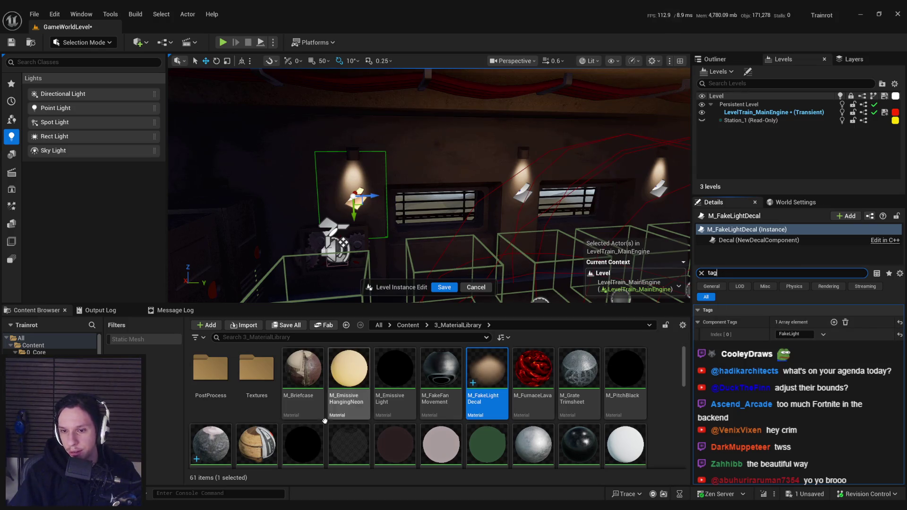
pyautogui.hotkey('alt', 'Tab')
# Replace Actor Has Tag with a Component Has Tag check for FakeLight on the Decal
pyautogui.scroll(2, 465, 226)
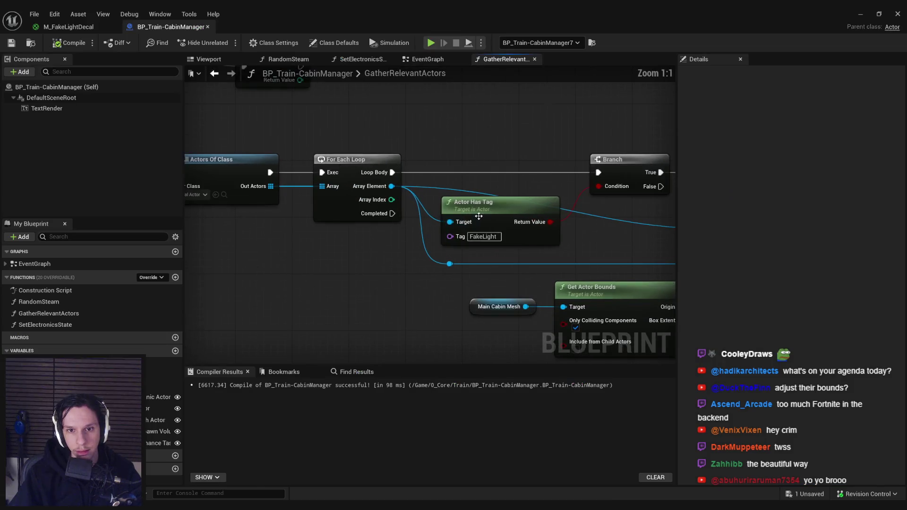
pyautogui.click(466, 226)
pyautogui.press('Delete')
pyautogui.moveTo(392, 186); pyautogui.dragTo(419, 211)
pyautogui.write('component tag')
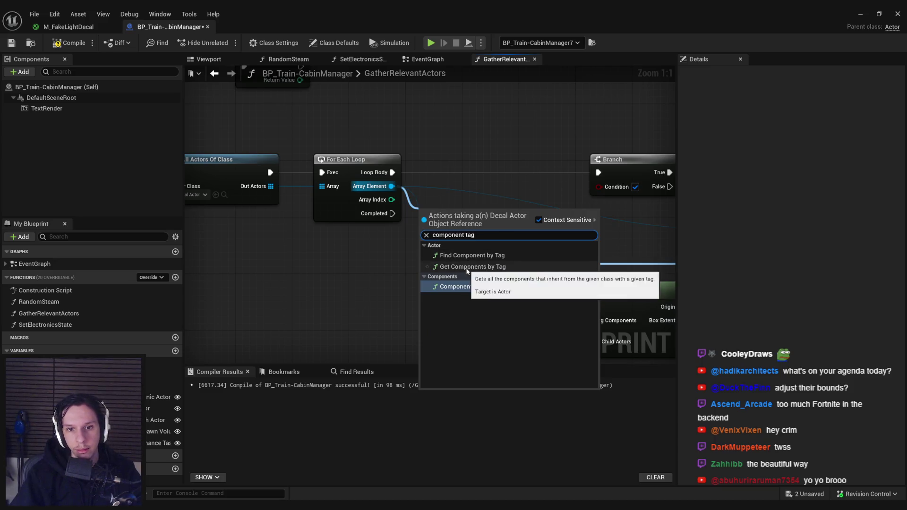
pyautogui.click(481, 287)
pyautogui.moveTo(465, 226); pyautogui.dragTo(569, 231)
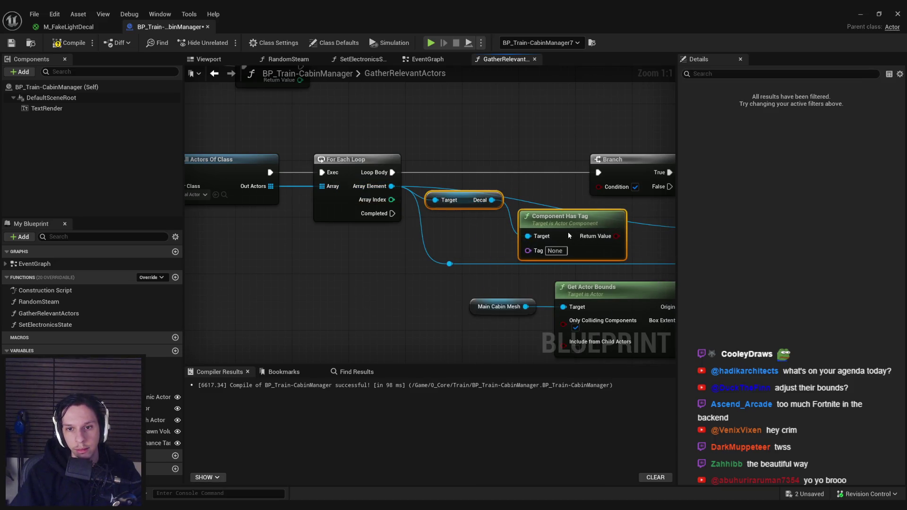
pyautogui.click(869, 15)
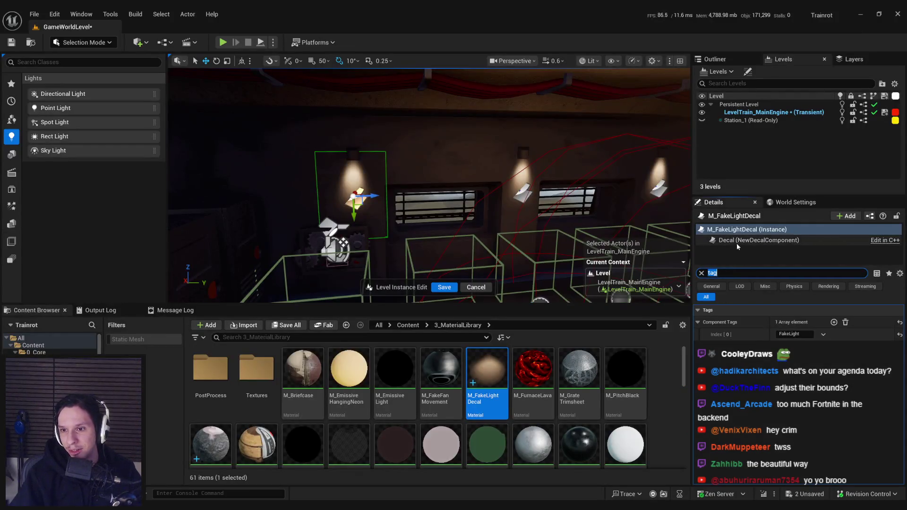
pyautogui.click(735, 230)
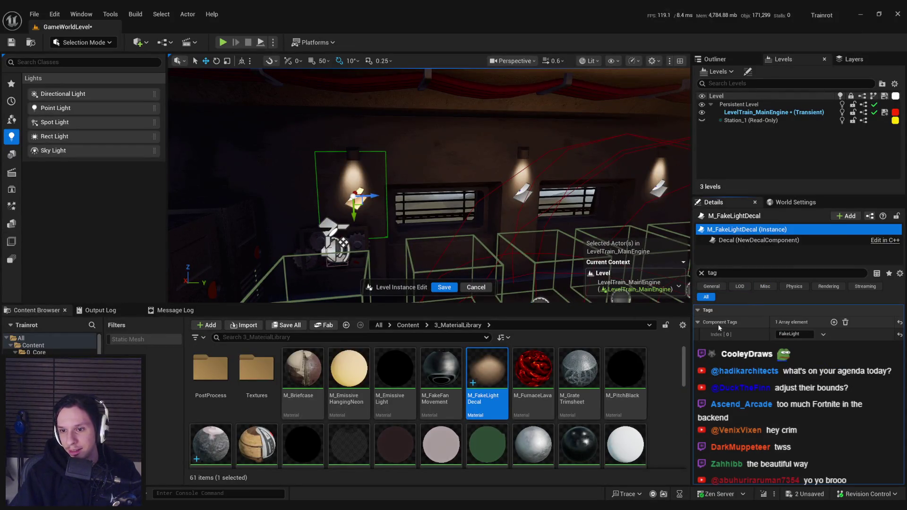
pyautogui.click(333, 478)
pyautogui.hotkey('ctrl', 'z')
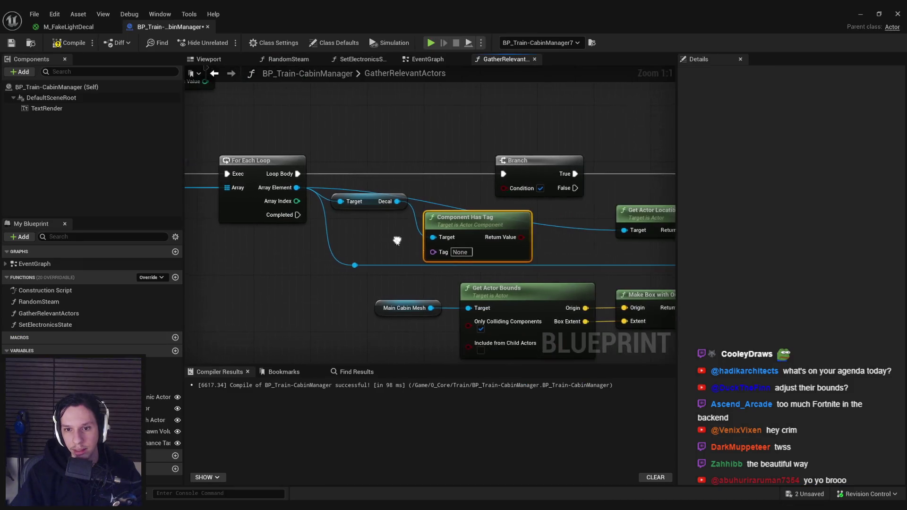
pyautogui.write('eLight')
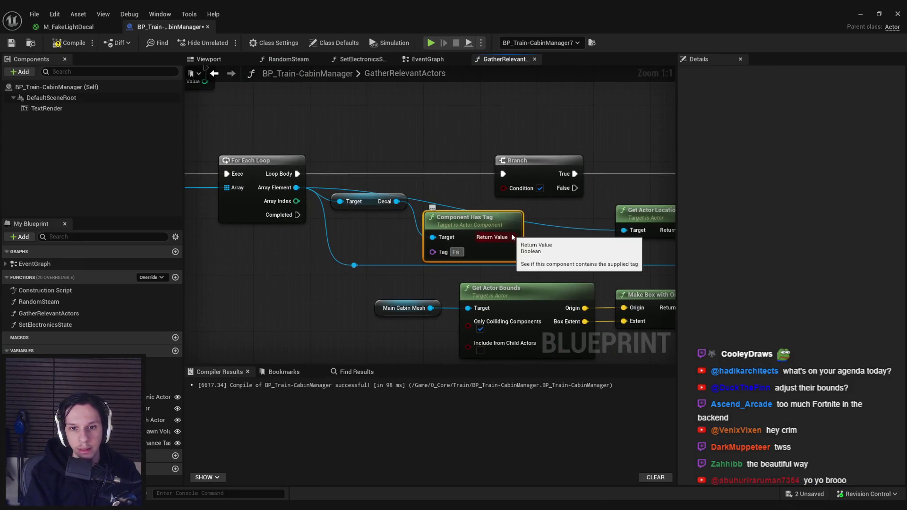
# Drive the Branch condition from the tag check, align the nodes, compile and save
pyautogui.moveTo(531, 238); pyautogui.dragTo(504, 189)
pyautogui.keyDown('shift'); pyautogui.click(369, 201); pyautogui.keyUp('shift')
pyautogui.press('q')
pyautogui.moveTo(475, 216)
pyautogui.mouseDown()
pyautogui.moveTo(472, 237)
pyautogui.moveTo(487, 231)
pyautogui.mouseUp()
pyautogui.click(522, 168)
pyautogui.moveTo(522, 169); pyautogui.dragTo(593, 169)
pyautogui.press('F7')
pyautogui.hotkey('ctrl', 's')
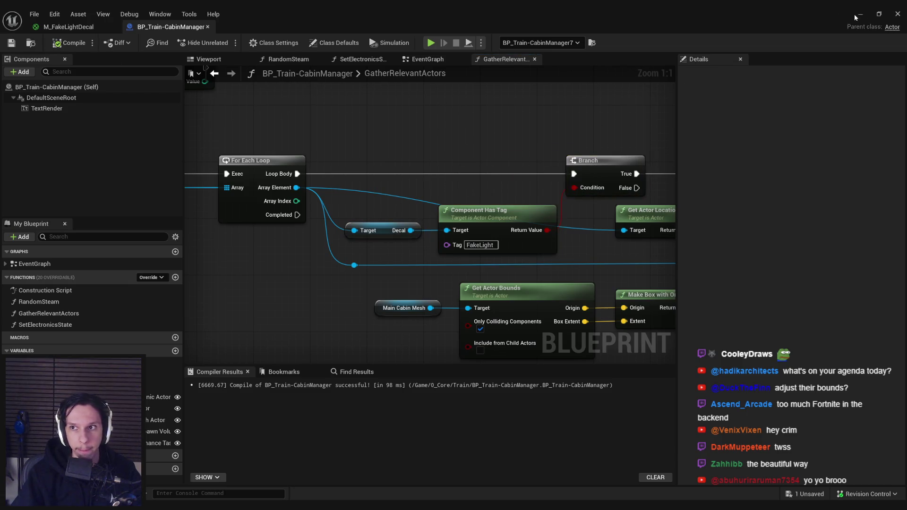
pyautogui.click(859, 15)
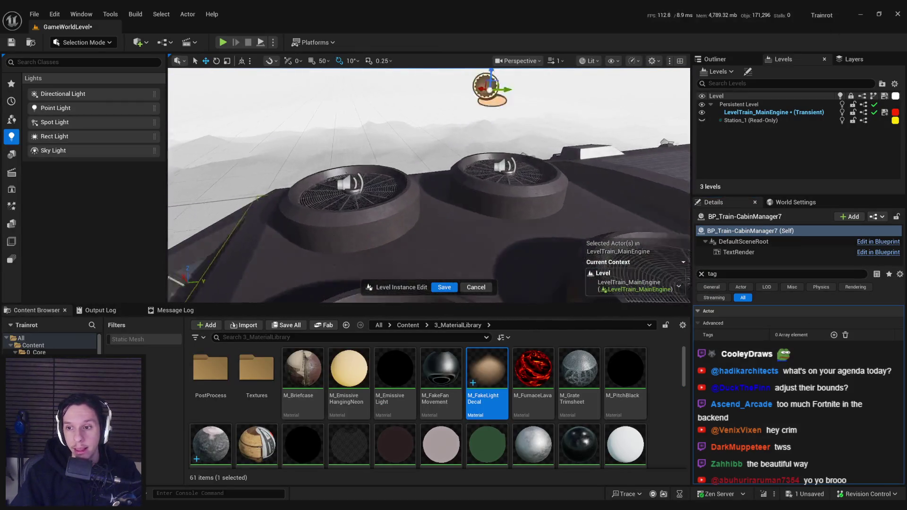
# Clear the tag filter from the details and save the Level Instance edit
pyautogui.click(701, 274)
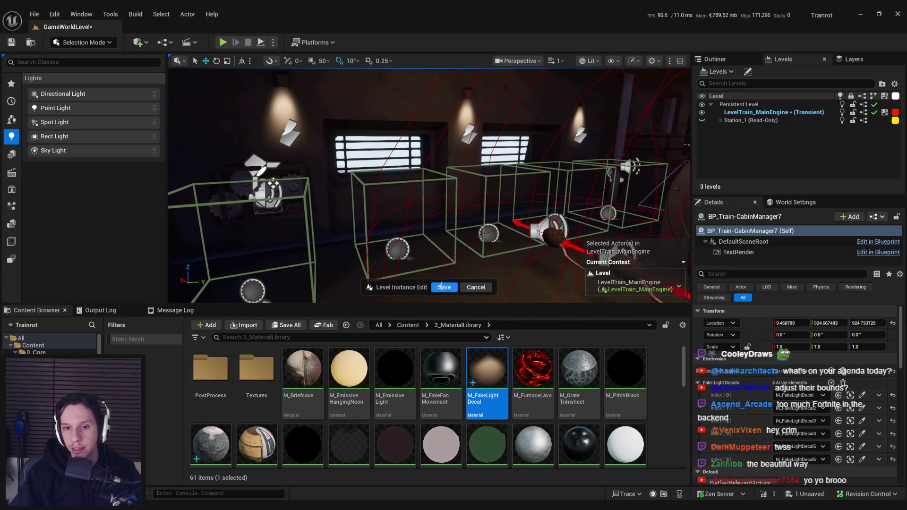
pyautogui.click(442, 287)
pyautogui.moveTo(442, 234); pyautogui.dragTo(442, 234)
# Play-test the level, run a console command, pull the panel lever to restore cabin lights, then return to the Blueprint
pyautogui.click(223, 43)
pyautogui.press('F11')
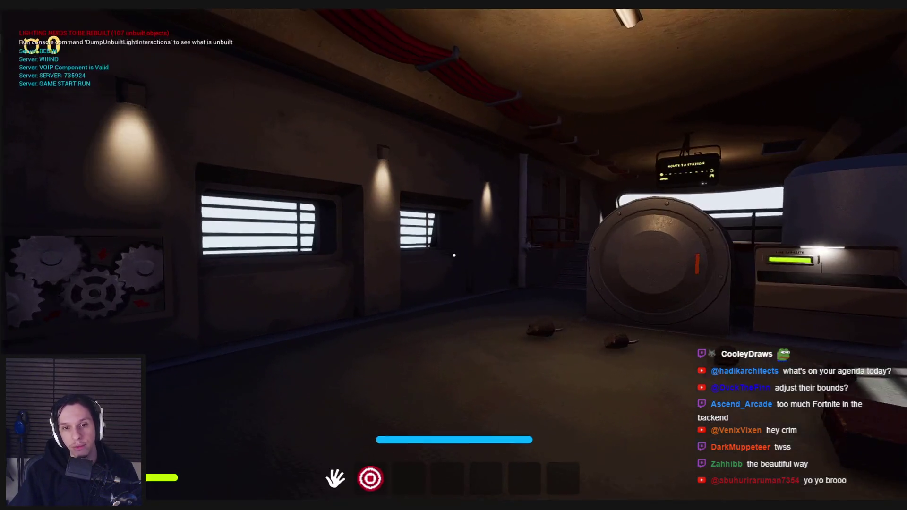
pyautogui.press('s')
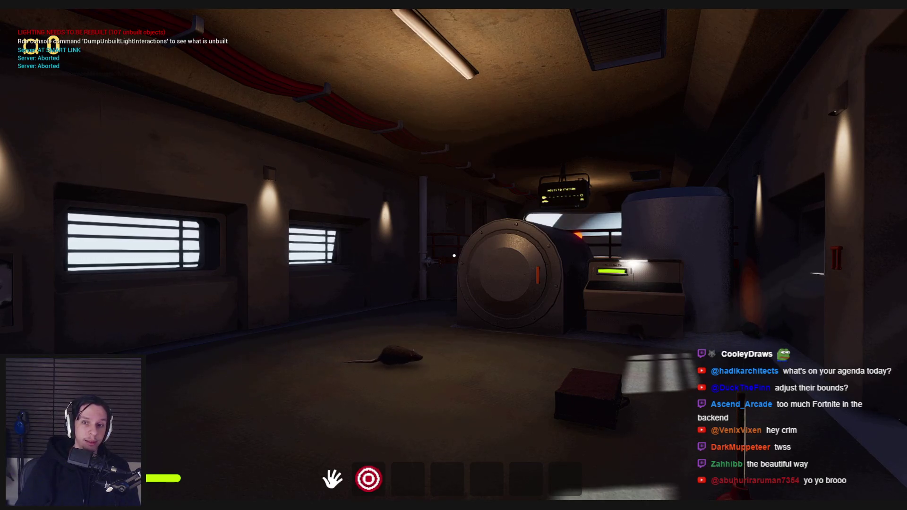
pyautogui.press('`')
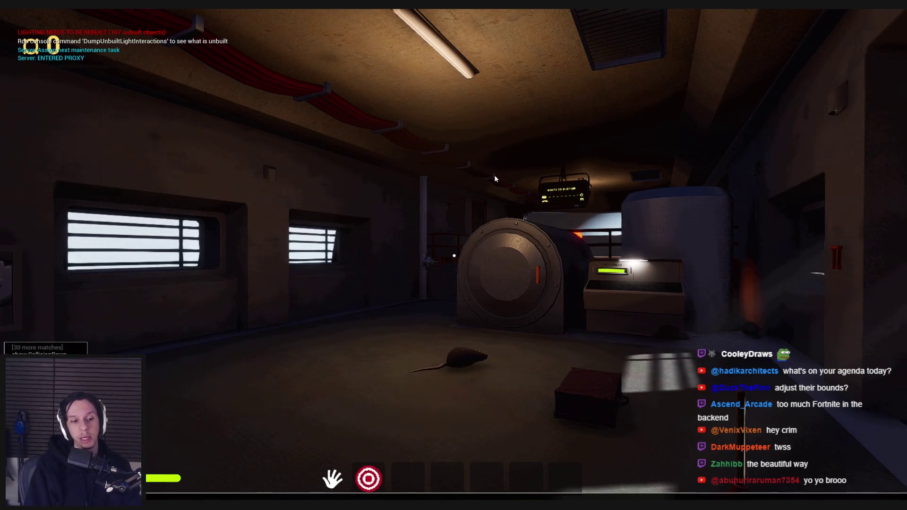
pyautogui.press('Return')
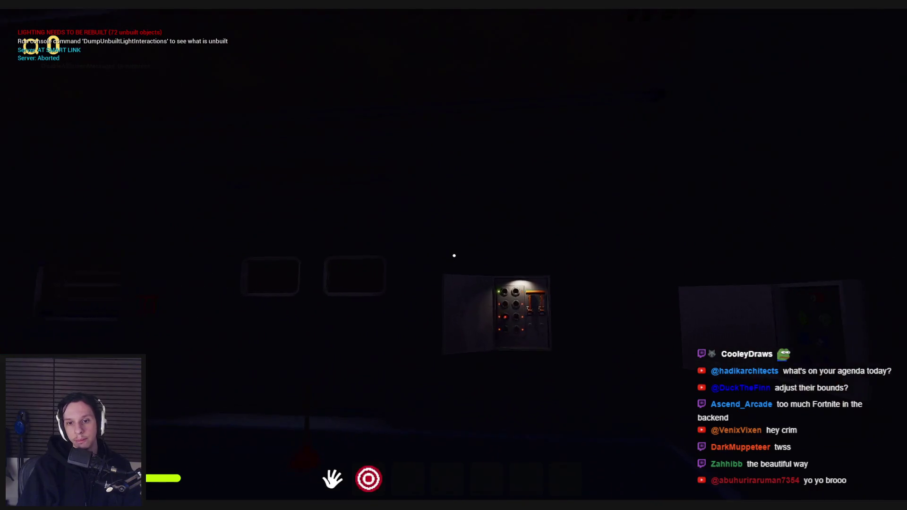
pyautogui.press('w')
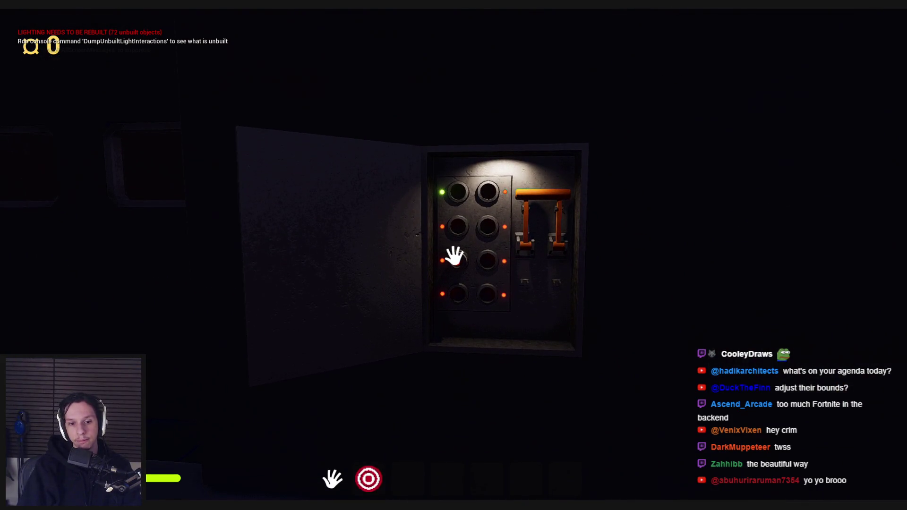
pyautogui.click(454, 256)
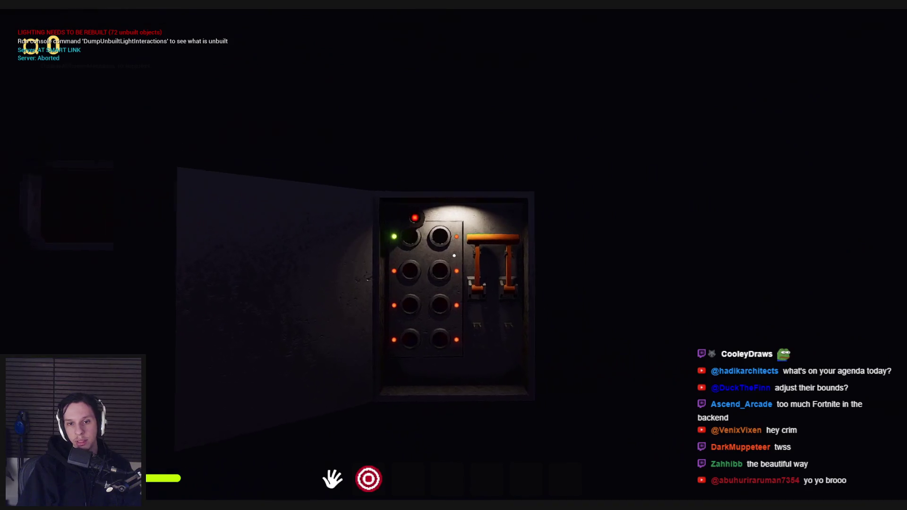
pyautogui.click(456, 254)
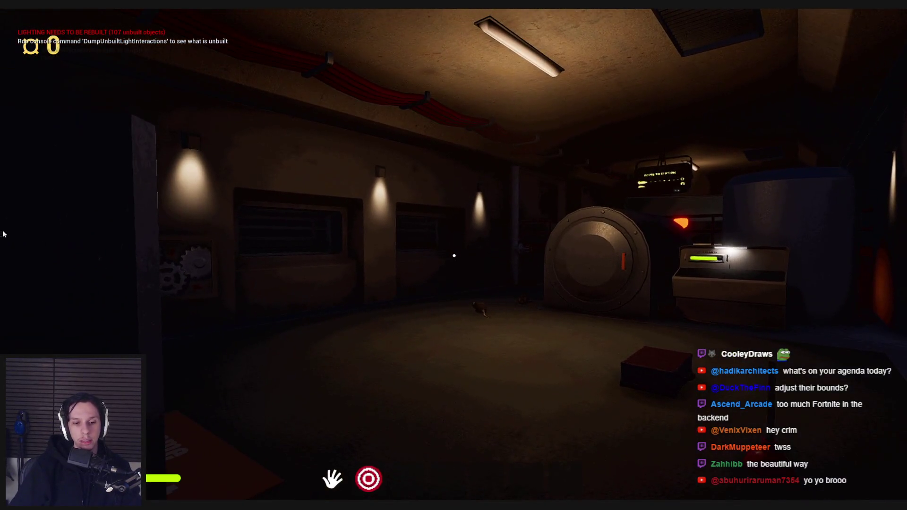
pyautogui.press('Escape')
pyautogui.click(313, 474)
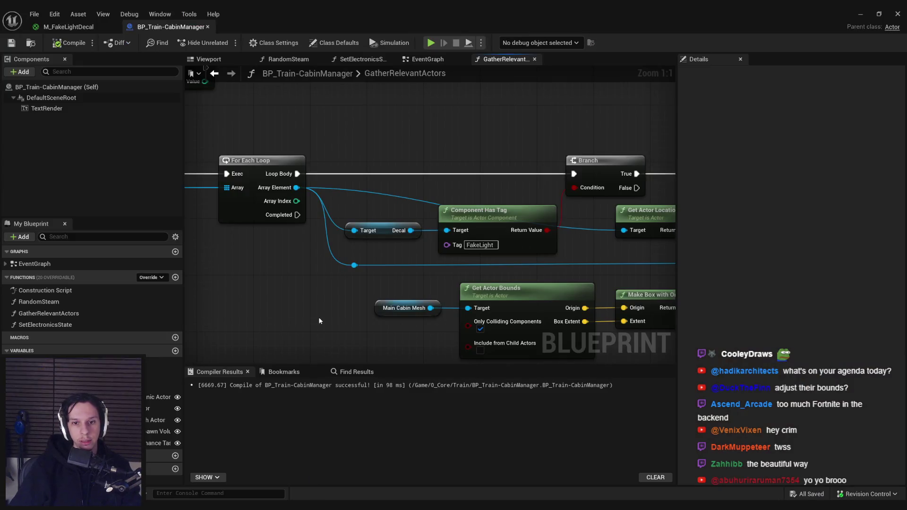
# Step through EventGraph and GatherRelevantActors to SetElectronicsState, centring its electronics and fake light decal loops
pyautogui.scroll(-5, 320, 322)
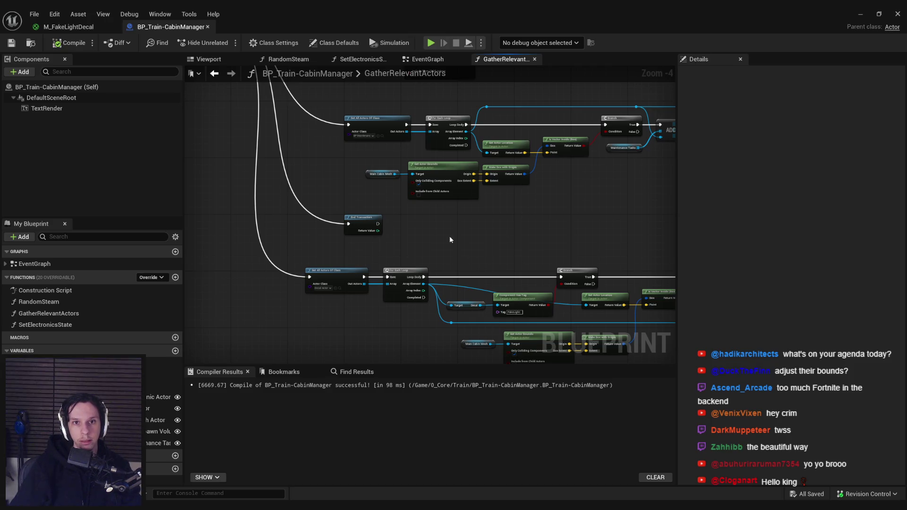
pyautogui.click(436, 60)
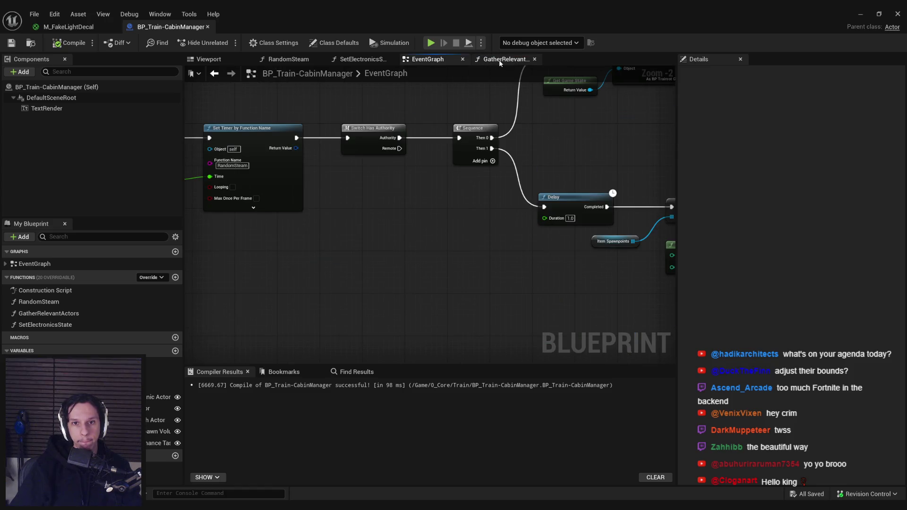
pyautogui.click(500, 60)
pyautogui.click(381, 61)
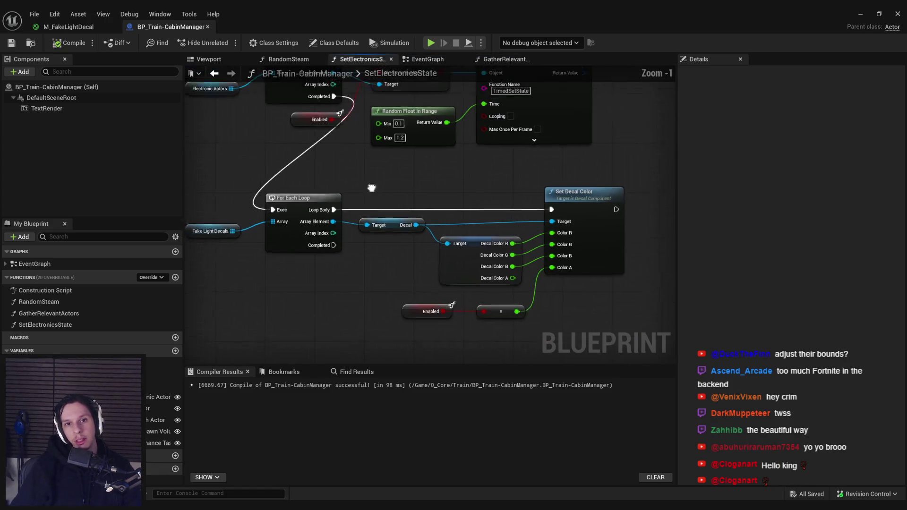
pyautogui.scroll(-1, 368, 178)
pyautogui.scroll(1, 383, 234)
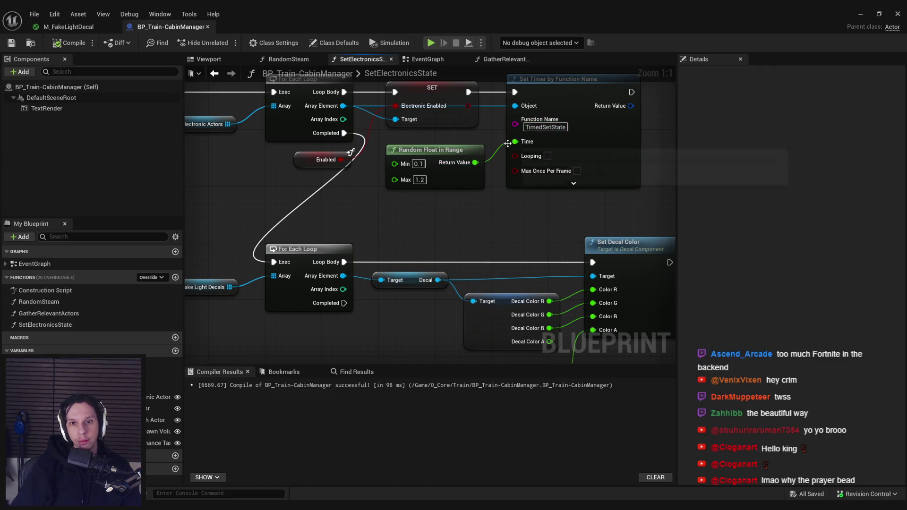
pyautogui.scroll(-2, 477, 237)
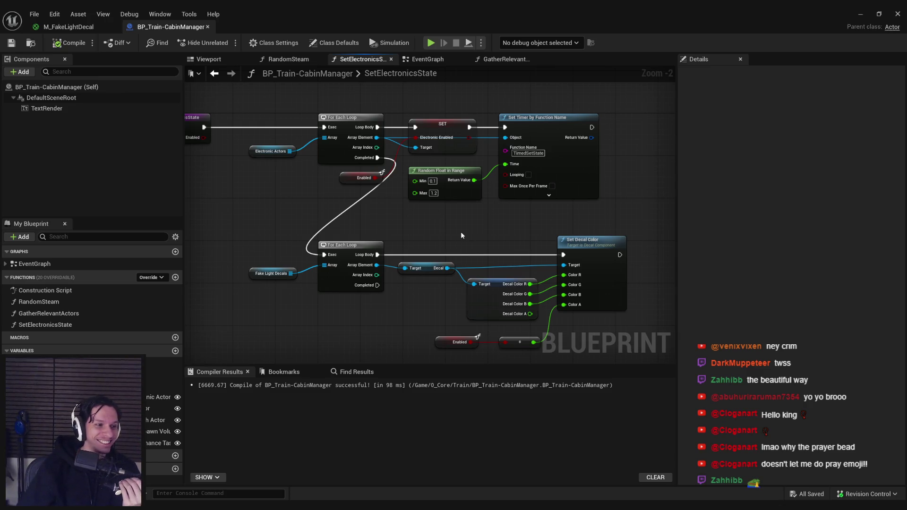
pyautogui.moveTo(458, 232); pyautogui.dragTo(490, 196)
# Compile BP_Train-CabinManager and pan the SetElectronicsState graph to its function entry
pyautogui.click(74, 46)
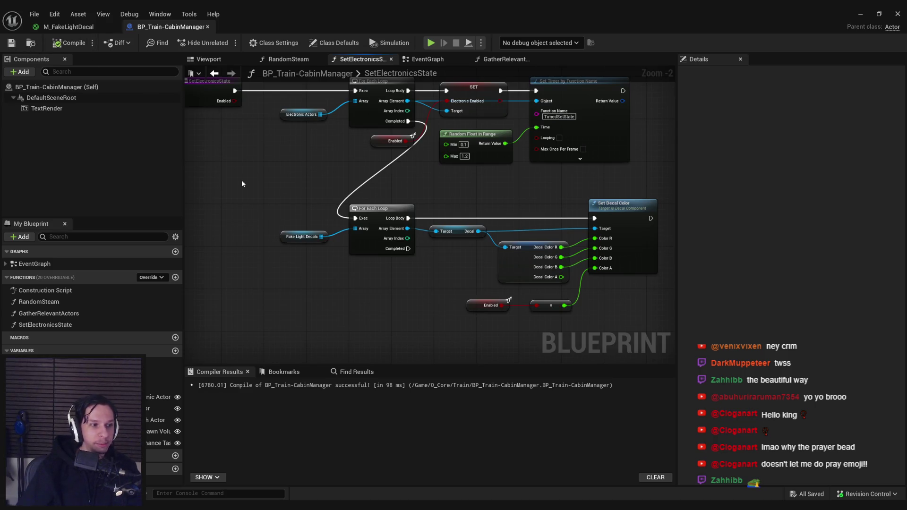
pyautogui.scroll(2, 273, 172)
pyautogui.scroll(-2, 314, 196)
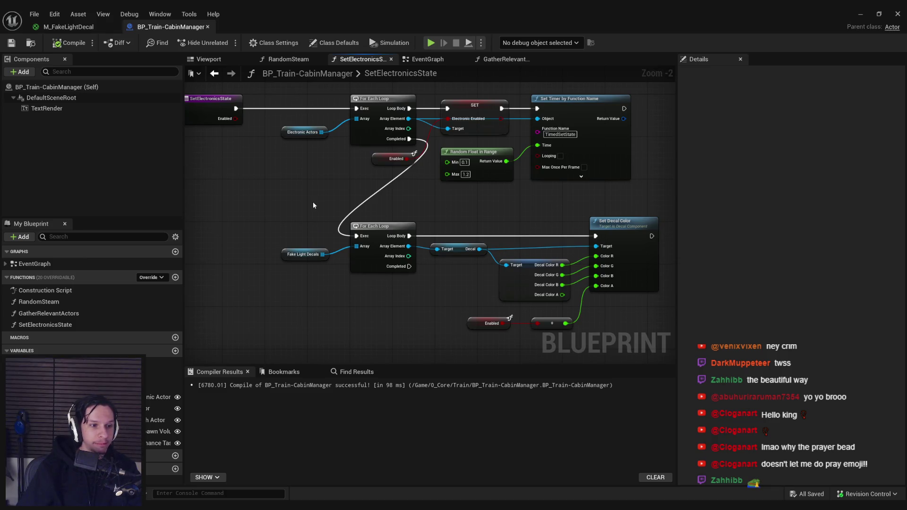
pyautogui.moveTo(313, 206); pyautogui.dragTo(303, 228)
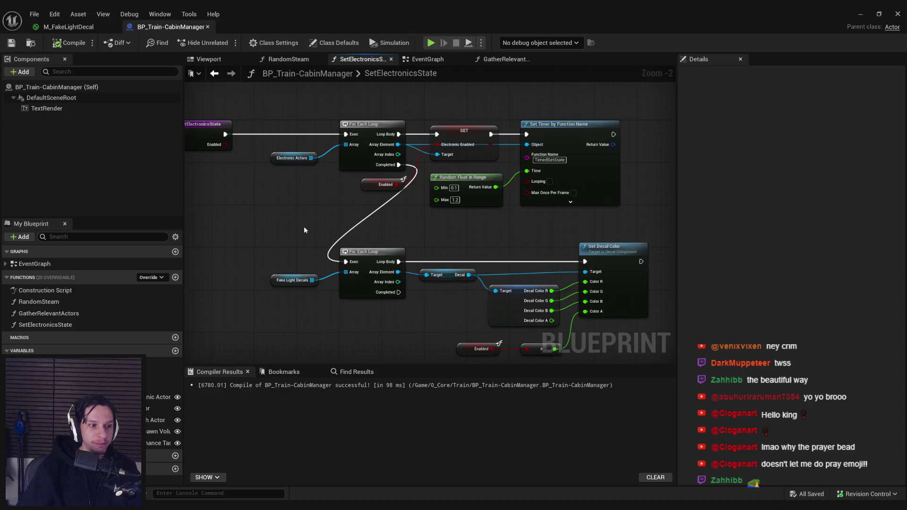
pyautogui.scroll(1, 305, 225)
pyautogui.scroll(-1, 431, 222)
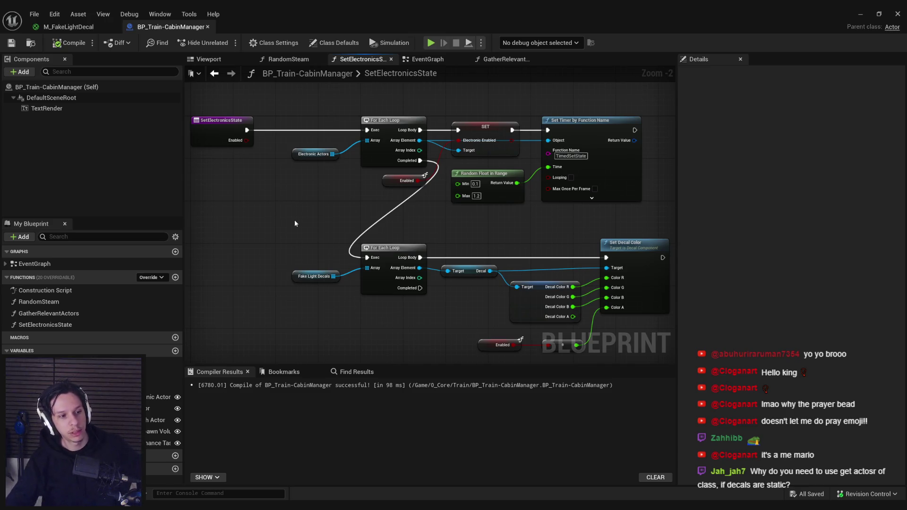
# Switch to the GatherRelevantActors graph and bring its decal-gathering loop into view
pyautogui.hotkey('alt', 'Left')
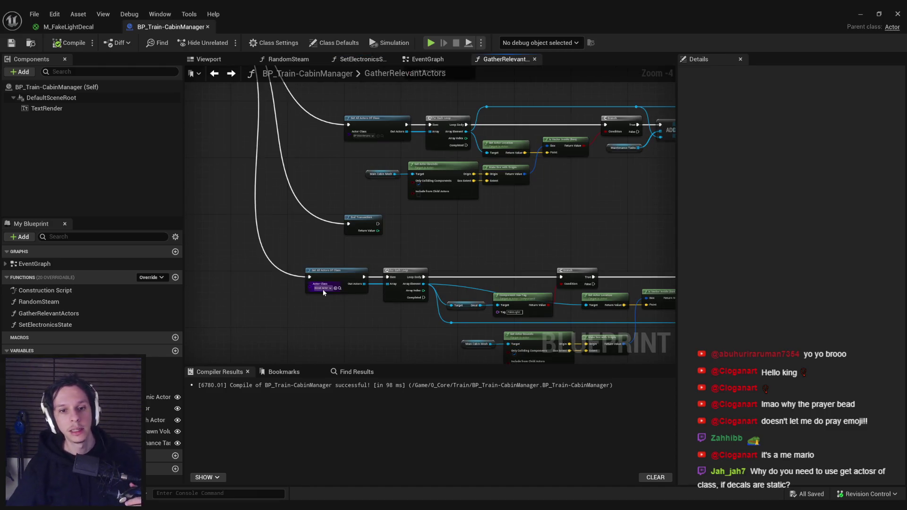
pyautogui.moveTo(324, 276)
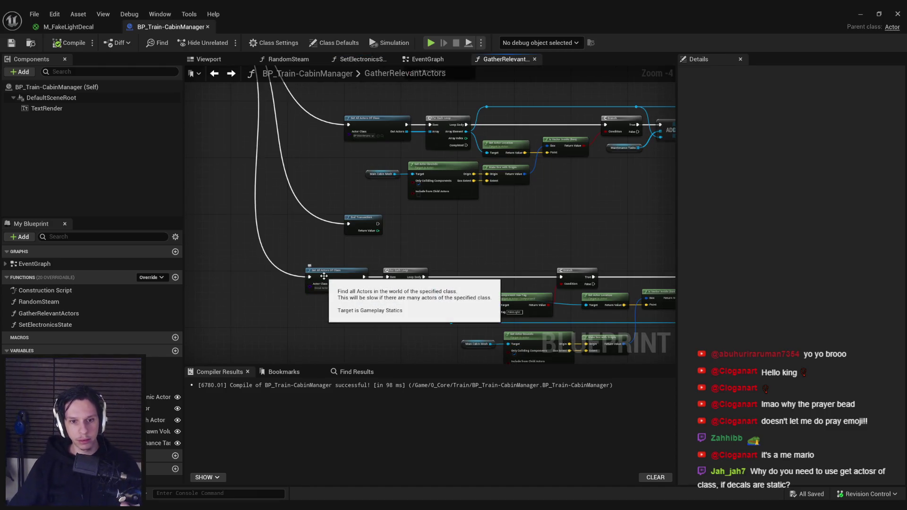
pyautogui.scroll(2, 321, 252)
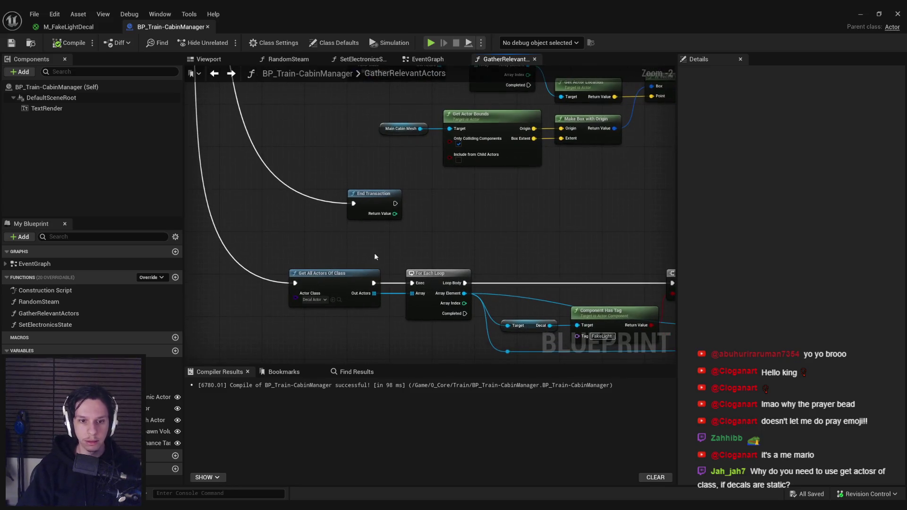
pyautogui.scroll(-3, 305, 264)
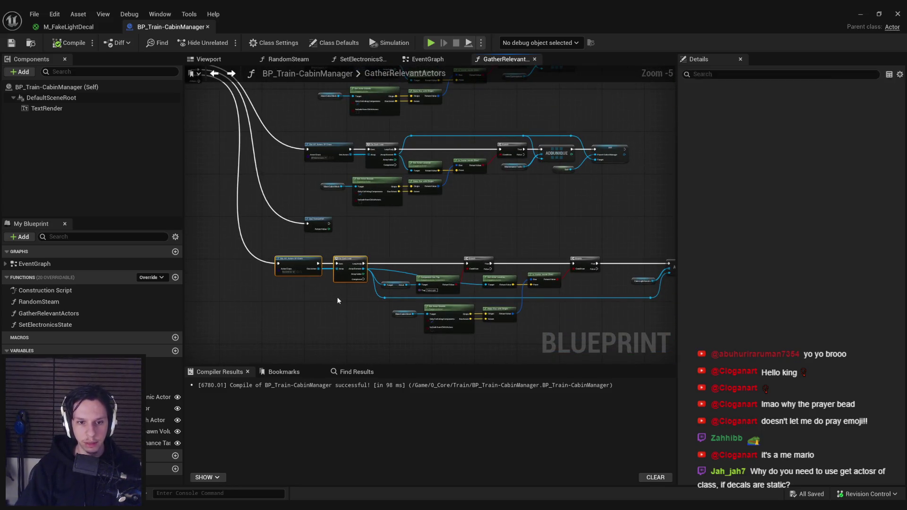
pyautogui.scroll(-3, 288, 240)
pyautogui.scroll(5, 319, 268)
pyautogui.scroll(-2, 432, 258)
pyautogui.moveTo(432, 258); pyautogui.dragTo(287, 206)
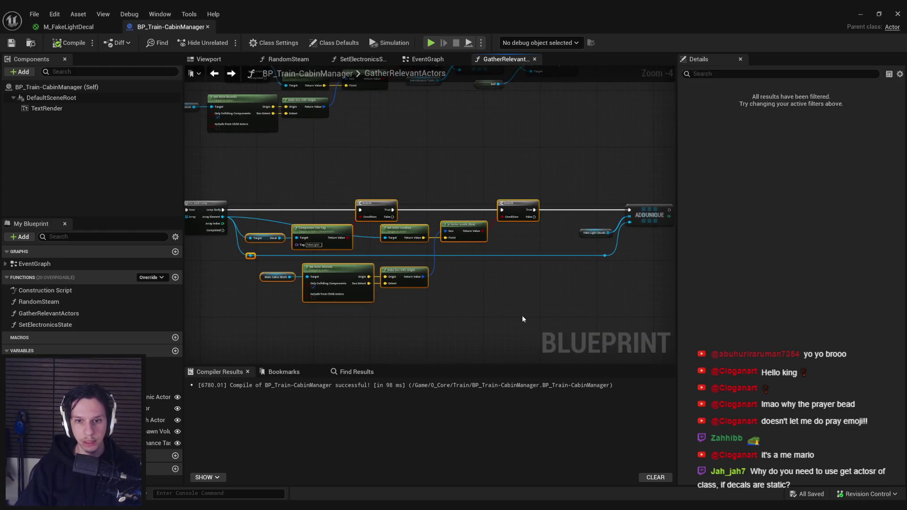
# Minimise the Blueprint editor, frame the train in the viewport and start Play in Editor
pyautogui.click(863, 13)
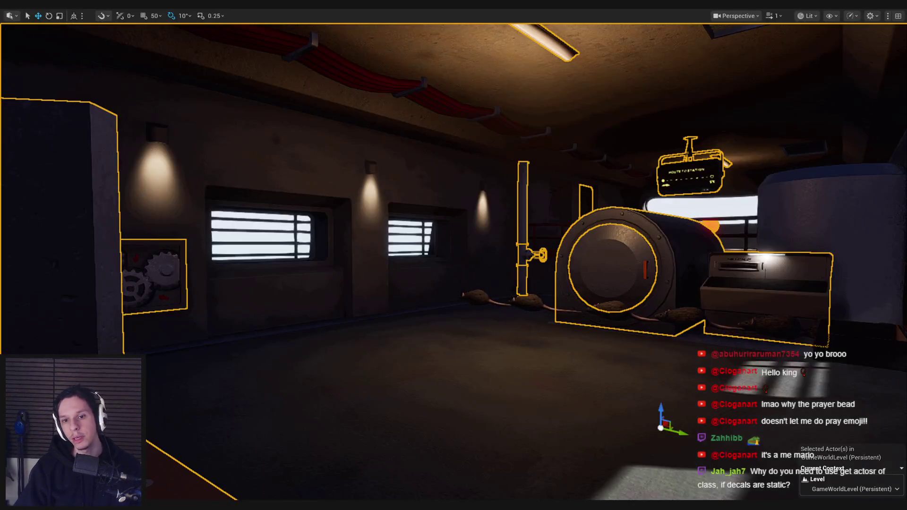
pyautogui.press('f')
pyautogui.press('g')
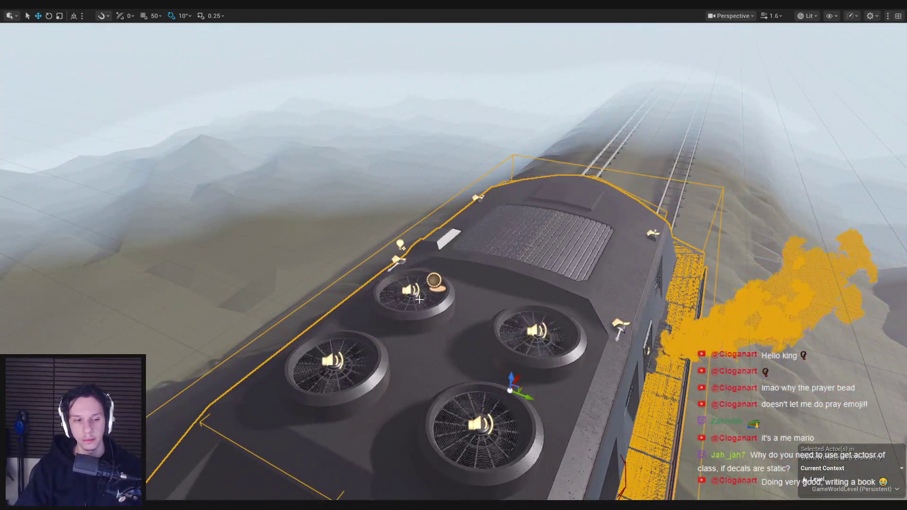
pyautogui.scroll(10, 453, 255)
pyautogui.scroll(-5, 453, 255)
pyautogui.moveTo(453, 255)
pyautogui.mouseDown()
pyautogui.moveTo(454, 217)
pyautogui.moveTo(454, 255)
pyautogui.mouseUp()
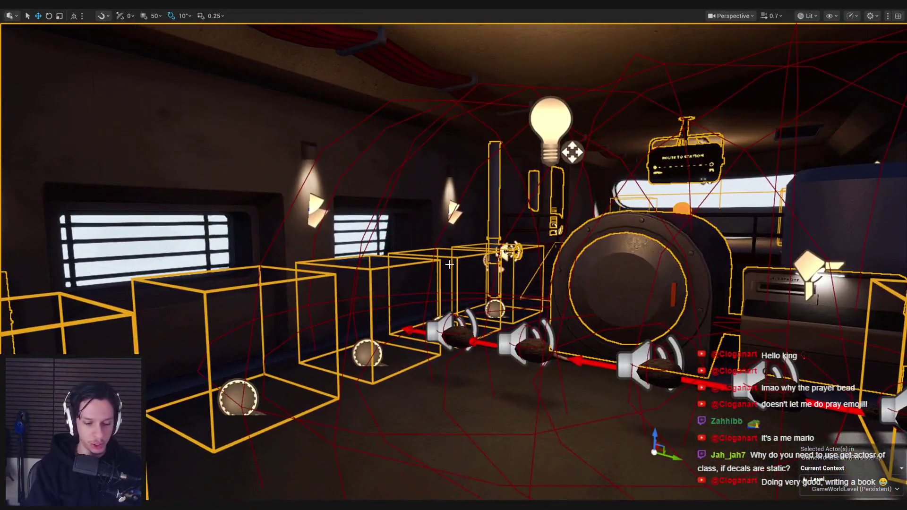
pyautogui.hotkey('alt', 'p')
# Look around the cabin, picking up and dropping the box on the floor
pyautogui.press('w')
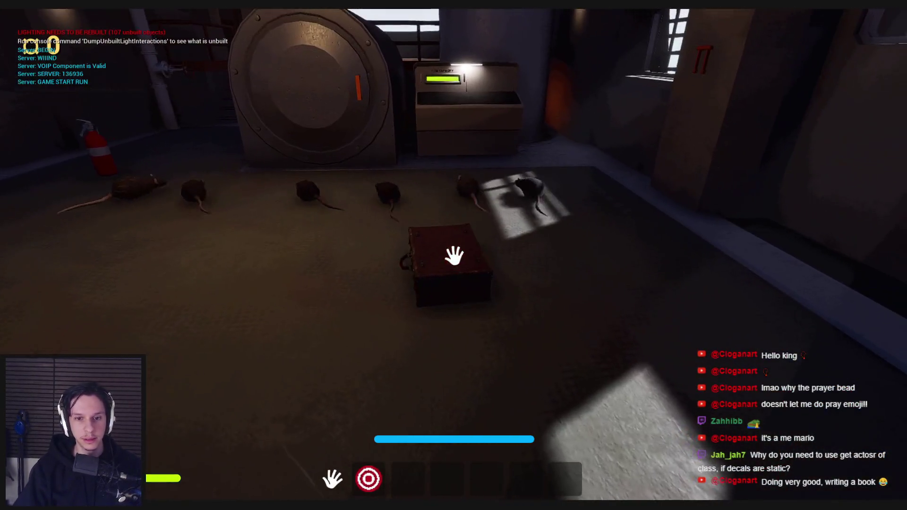
pyautogui.press('s')
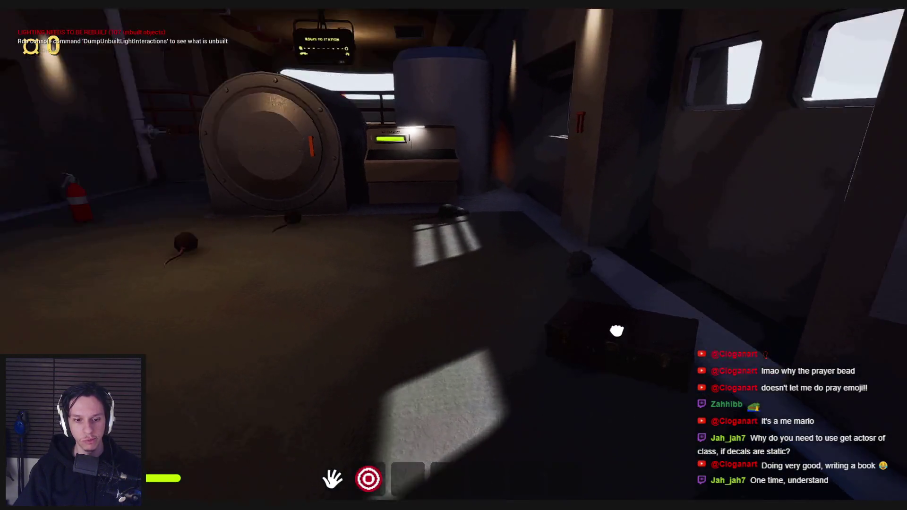
pyautogui.click(617, 331)
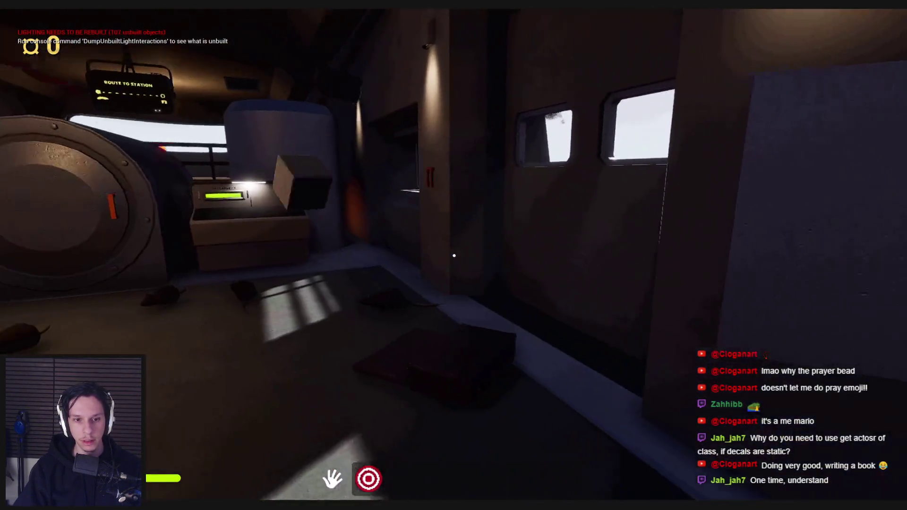
pyautogui.click(453, 255)
pyautogui.press('w')
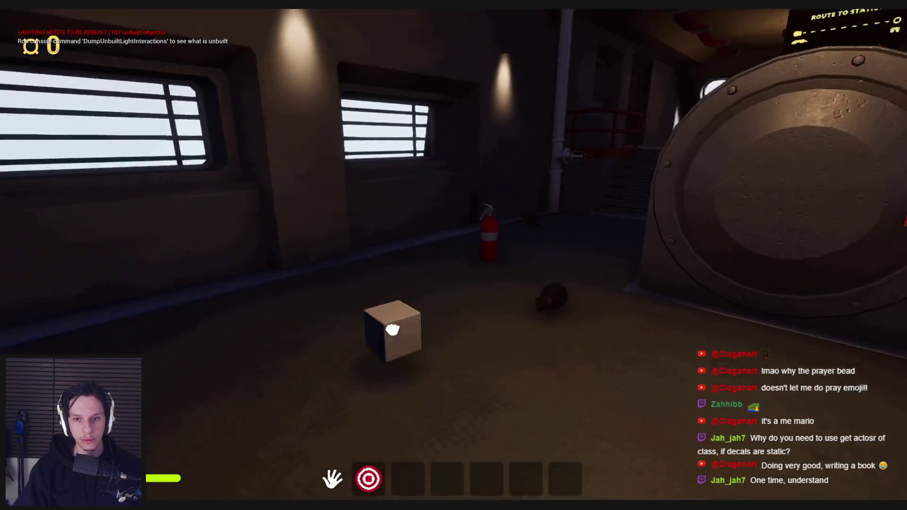
pyautogui.click(388, 326)
pyautogui.click(454, 255)
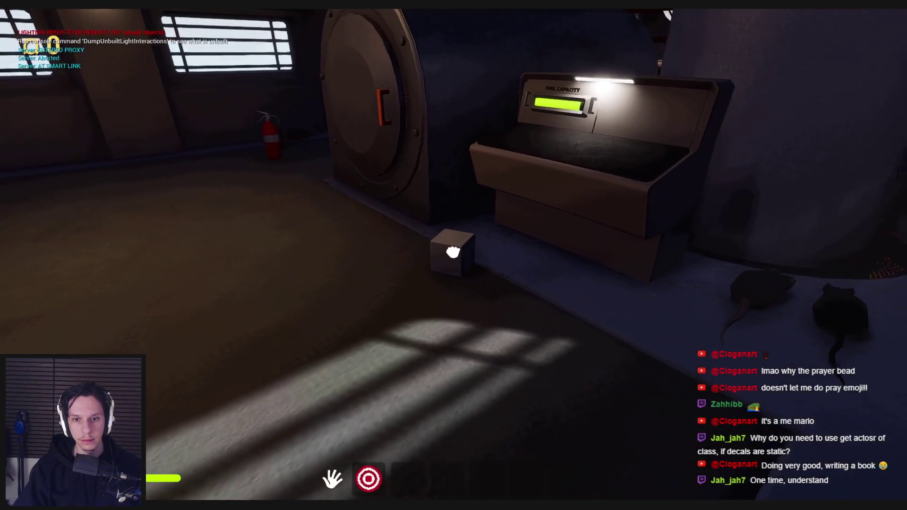
pyautogui.click(453, 255)
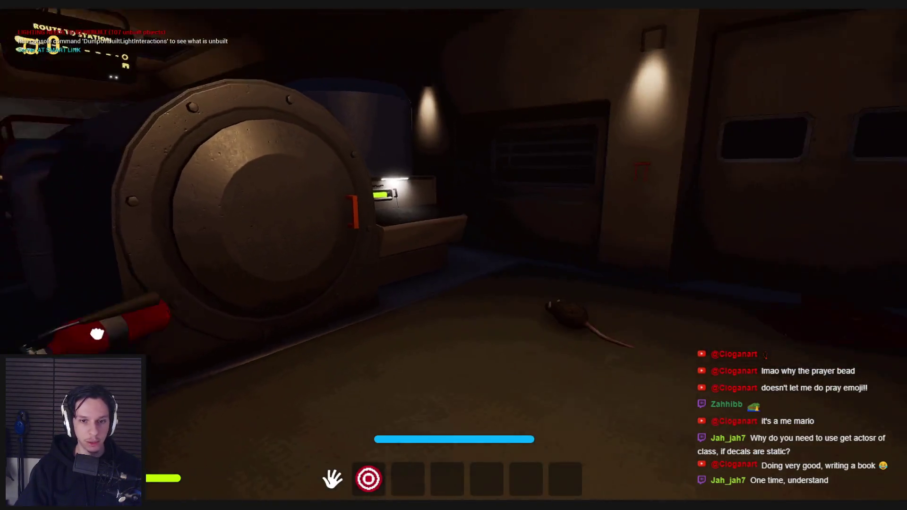
# Walk through the doorway past the rat, across the open area and up to the cabin's hatch
pyautogui.press('w')
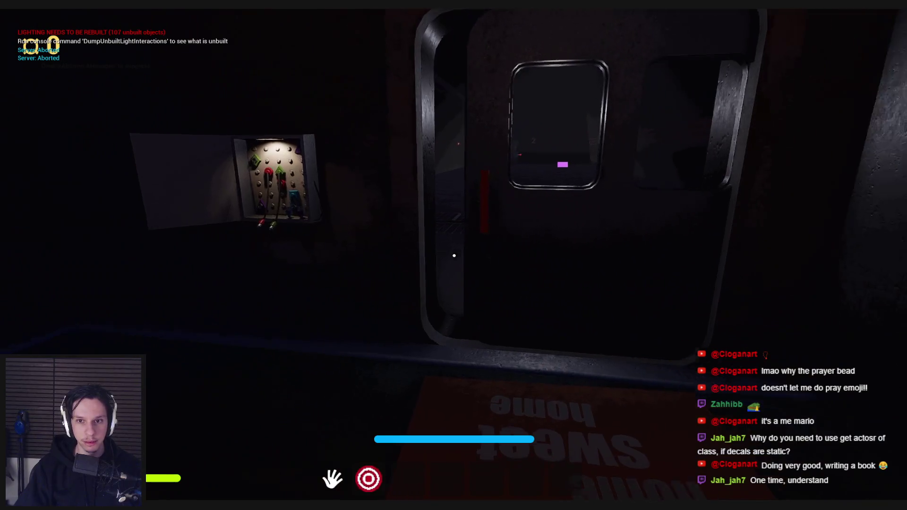
pyautogui.press('w')
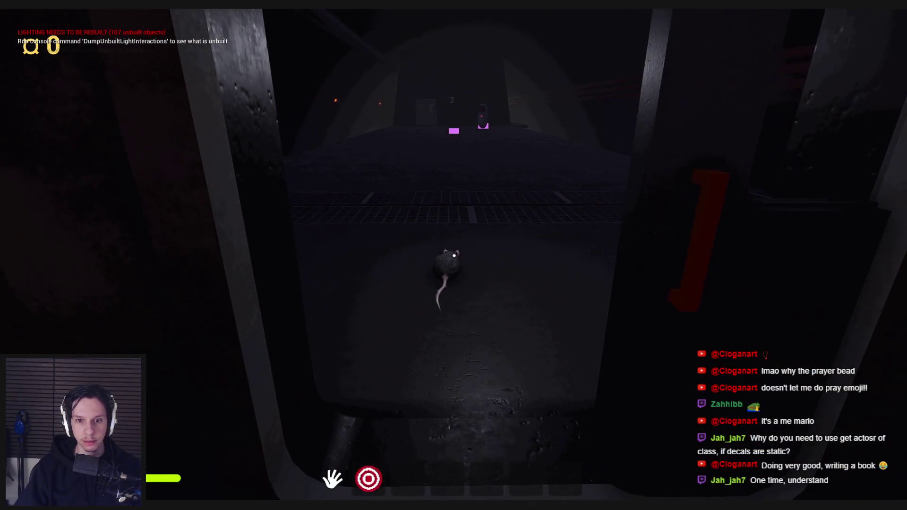
pyautogui.press('w')
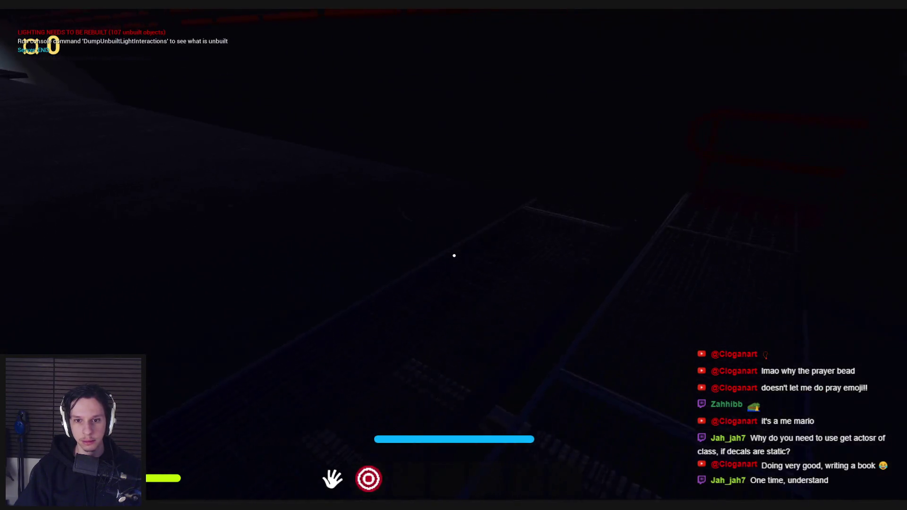
pyautogui.press('w')
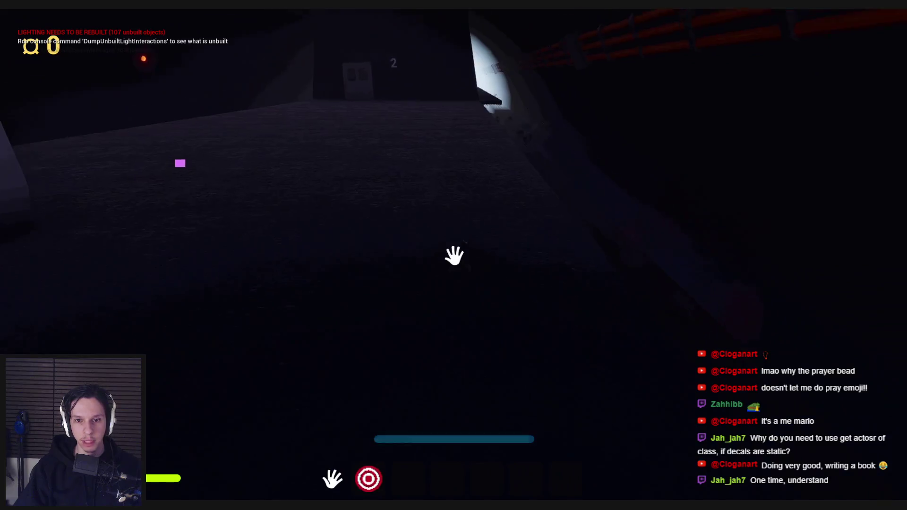
pyautogui.press('w')
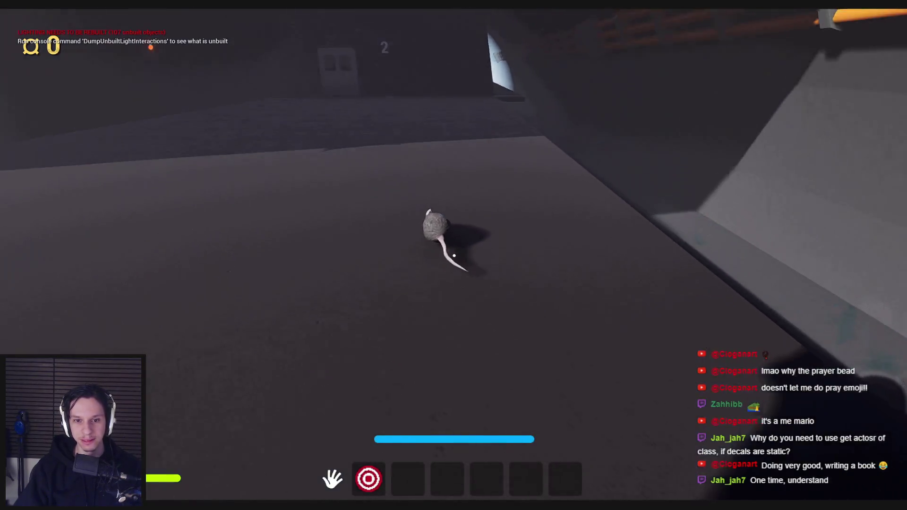
pyautogui.press('w')
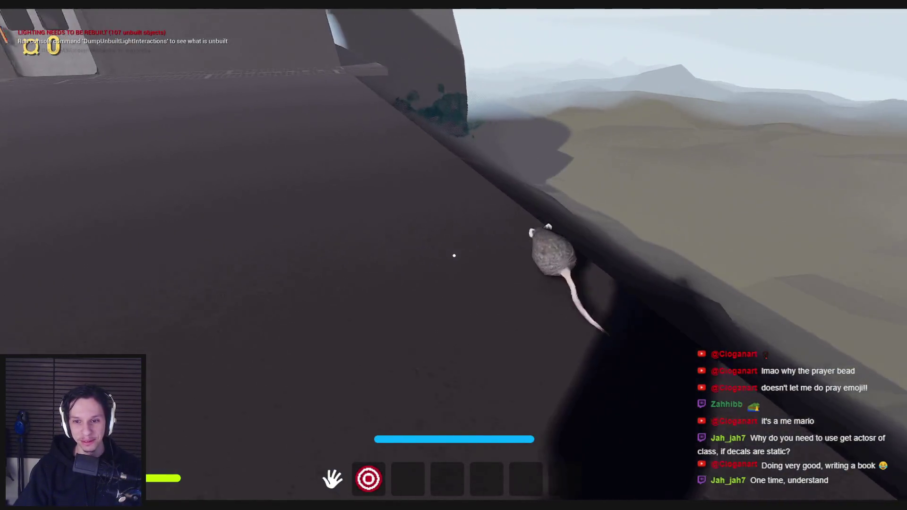
pyautogui.press('w')
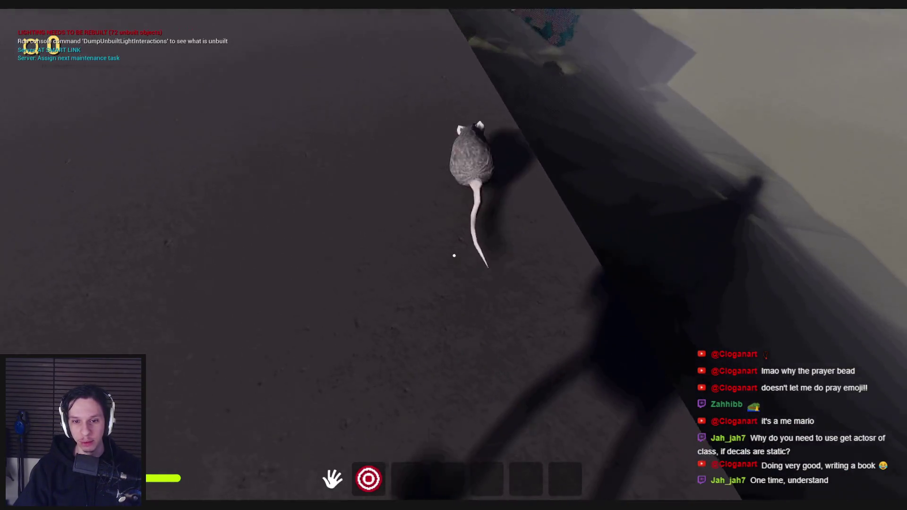
pyautogui.press('w')
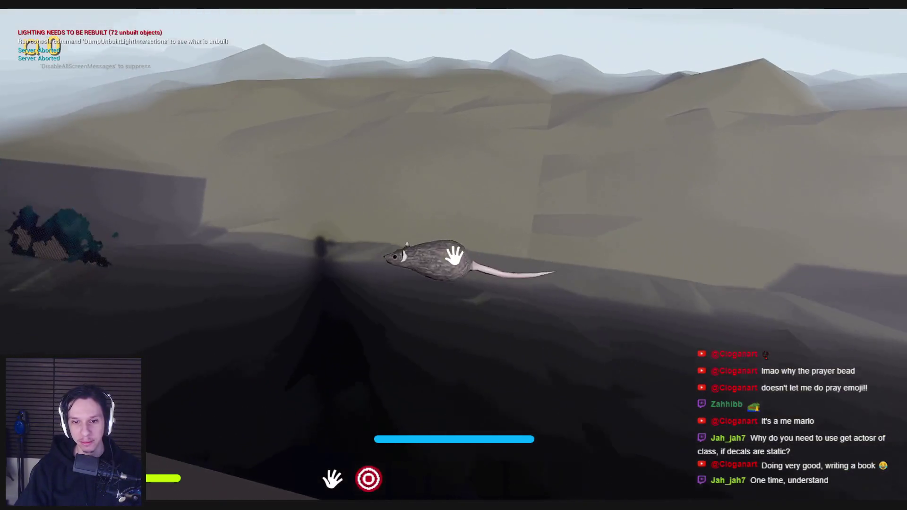
pyautogui.press('w')
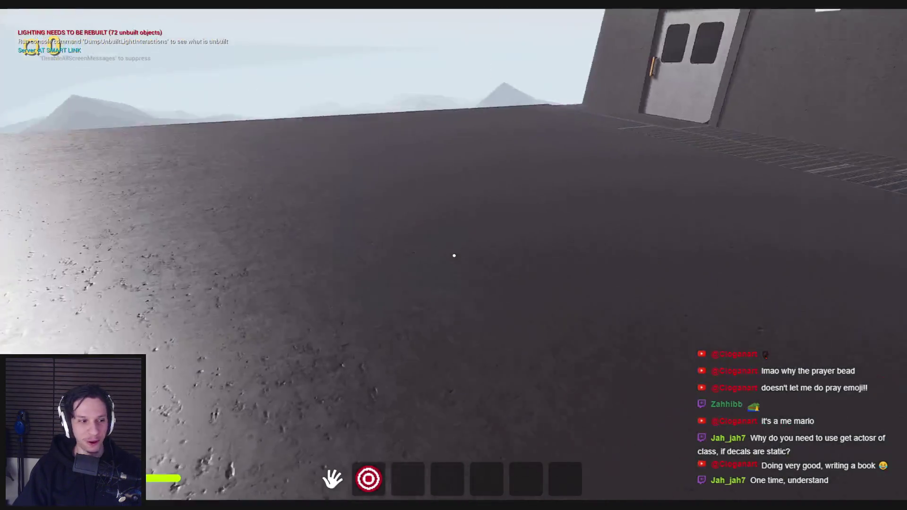
pyautogui.press('w')
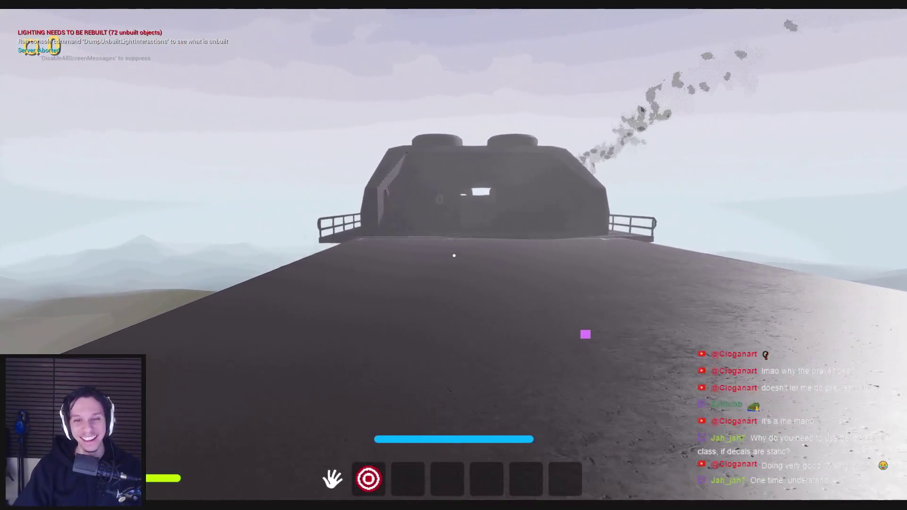
pyautogui.press('w')
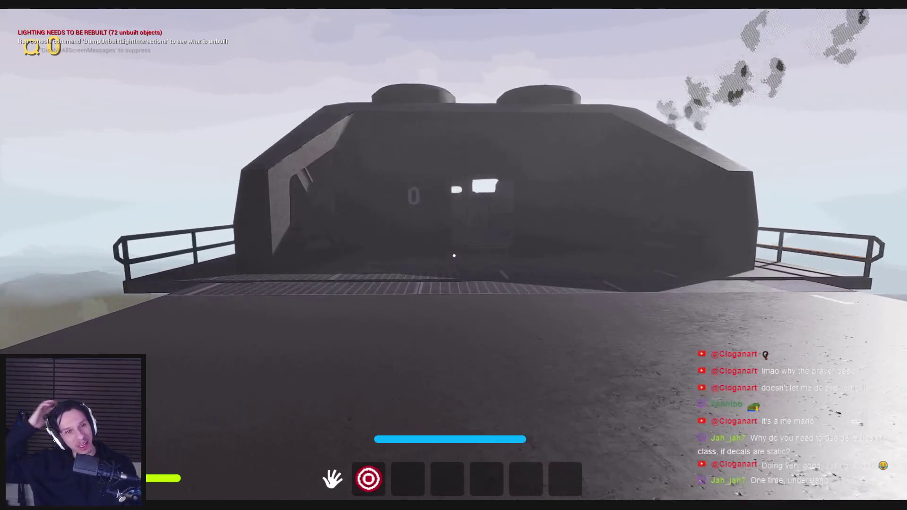
pyautogui.press('w')
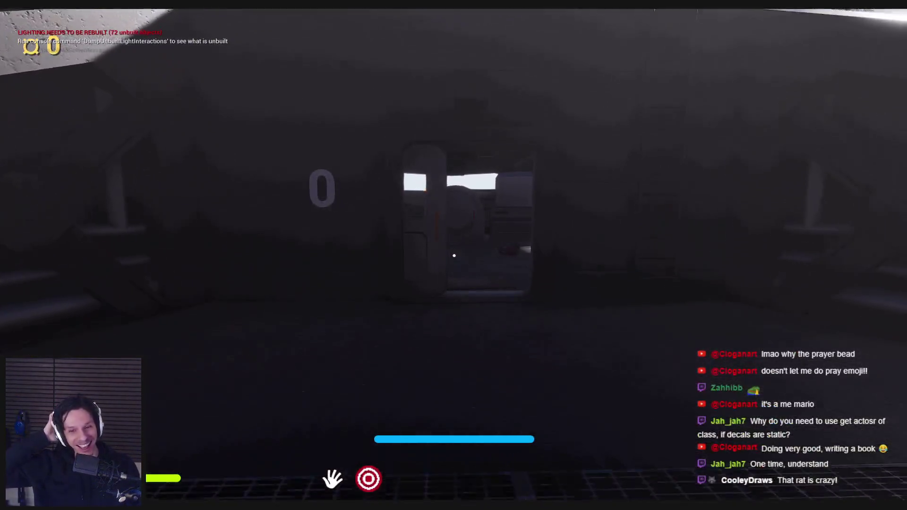
# Enter the cabin and flip the fuse box levers to restore power
pyautogui.press('w')
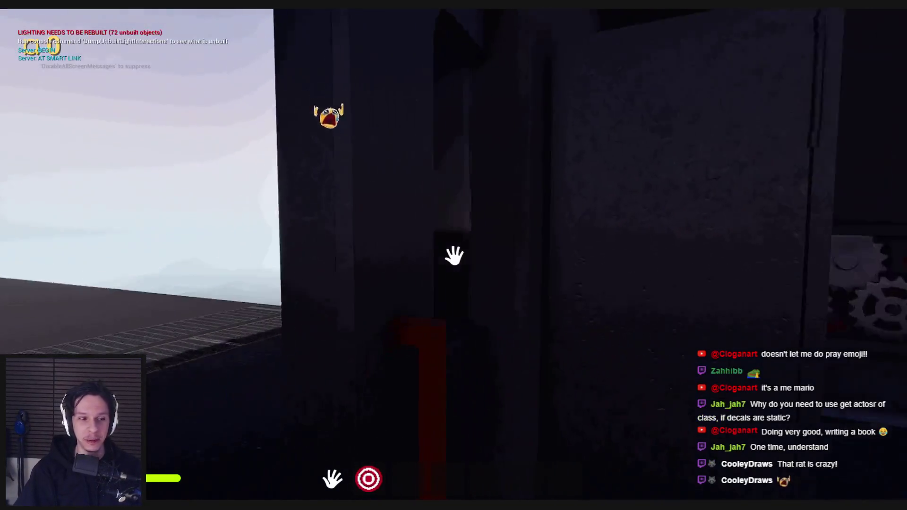
pyautogui.press('w')
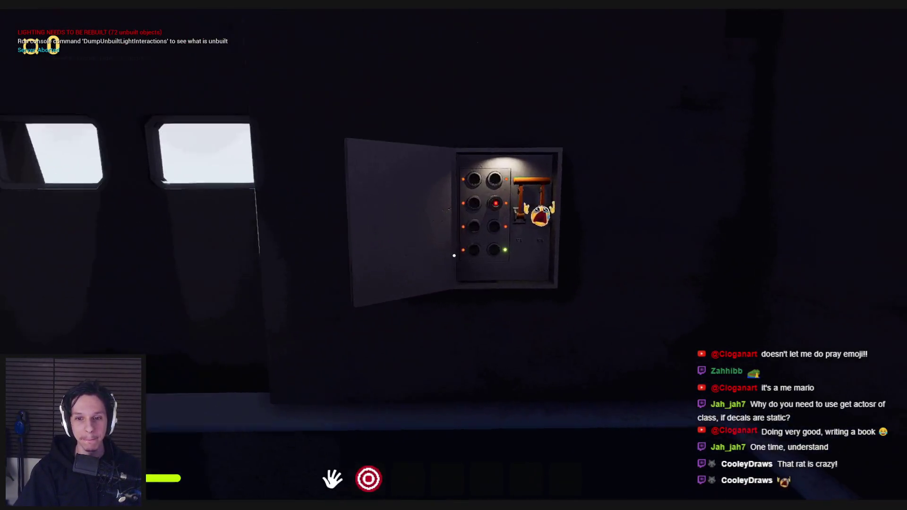
pyautogui.click(452, 285)
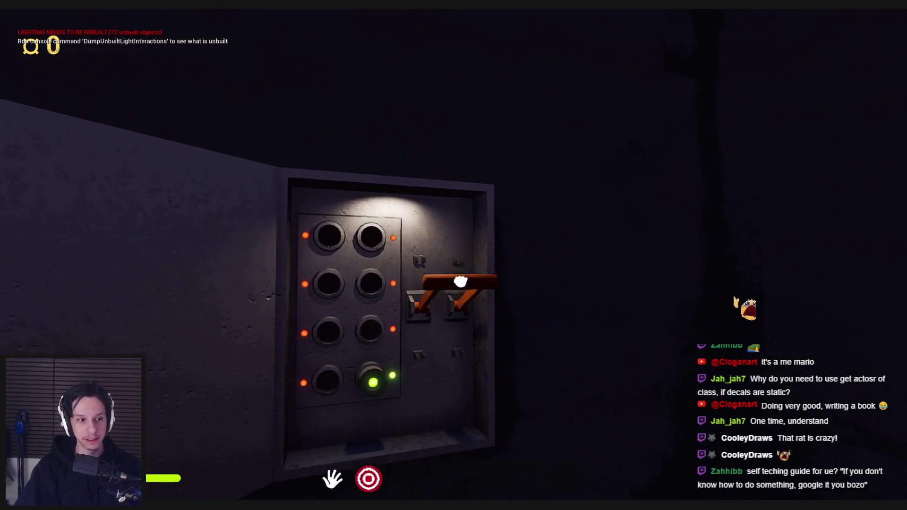
pyautogui.press('s')
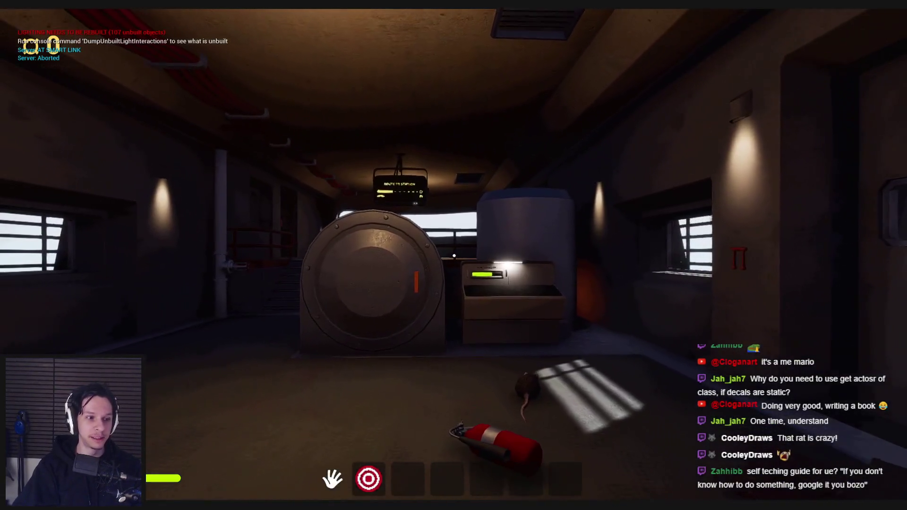
# Open the furnace door, feed the rat into the fire, then press the fuse box button
pyautogui.press('w')
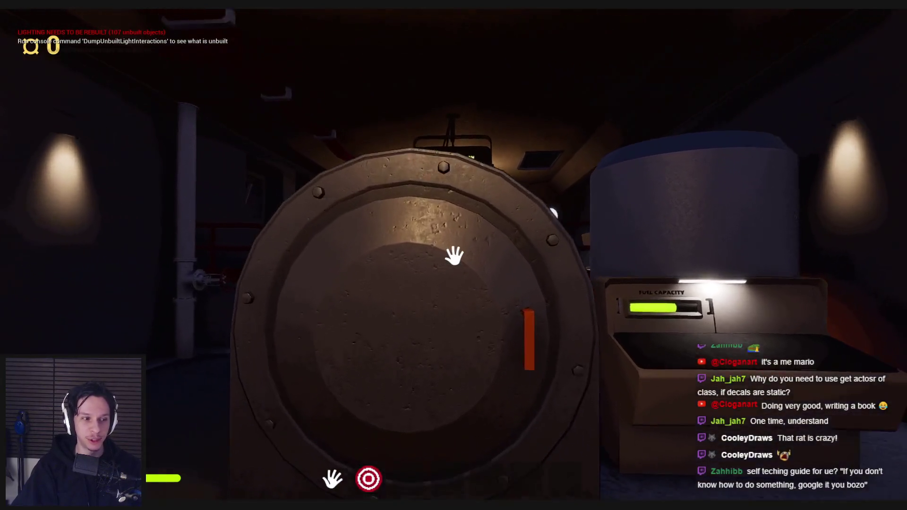
pyautogui.press('s')
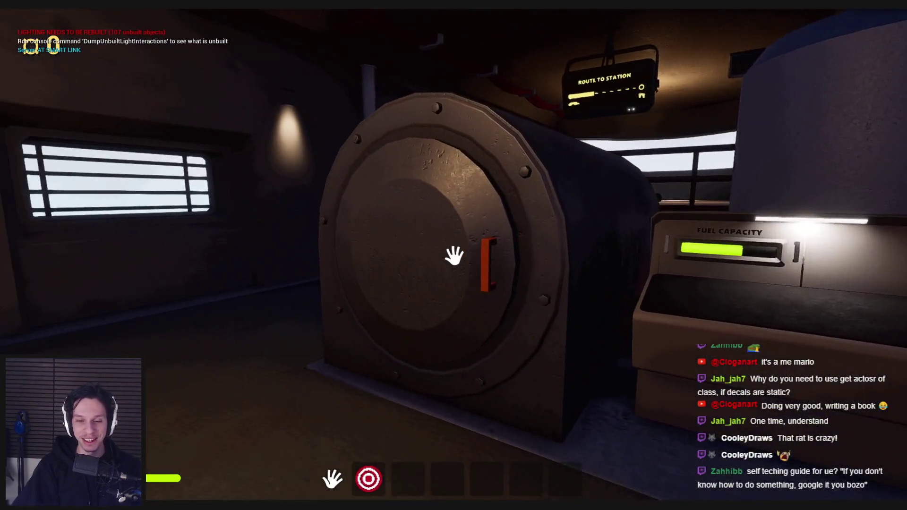
pyautogui.press('w')
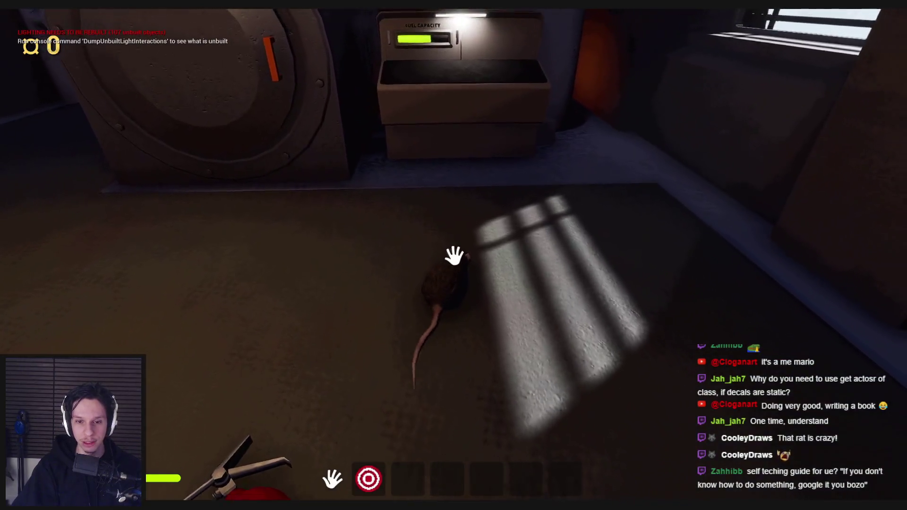
pyautogui.click(454, 256)
pyautogui.click(494, 254)
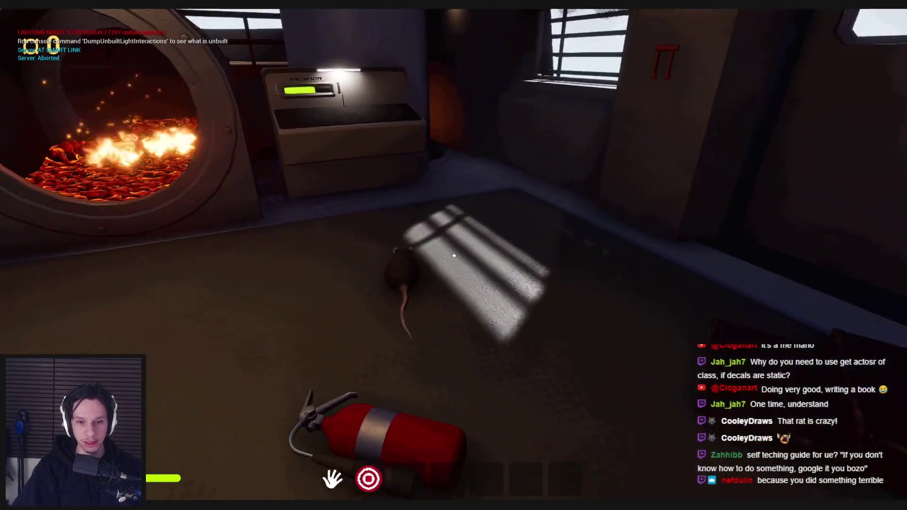
pyautogui.press('w')
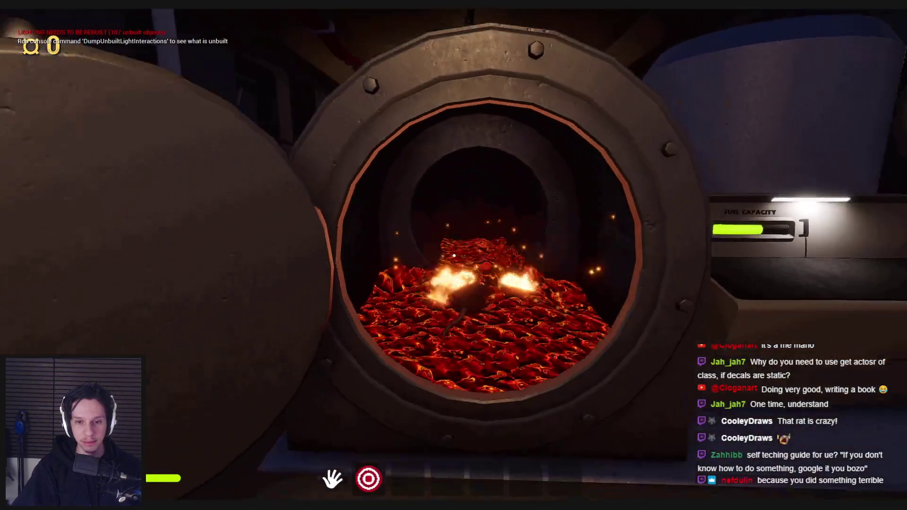
pyautogui.press('s')
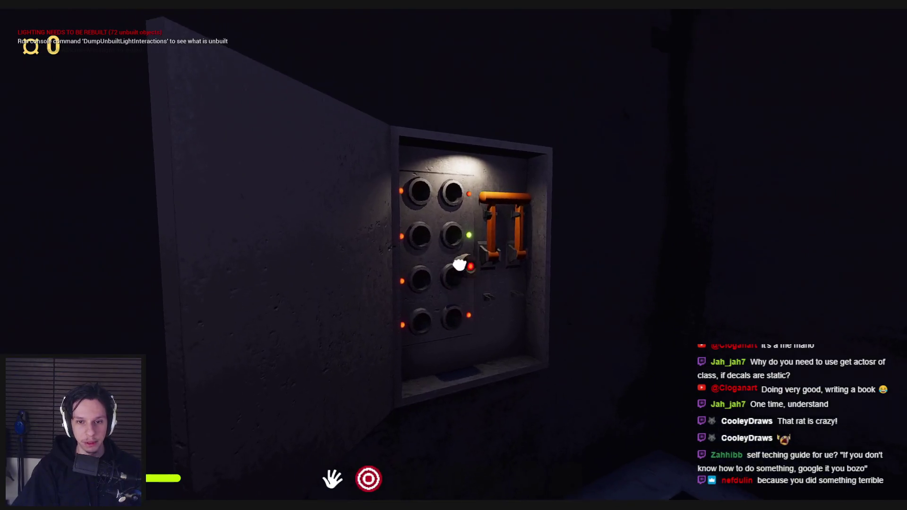
pyautogui.click(458, 268)
# Climb to the upper room, use the Train Monitoring terminal, then stop the play test and switch to the notes
pyautogui.press('s')
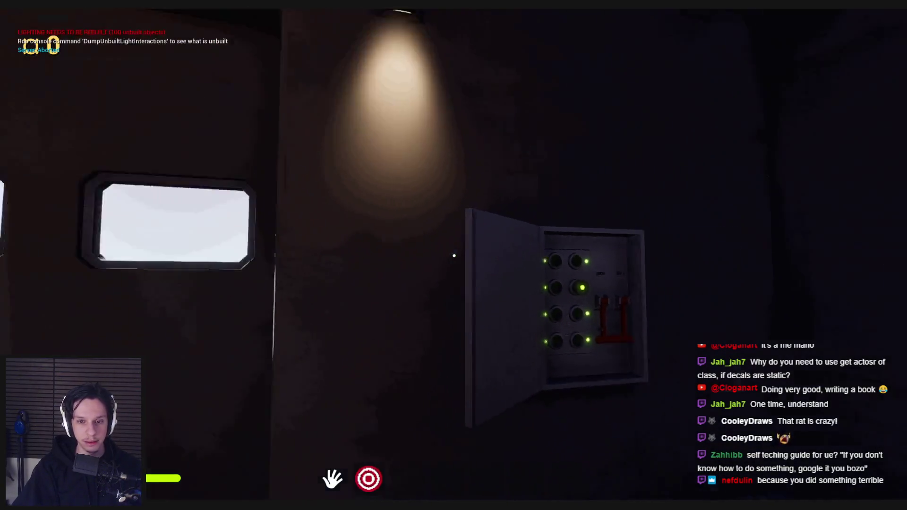
pyautogui.press('w')
pyautogui.press('w')
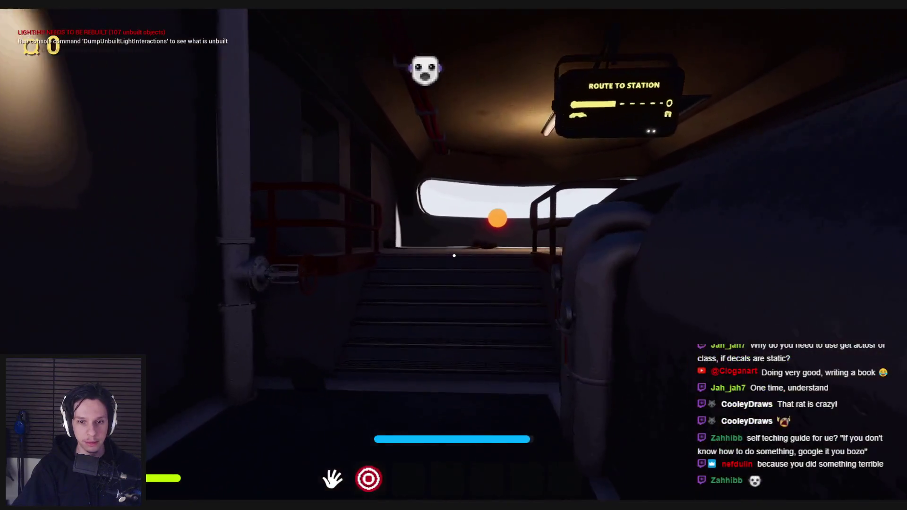
pyautogui.press('w')
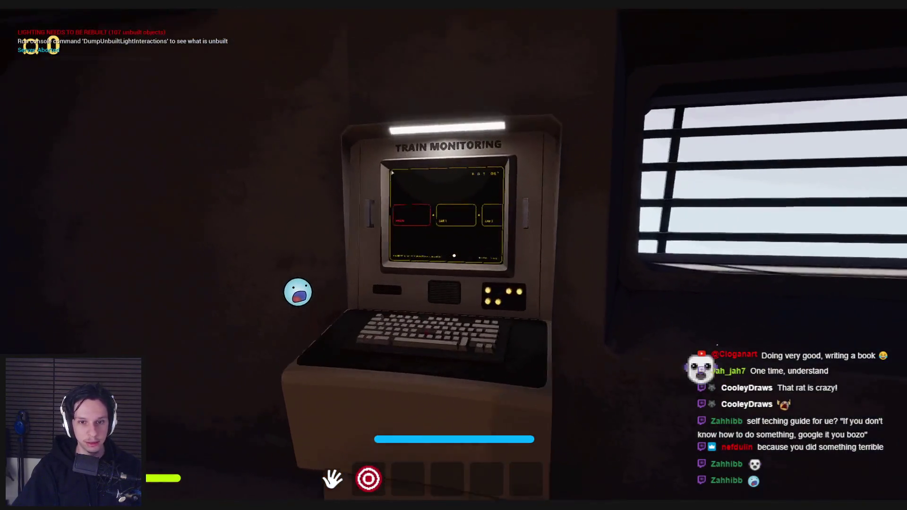
pyautogui.click(454, 255)
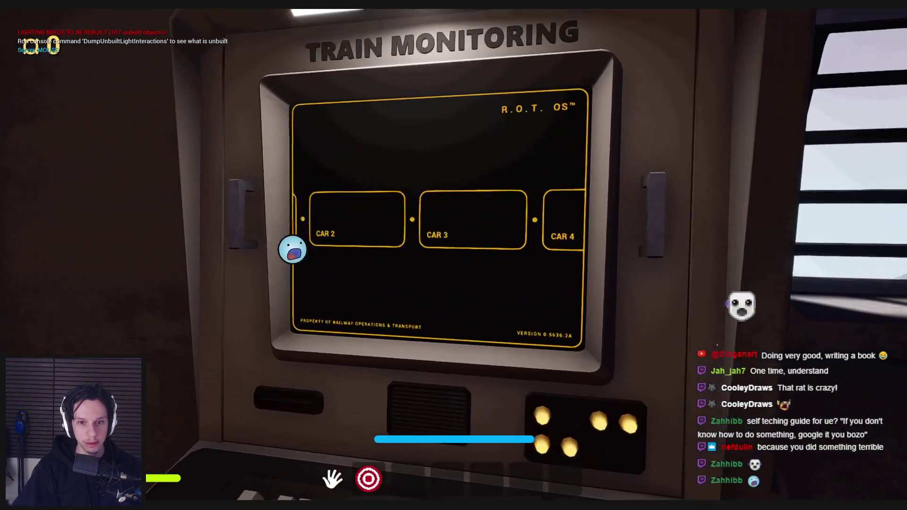
pyautogui.press('Escape')
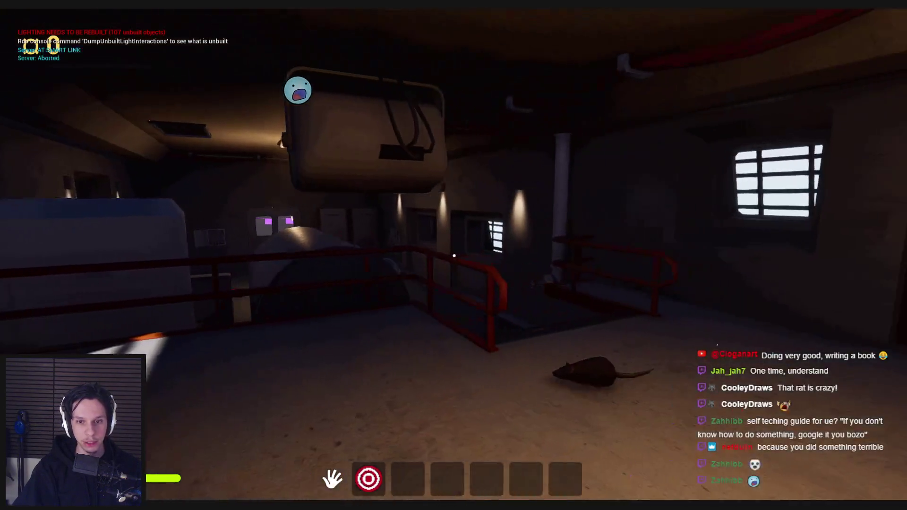
pyautogui.press('w')
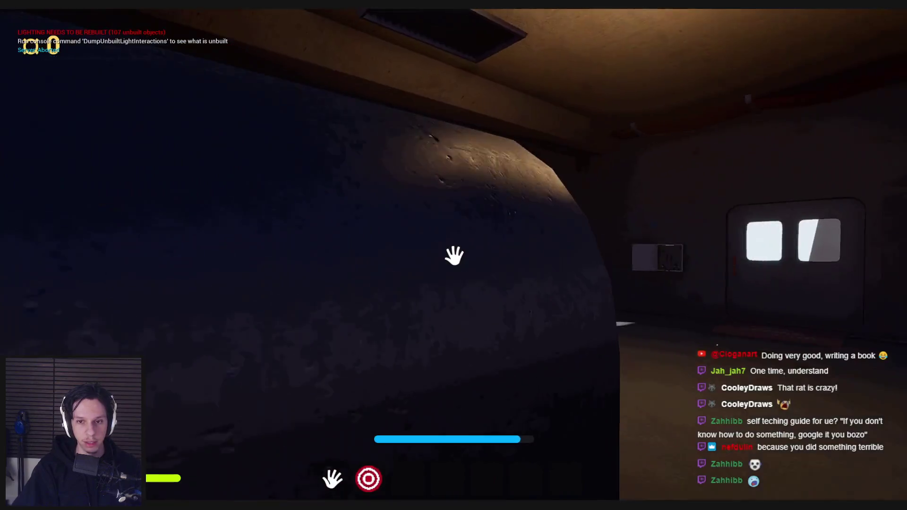
pyautogui.press('w')
pyautogui.press('w')
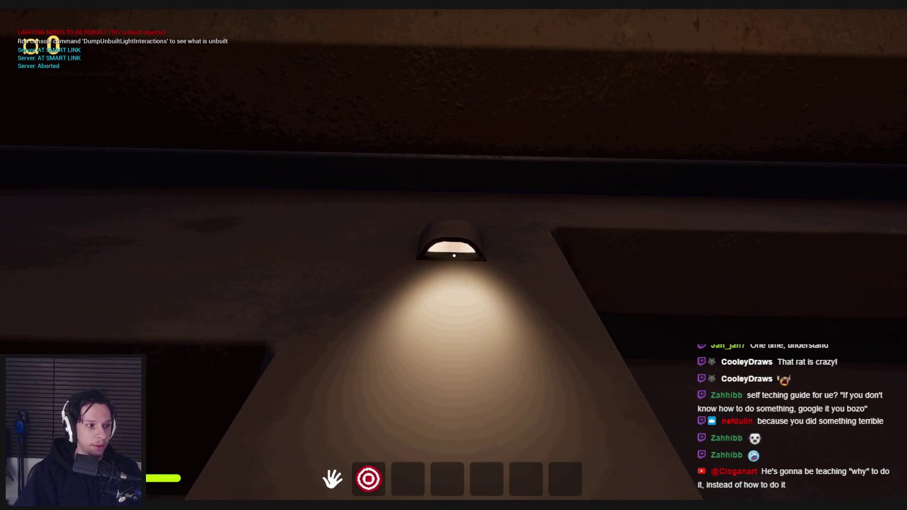
pyautogui.press('s')
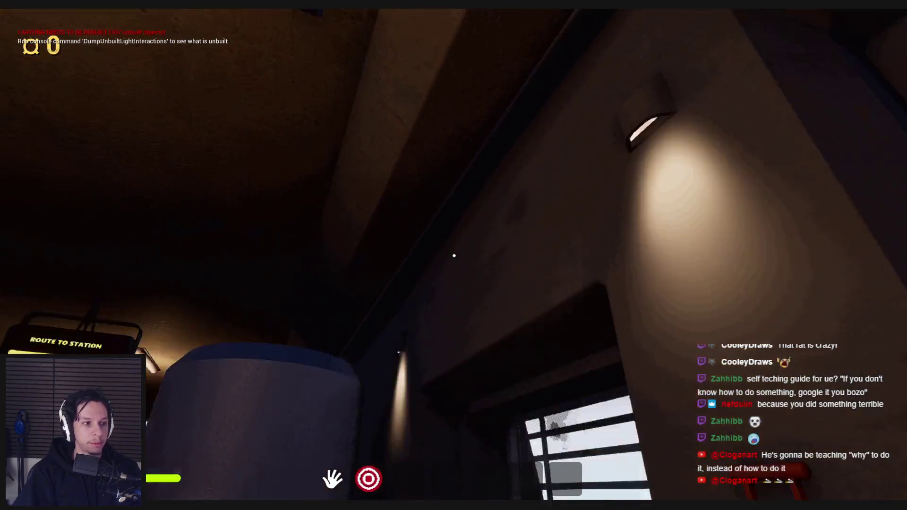
pyautogui.press('Escape')
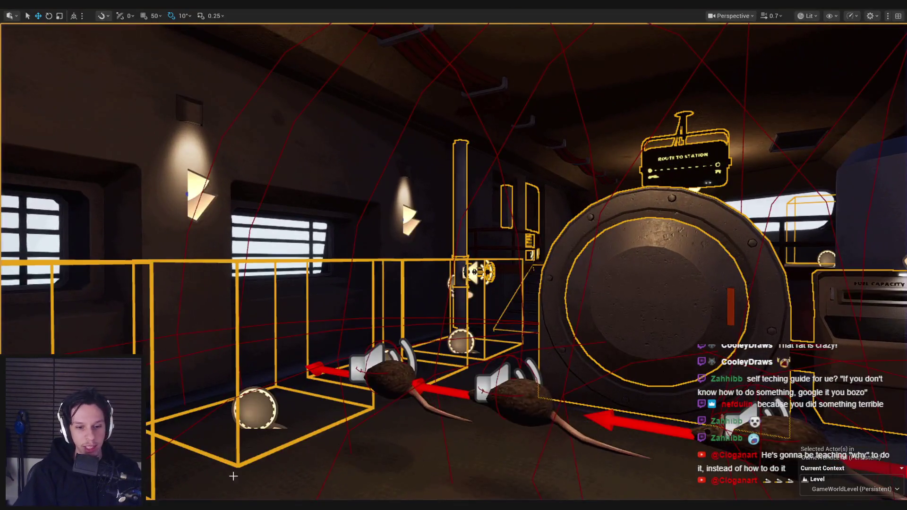
pyautogui.hotkey('alt', 'Tab')
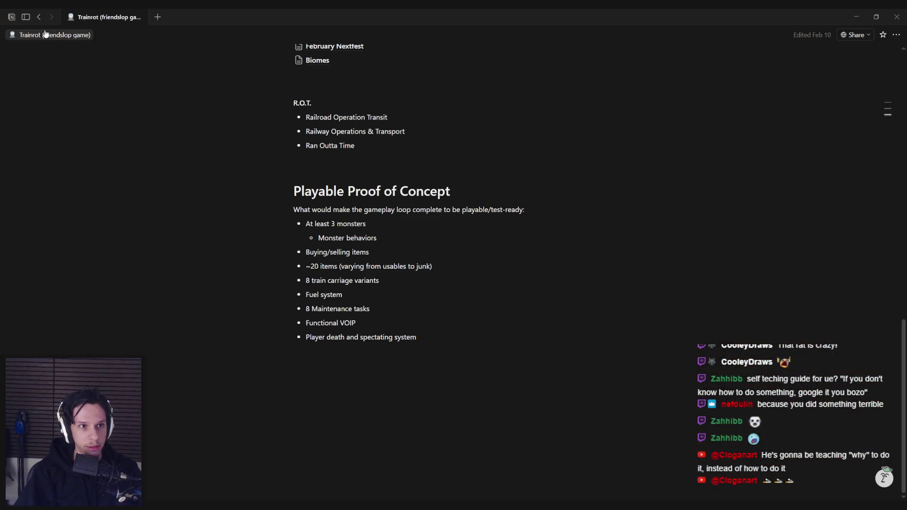
# Open Crimson's Unreal Manual and read the Getting Started with Unreal Engine lesson preview
pyautogui.moveTo(27, 21)
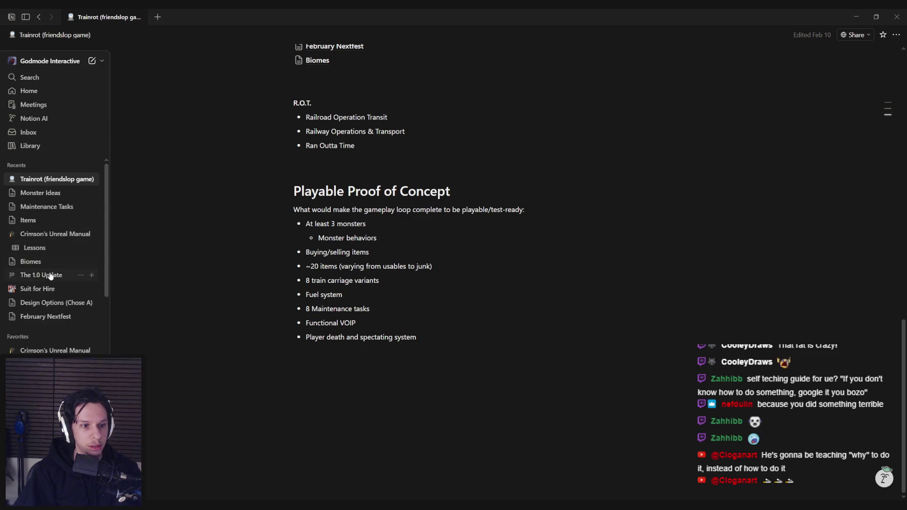
pyautogui.click(43, 234)
pyautogui.scroll(-2, 116, 339)
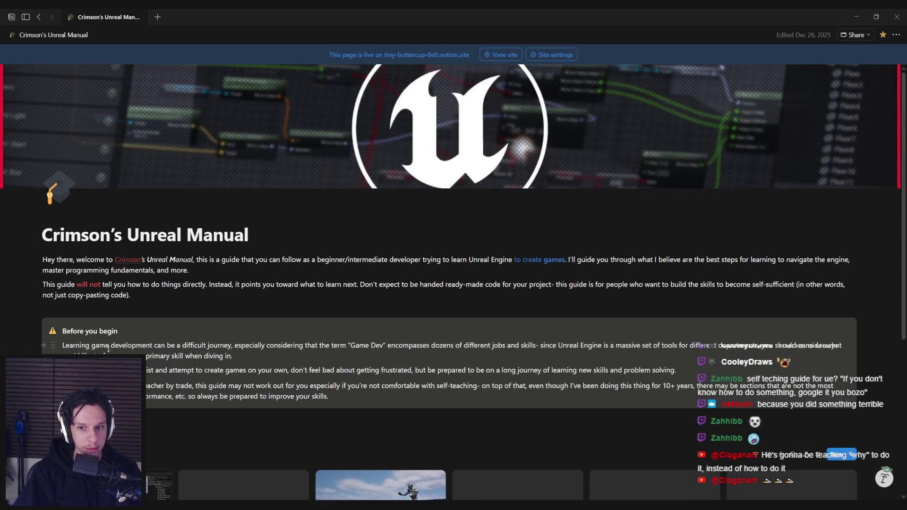
pyautogui.scroll(-3, 115, 339)
pyautogui.click(116, 339)
pyautogui.scroll(-10, 421, 266)
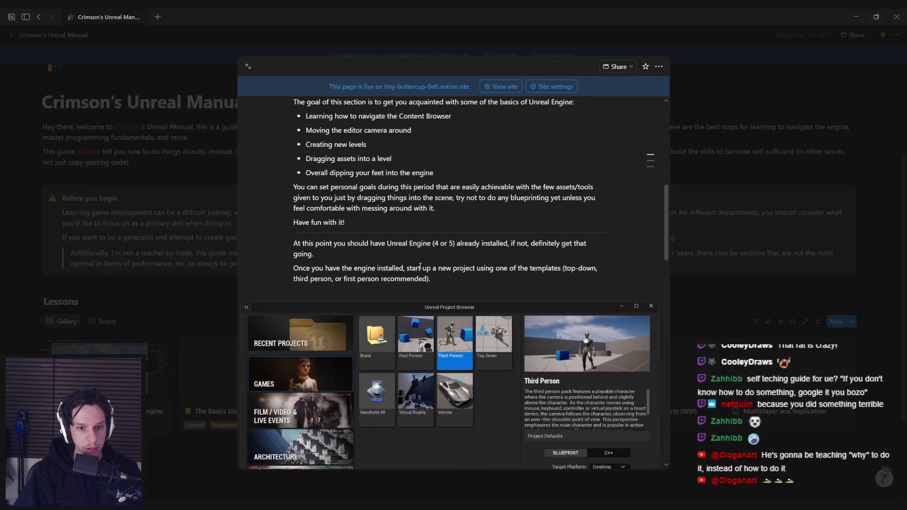
pyautogui.scroll(-15, 421, 266)
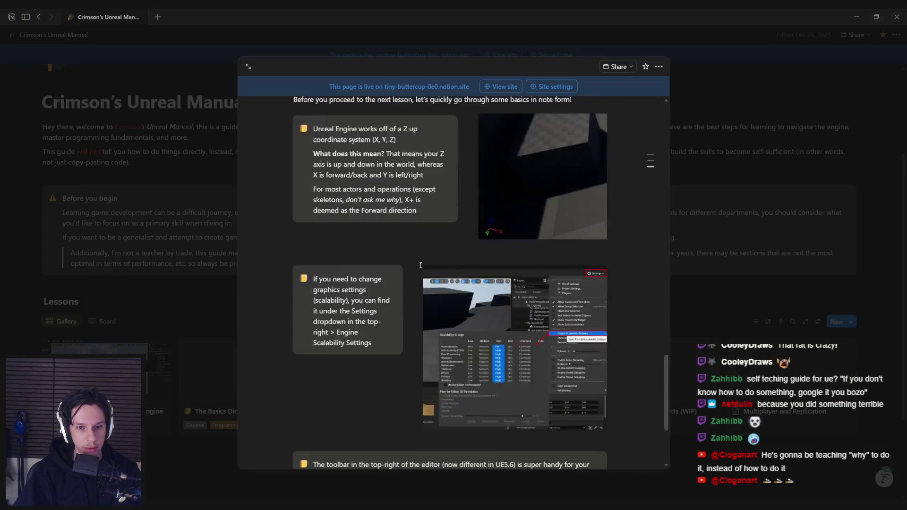
pyautogui.scroll(15, 420, 265)
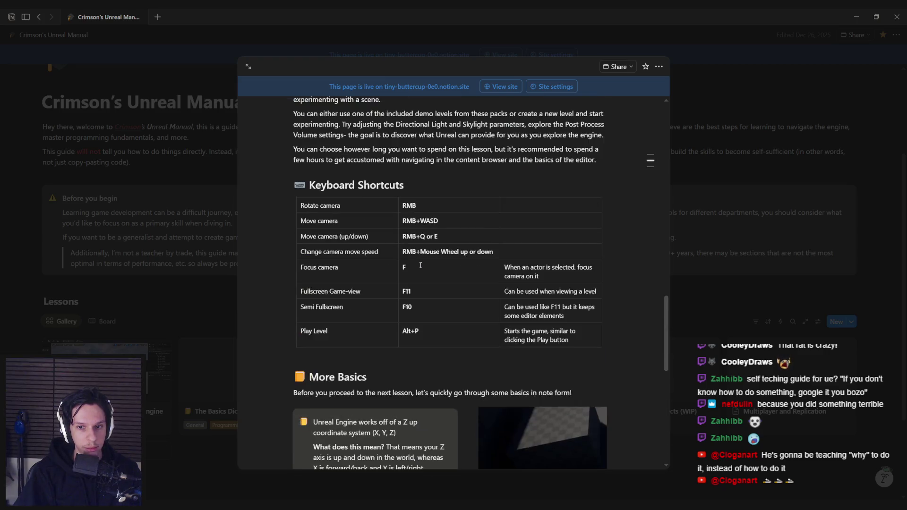
pyautogui.scroll(10, 421, 266)
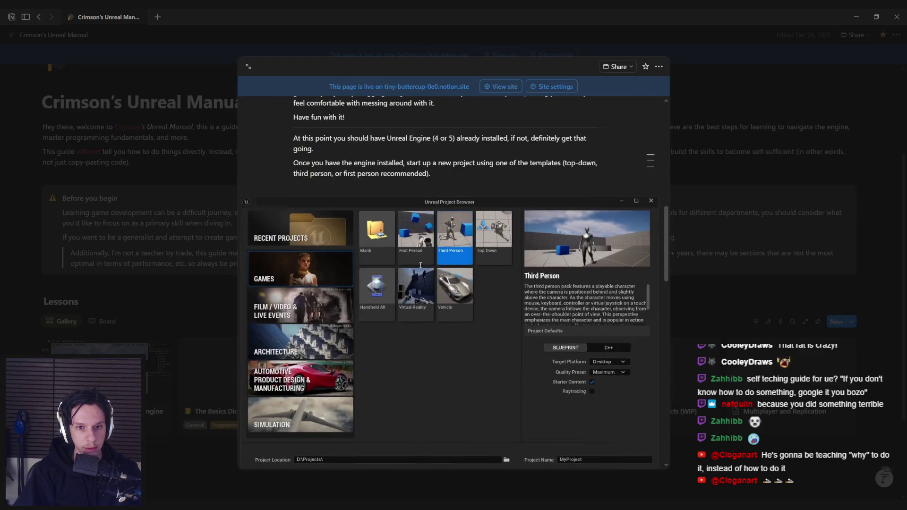
pyautogui.scroll(-4, 421, 266)
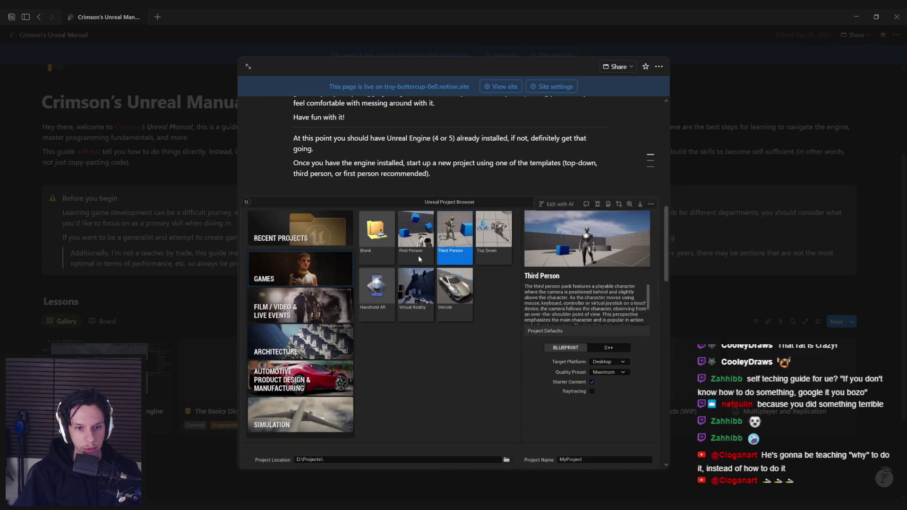
pyautogui.scroll(-8, 419, 259)
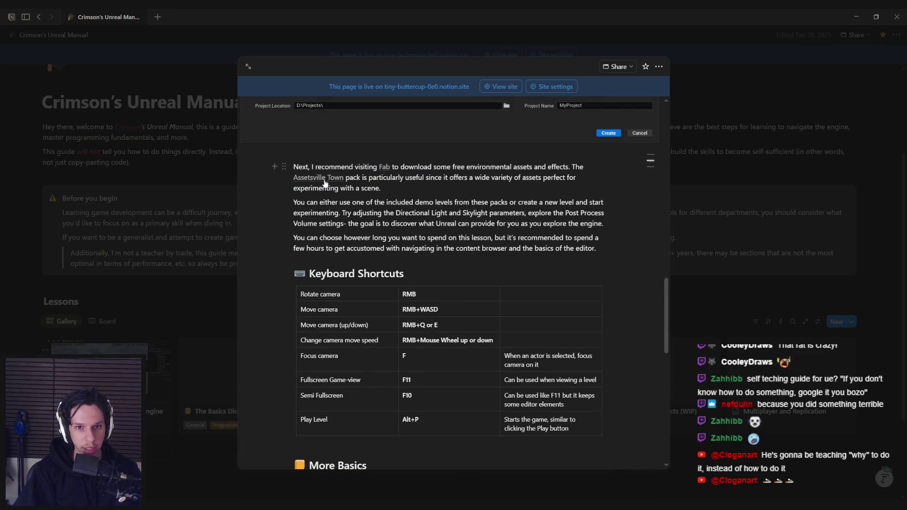
# View the Assetsville Town listing on Fab, close it, and glance at The Basics Dictionary lesson
pyautogui.click(318, 177)
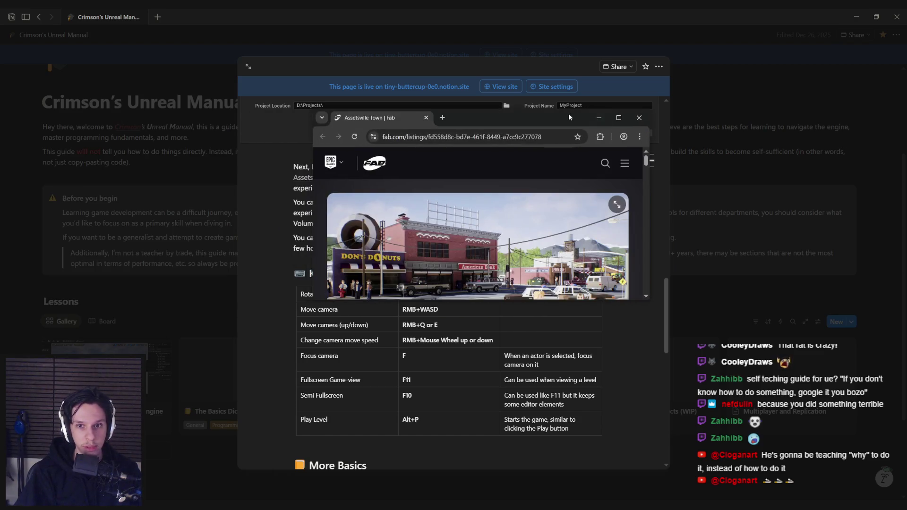
pyautogui.doubleClick(568, 114)
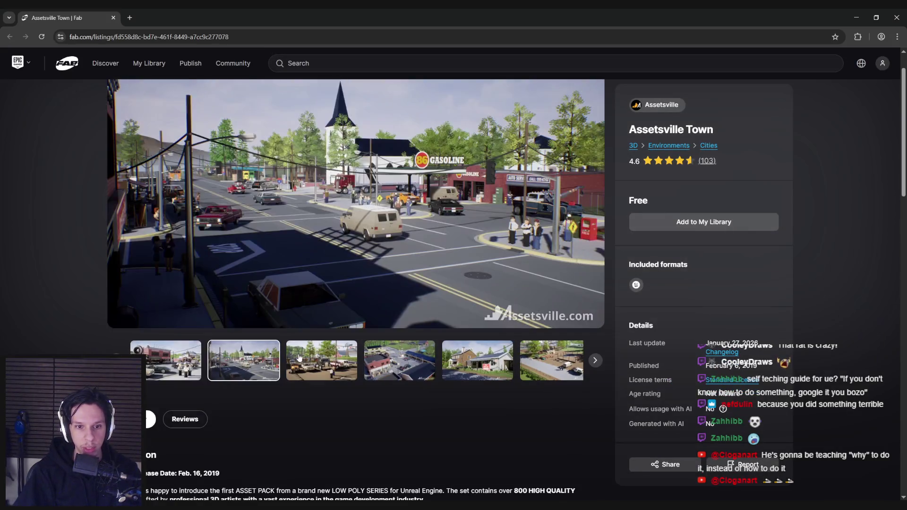
pyautogui.hotkey('ctrl', 'w')
pyautogui.scroll(10, 419, 259)
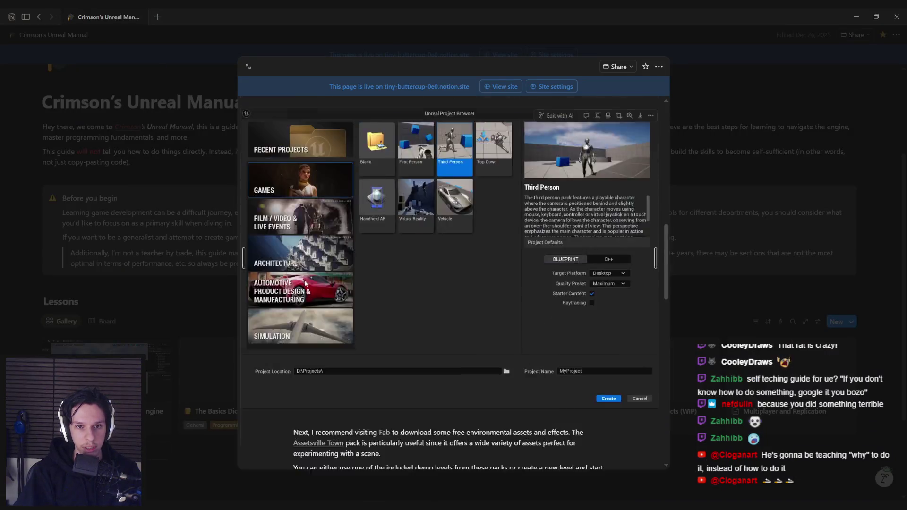
pyautogui.click(209, 324)
pyautogui.scroll(-1, 209, 325)
pyautogui.click(264, 312)
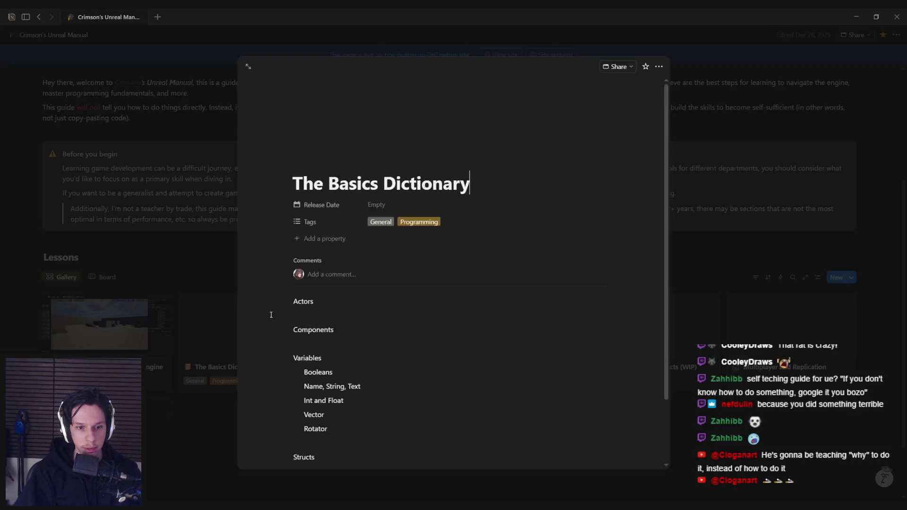
pyautogui.click(171, 285)
# Preview and scroll through the Double Jump (WIP) lesson
pyautogui.click(381, 330)
pyautogui.scroll(-3, 393, 293)
pyautogui.scroll(-12, 382, 278)
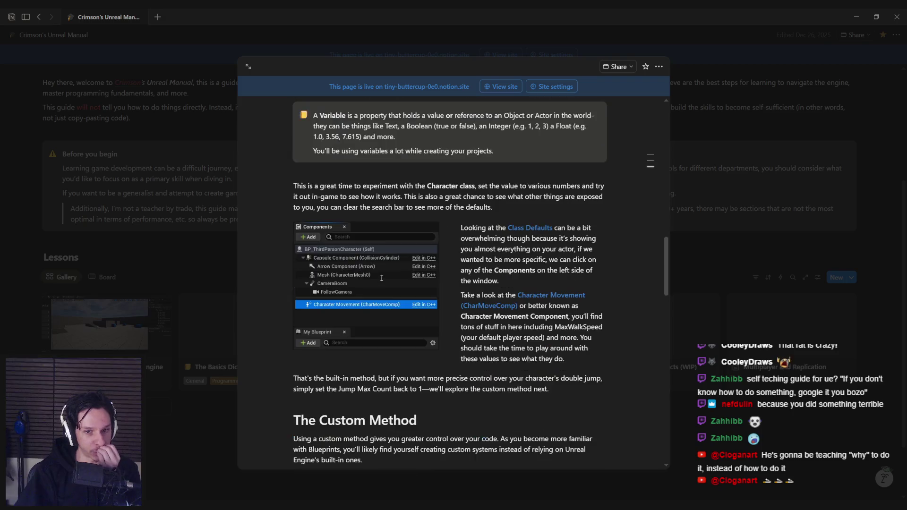
pyautogui.scroll(-7, 382, 278)
pyautogui.scroll(8, 381, 278)
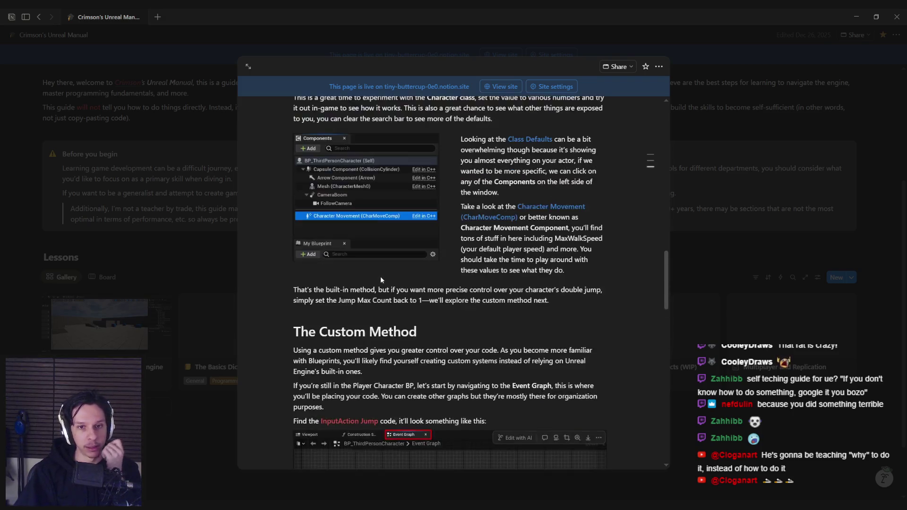
pyautogui.scroll(10, 333, 269)
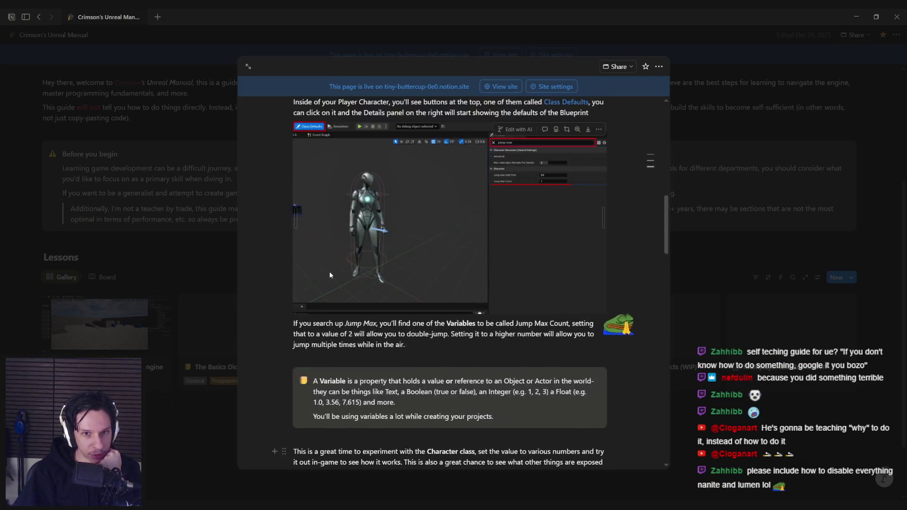
pyautogui.scroll(-8, 336, 261)
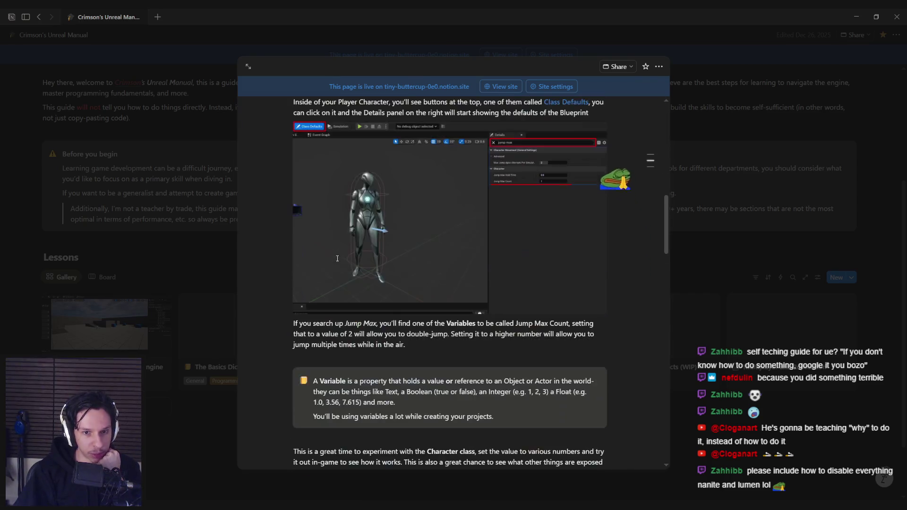
pyautogui.scroll(2, 478, 245)
pyautogui.scroll(-15, 518, 236)
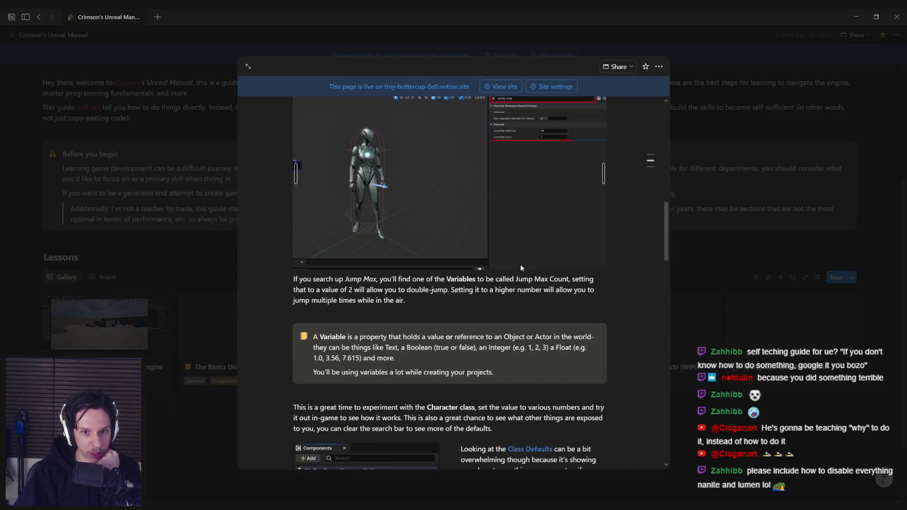
pyautogui.scroll(-9, 387, 273)
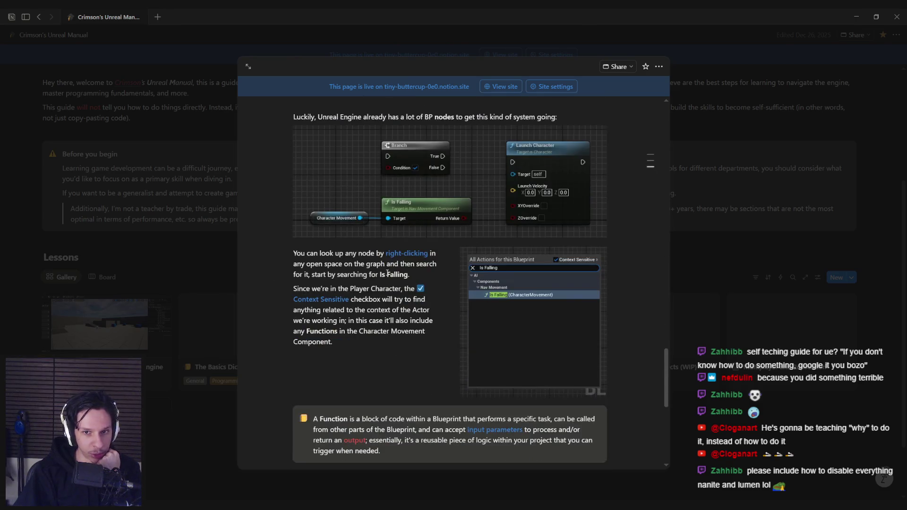
pyautogui.scroll(6, 387, 273)
pyautogui.scroll(4, 387, 273)
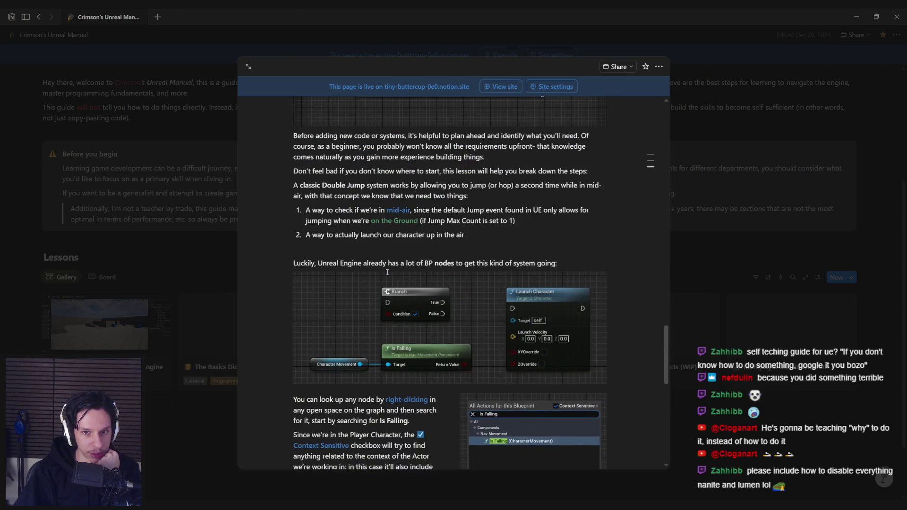
pyautogui.scroll(-2, 387, 274)
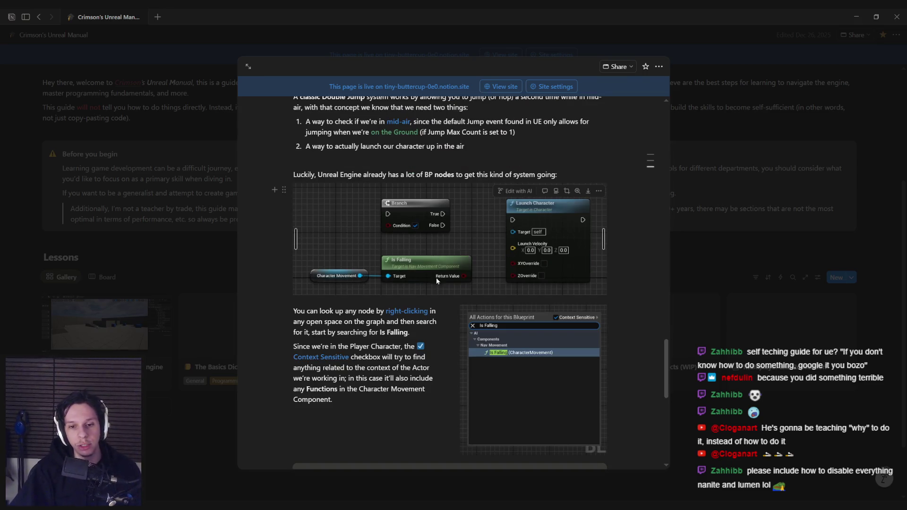
pyautogui.click(200, 240)
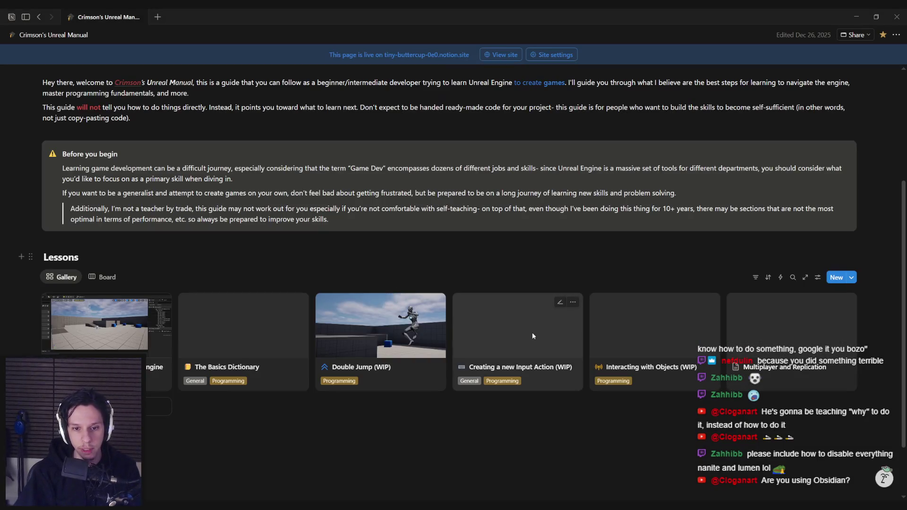
# Peek at the Input Action, Interacting with Objects and Multiplayer lessons, then go back through history
pyautogui.click(534, 326)
pyautogui.press('Escape')
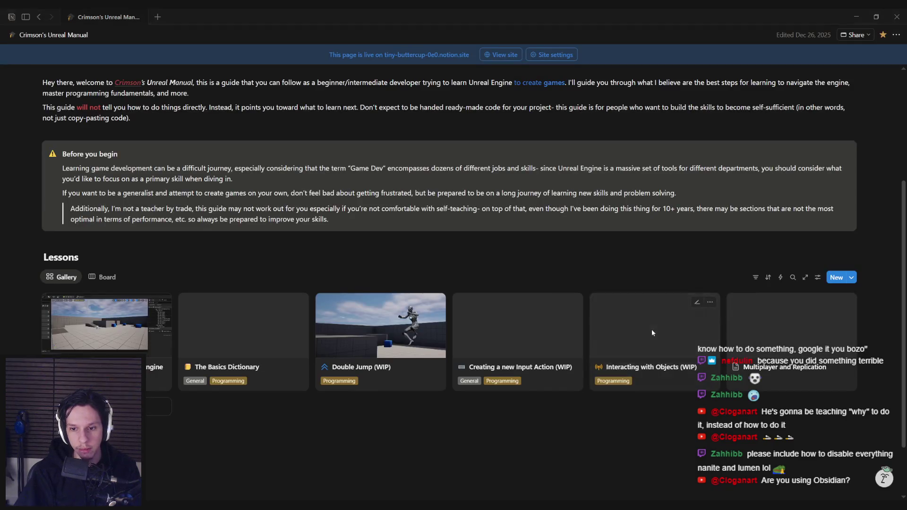
pyautogui.click(651, 330)
pyautogui.click(190, 259)
pyautogui.click(789, 334)
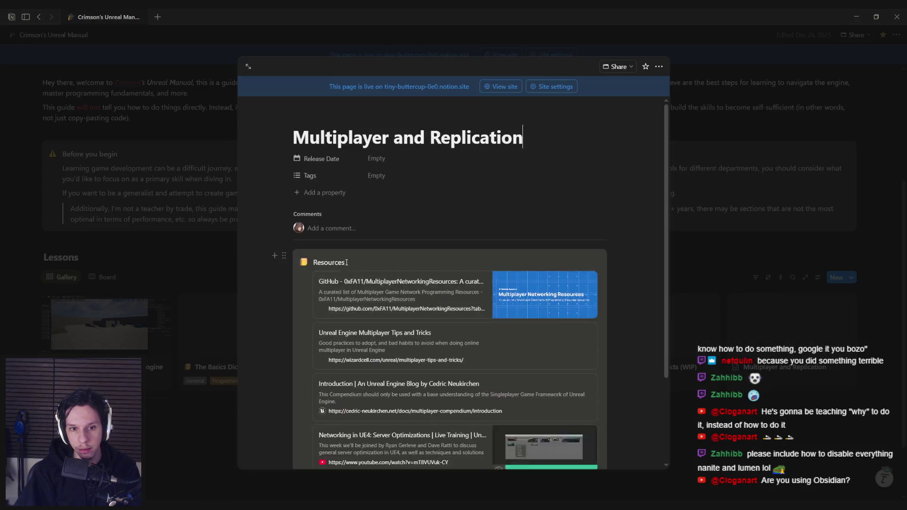
pyautogui.click(180, 269)
pyautogui.hotkey('ctrl', '[')
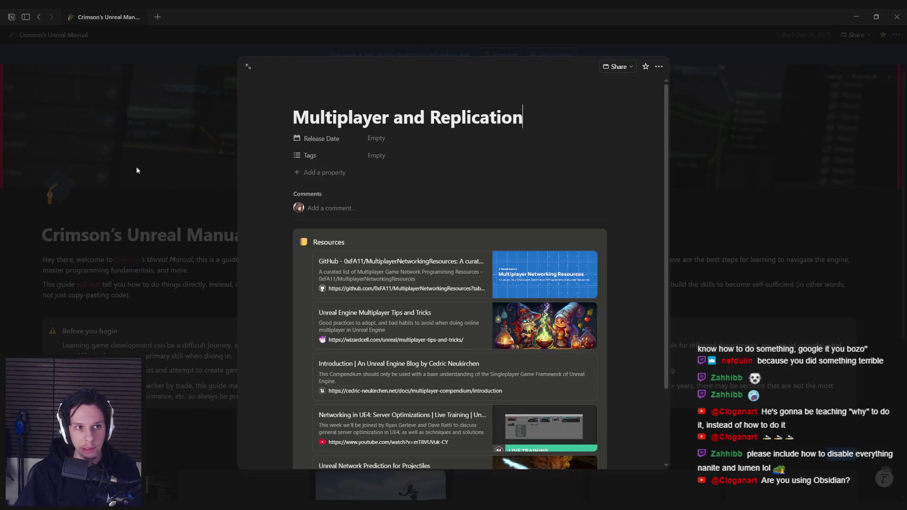
pyautogui.hotkey('ctrl', '[')
pyautogui.hotkey('ctrl', '[')
pyautogui.hotkey('ctrl', '[')
pyautogui.hotkey('ctrl', '[')
pyautogui.hotkey('ctrl', '[')
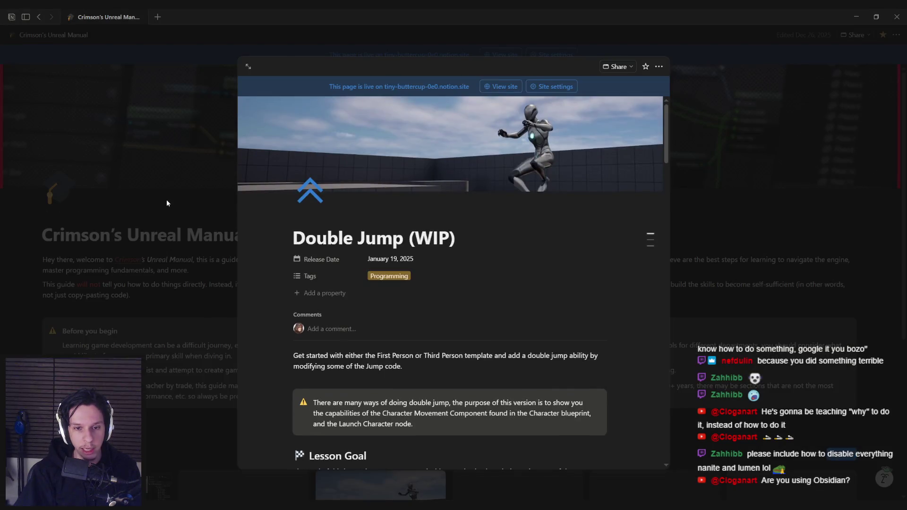
pyautogui.hotkey('ctrl', '[')
pyautogui.hotkey('ctrl', '[')
pyautogui.hotkey('ctrl', '[')
pyautogui.hotkey('ctrl', '[')
pyautogui.hotkey('ctrl', '[')
pyautogui.hotkey('ctrl', '[')
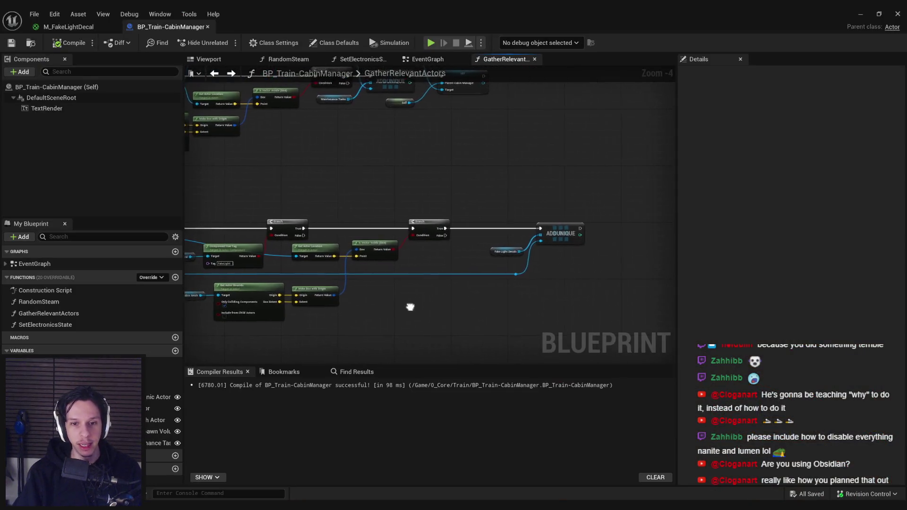
# Zoom around the GatherRelevantActors graph, then switch to the Trainrot notes in Notion
pyautogui.scroll(1, 375, 276)
pyautogui.scroll(-3, 571, 306)
pyautogui.scroll(5, 487, 260)
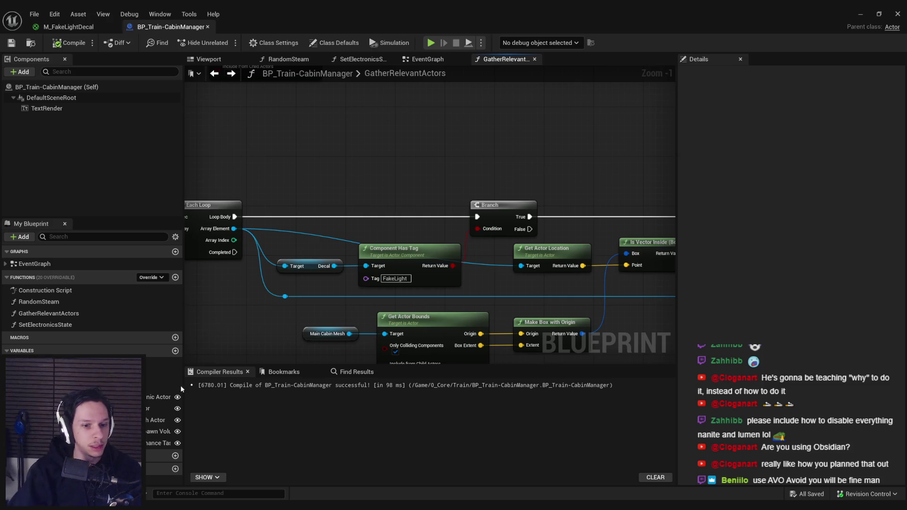
pyautogui.hotkey('alt', 'Tab')
pyautogui.scroll(5, 283, 284)
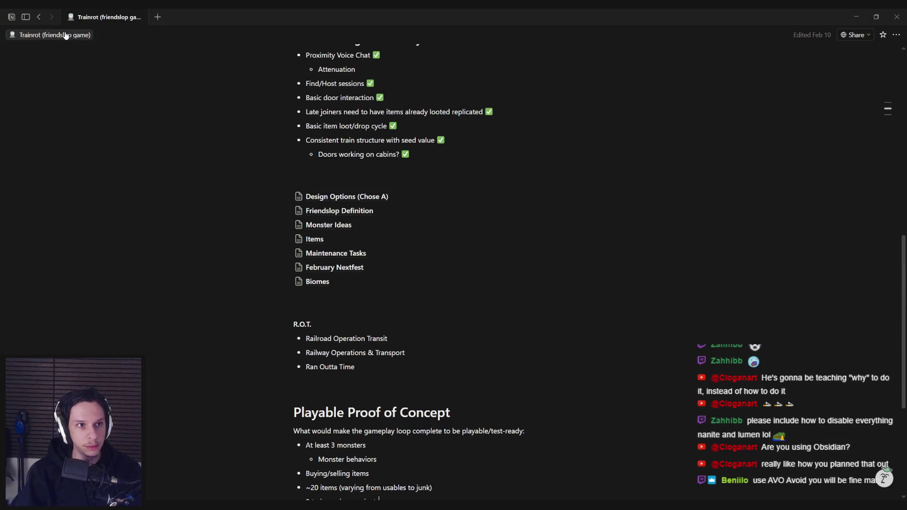
# Open Crimson's Unreal Manual and read through the Getting Started with Unreal Engine lesson preview
pyautogui.moveTo(27, 24)
pyautogui.click(40, 236)
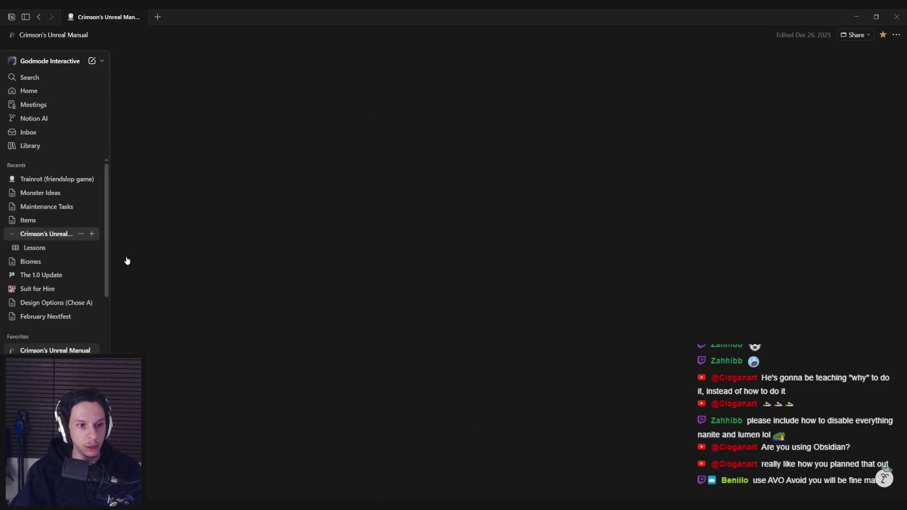
pyautogui.scroll(-5, 117, 278)
pyautogui.click(96, 288)
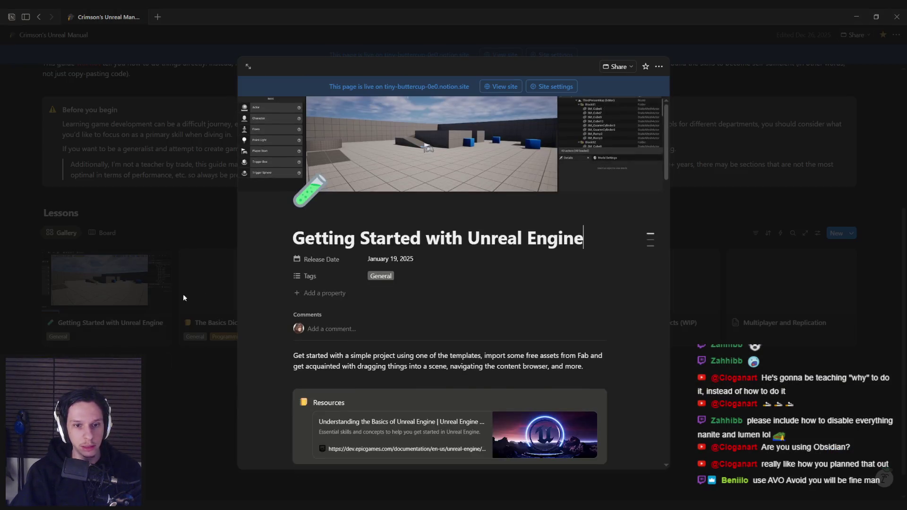
pyautogui.scroll(-10, 320, 313)
pyautogui.scroll(-15, 321, 314)
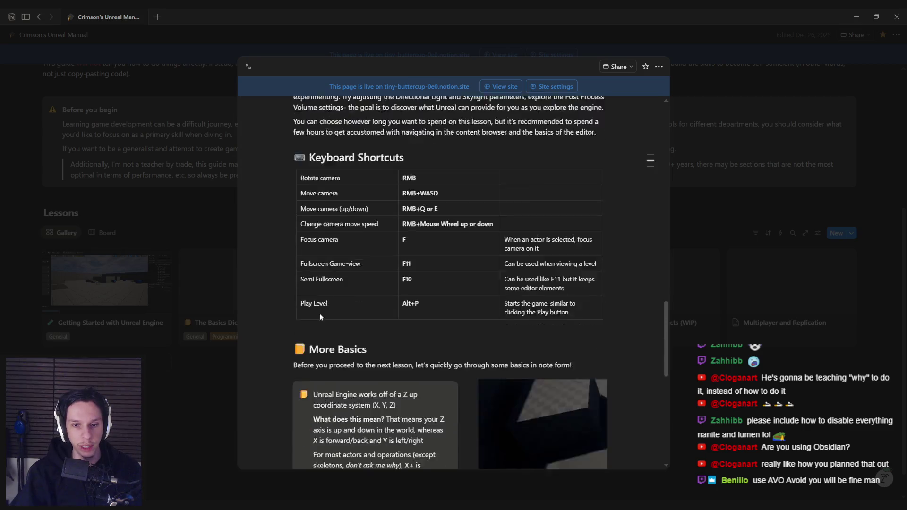
pyautogui.scroll(-3, 319, 313)
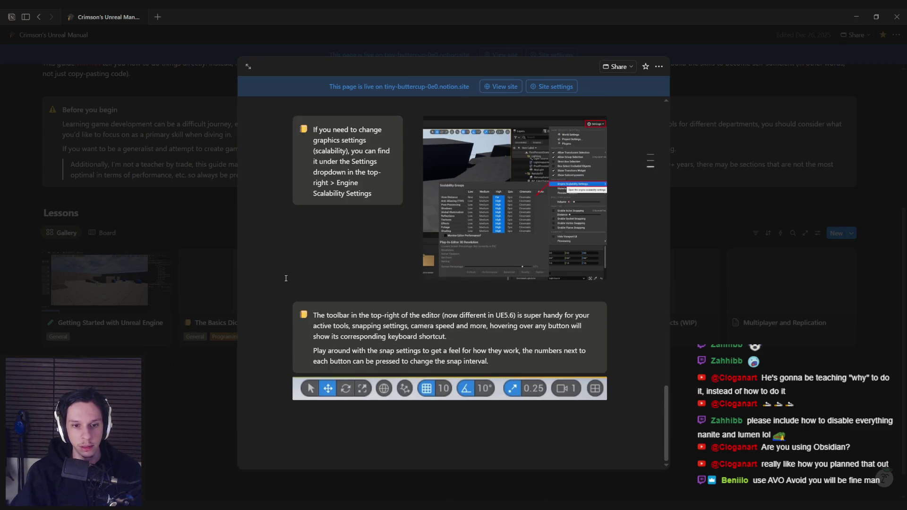
pyautogui.scroll(10, 286, 278)
pyautogui.scroll(15, 319, 324)
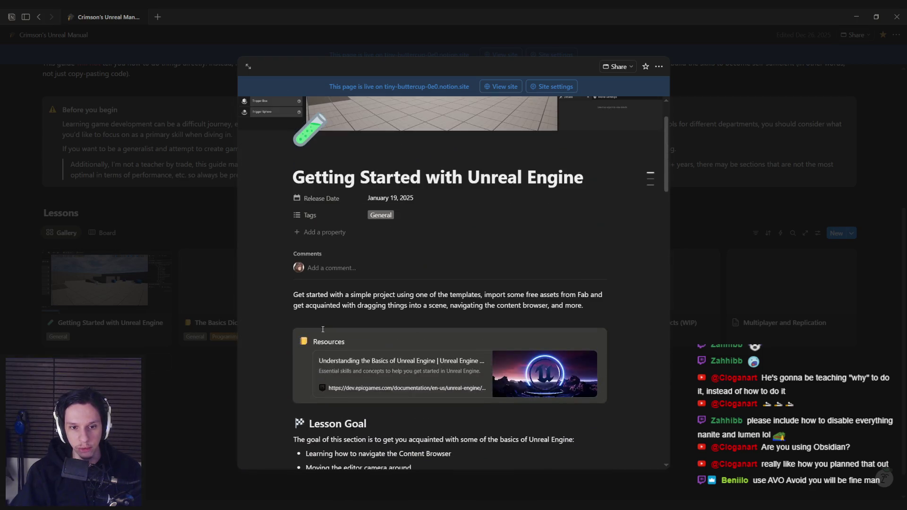
pyautogui.scroll(-4, 323, 329)
pyautogui.scroll(5, 323, 329)
pyautogui.click(233, 314)
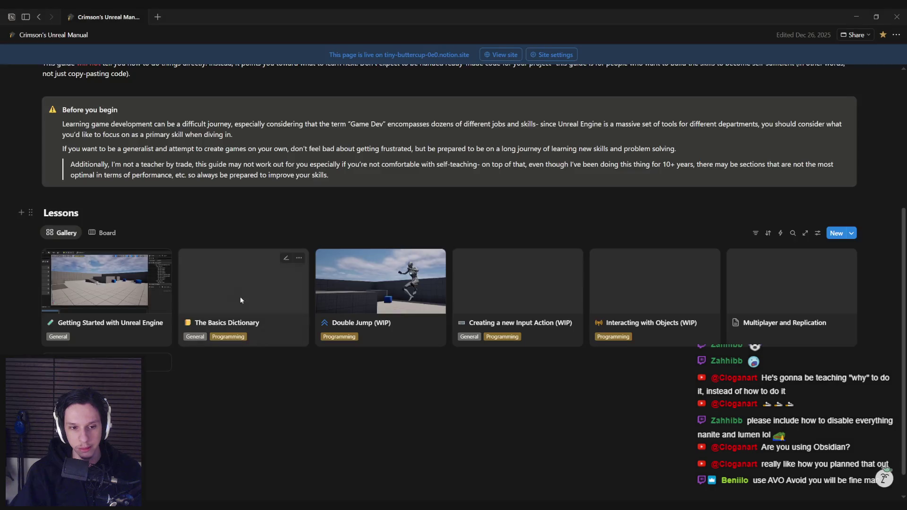
# Skim the Double Jump (WIP) lesson preview and close it
pyautogui.click(372, 290)
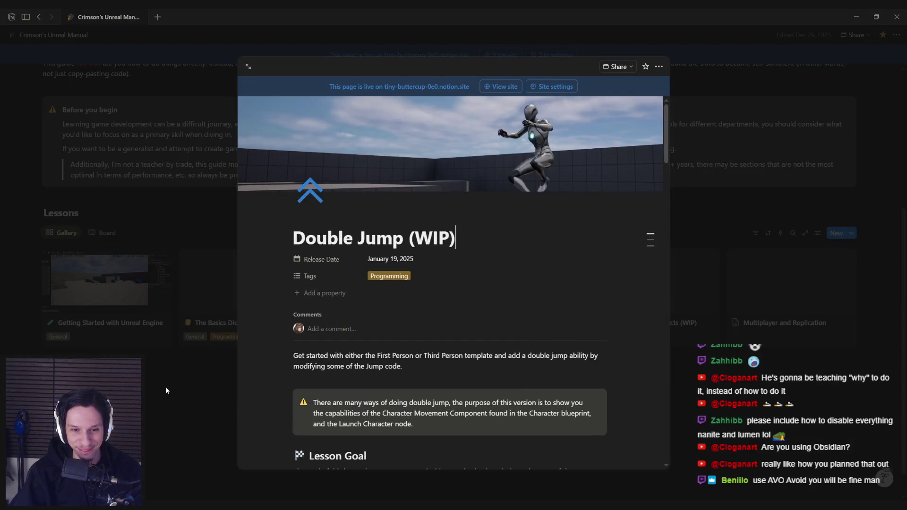
pyautogui.scroll(-5, 381, 345)
pyautogui.scroll(-15, 372, 338)
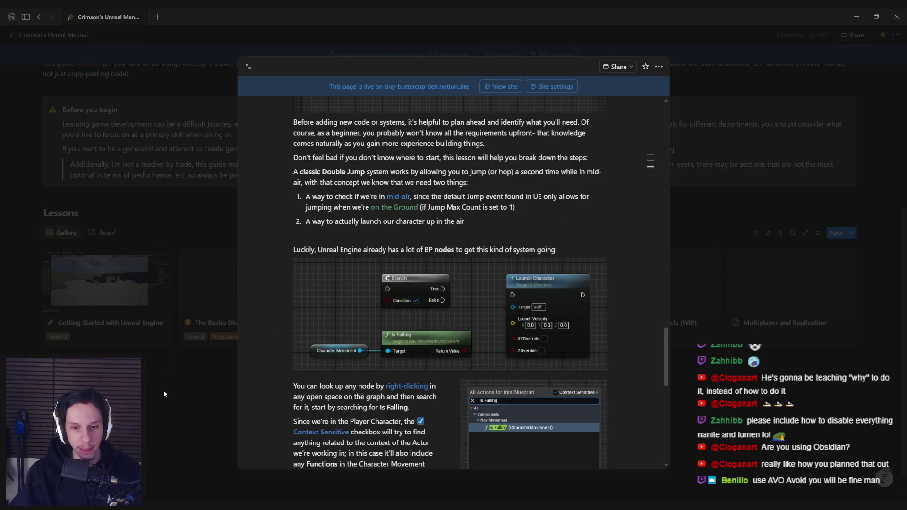
pyautogui.click(163, 390)
# Return to the Trainrot project notes, then bring the Unreal Blueprint editor back
pyautogui.hotkey('alt', 'Left')
pyautogui.hotkey('alt', 'Left')
pyautogui.hotkey('alt', 'Left')
pyautogui.hotkey('alt', 'Left')
pyautogui.hotkey('alt', 'Left')
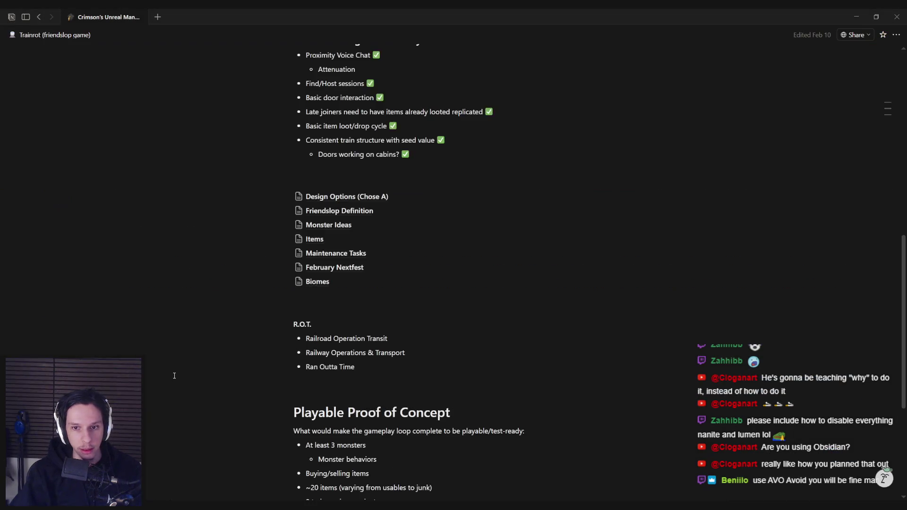
pyautogui.scroll(-2, 366, 336)
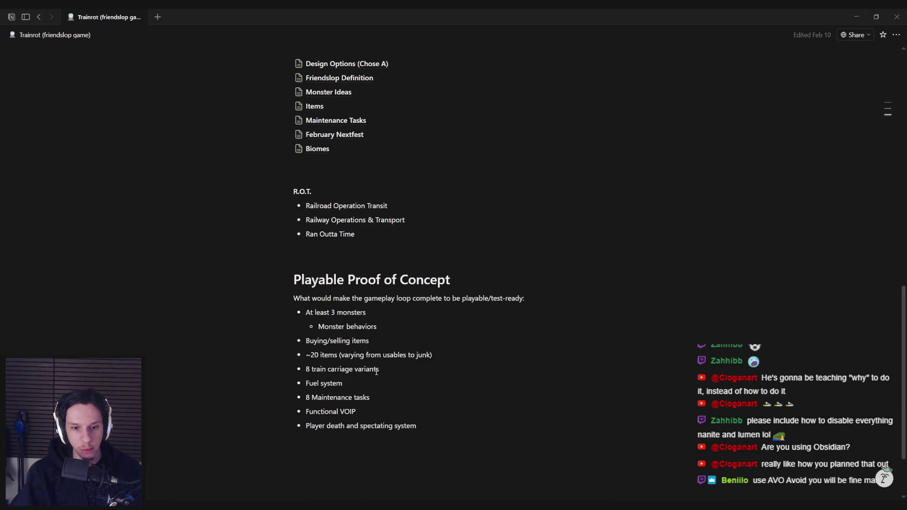
pyautogui.click(302, 472)
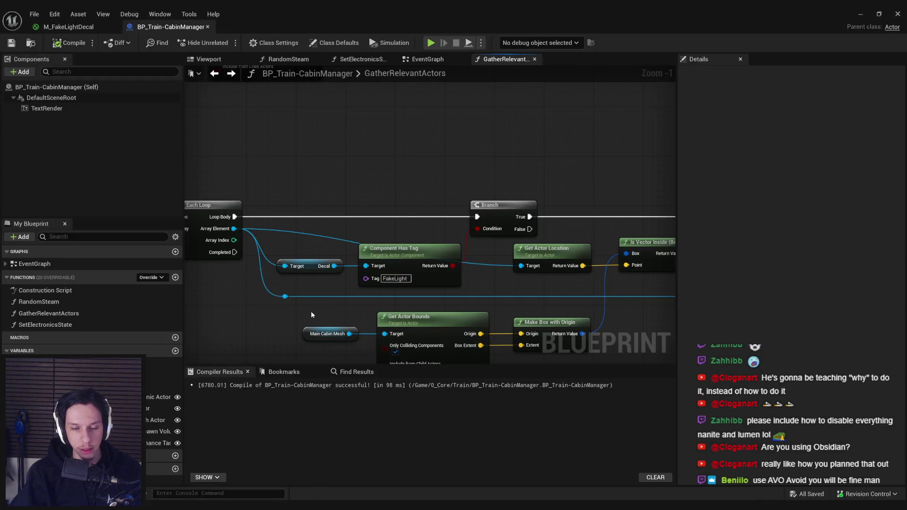
# Move the location, cabin-bounds check and Main Cabin Mesh nodes lower in the graph
pyautogui.scroll(-3, 319, 307)
pyautogui.scroll(1, 426, 307)
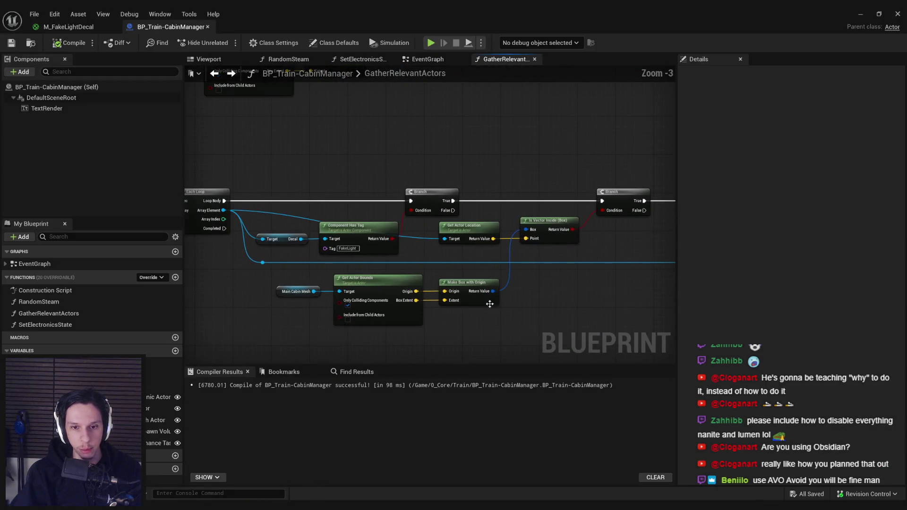
pyautogui.scroll(-1, 528, 314)
pyautogui.scroll(-1, 420, 256)
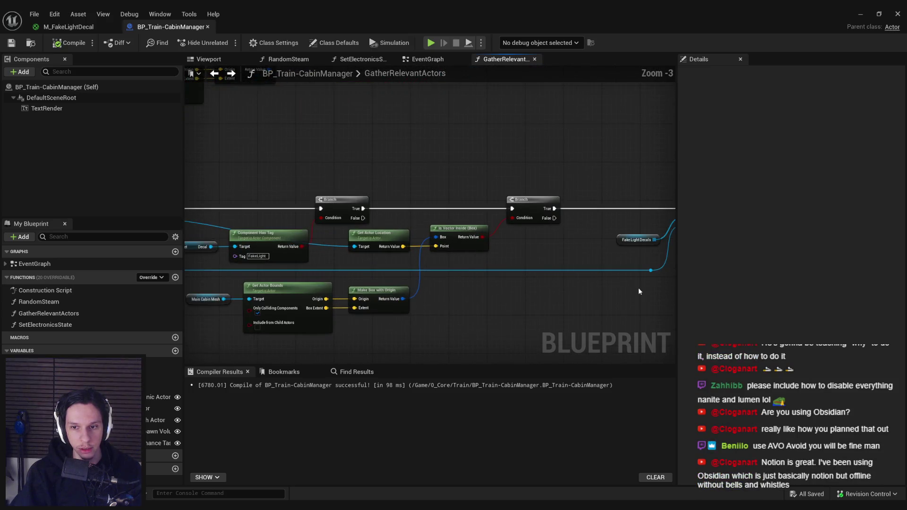
pyautogui.scroll(1, 639, 288)
pyautogui.moveTo(648, 268); pyautogui.dragTo(405, 237)
pyautogui.keyDown('ctrl'); pyautogui.click(315, 277); pyautogui.keyUp('ctrl')
pyautogui.moveTo(316, 277); pyautogui.dragTo(310, 342)
pyautogui.scroll(3, 326, 279)
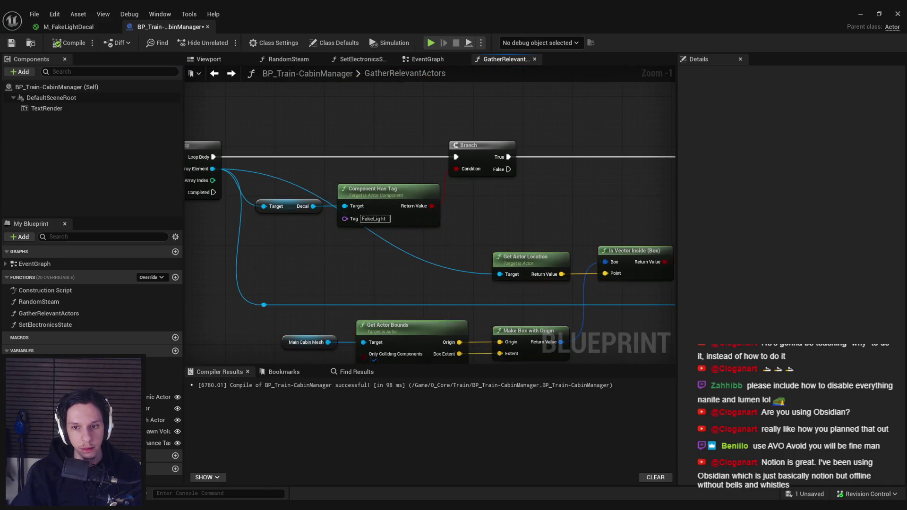
pyautogui.click(364, 278)
# Undo the node nudges to restore the Get Actor Bounds group, then save and recompile
pyautogui.scroll(-1, 401, 227)
pyautogui.hotkey('ctrl', 'z')
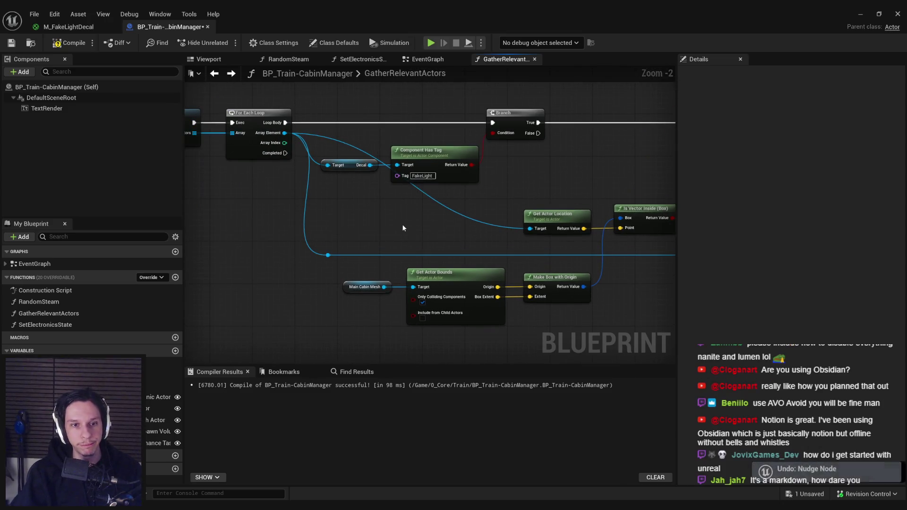
pyautogui.hotkey('ctrl', 'z')
pyautogui.hotkey('ctrl', 'z')
pyautogui.hotkey('ctrl', 'z')
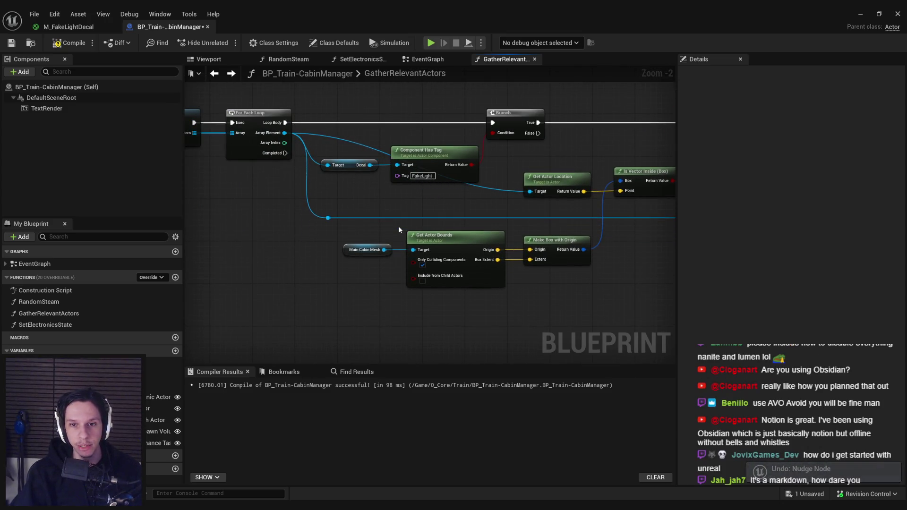
pyautogui.hotkey('ctrl', 'z')
pyautogui.hotkey('ctrl', 'z')
pyautogui.hotkey('ctrl', 'z')
pyautogui.hotkey('ctrl', 's')
pyautogui.click(55, 45)
pyautogui.moveTo(556, 293); pyautogui.dragTo(474, 316)
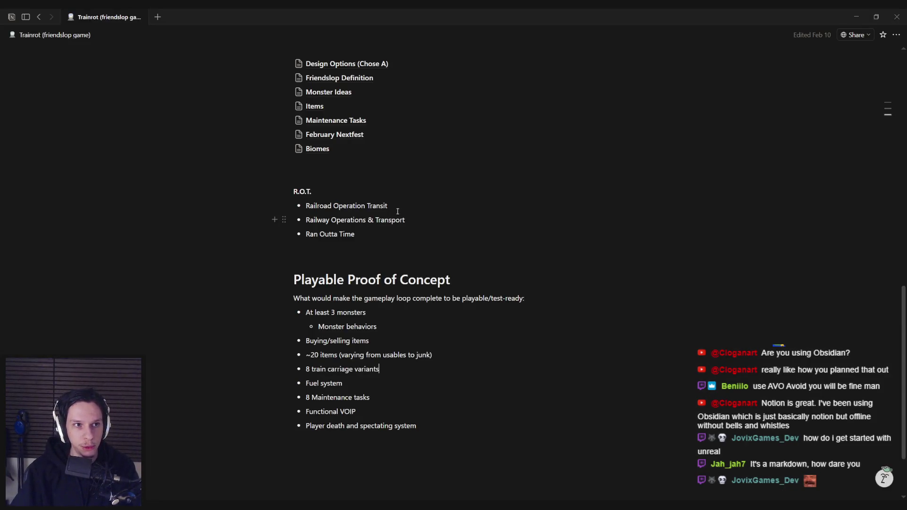
# Open Crimson's Unreal Manual and show its published site in a maximized browser window
pyautogui.moveTo(32, 16)
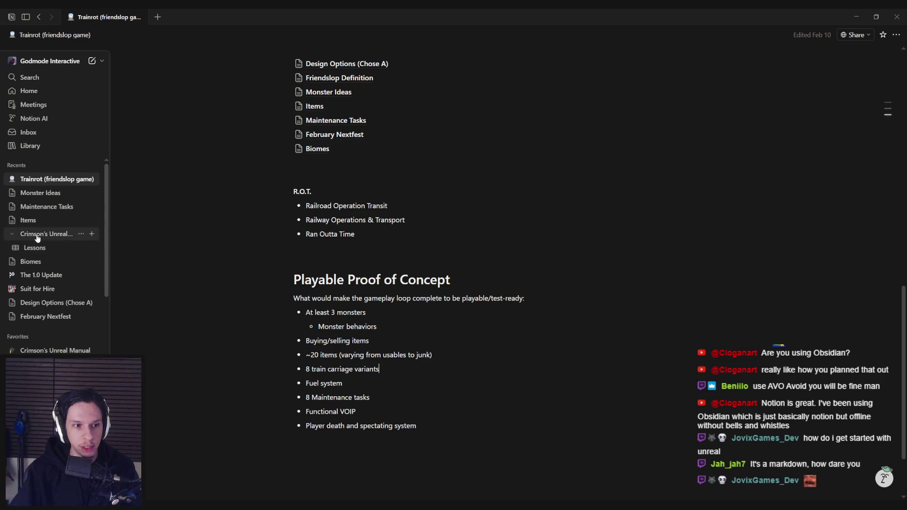
pyautogui.click(40, 244)
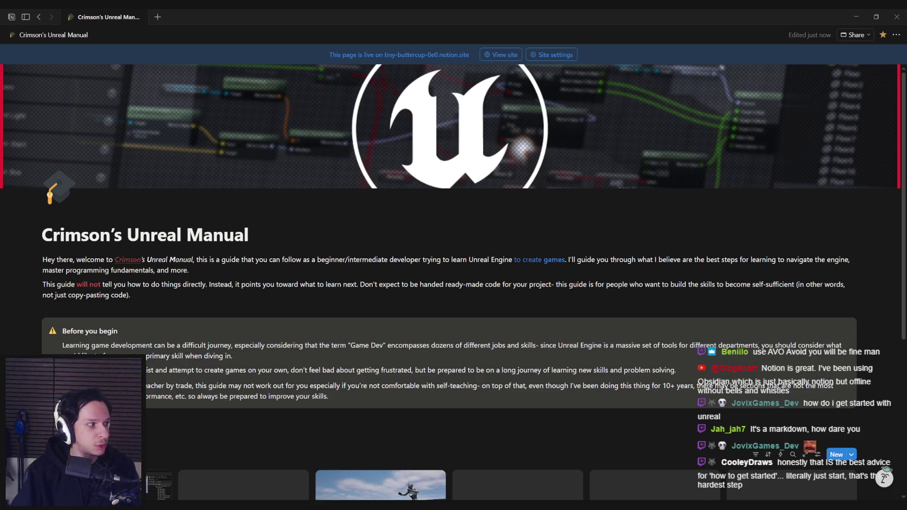
pyautogui.moveTo(0, 131); pyautogui.dragTo(435, 154)
pyautogui.doubleClick(435, 154)
# Browse the published manual and preview the Getting Started with Unreal Engine lesson
pyautogui.scroll(-4, 410, 213)
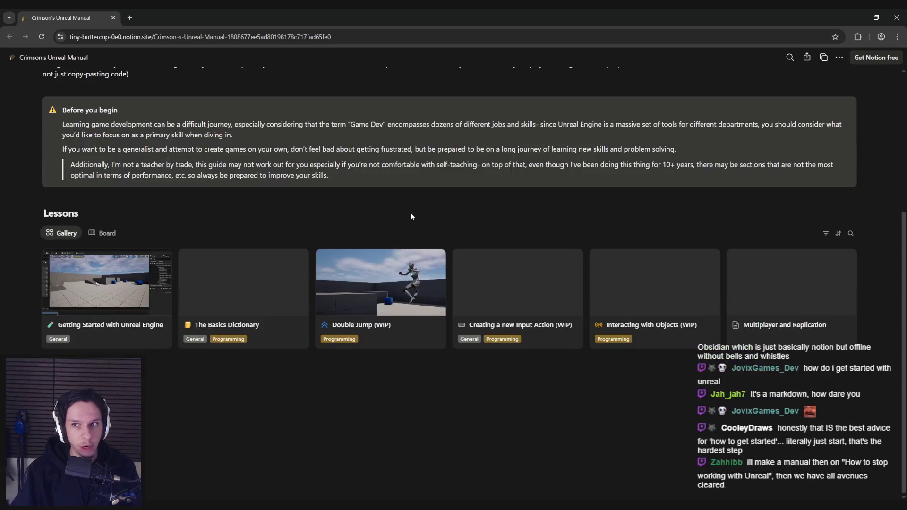
pyautogui.scroll(3, 410, 213)
pyautogui.scroll(2, 412, 213)
pyautogui.scroll(-4, 412, 212)
pyautogui.scroll(5, 406, 212)
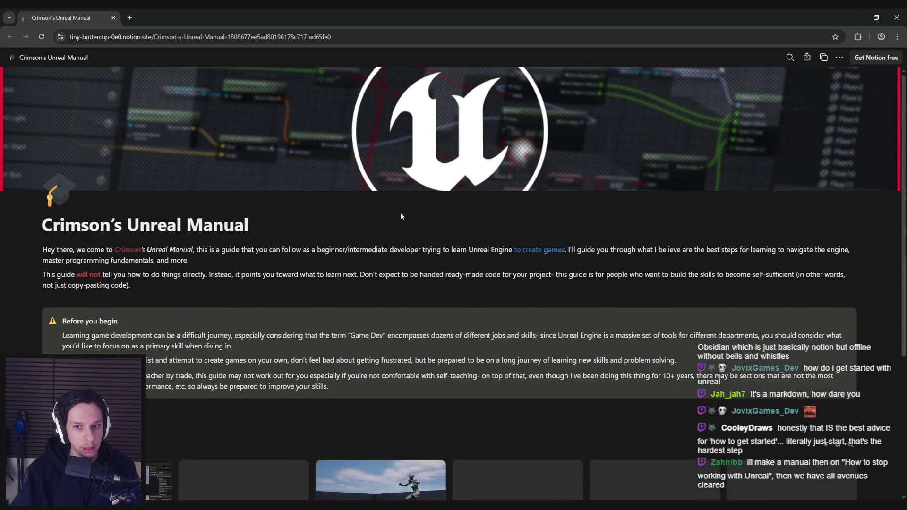
pyautogui.scroll(-3, 395, 219)
pyautogui.scroll(-2, 396, 219)
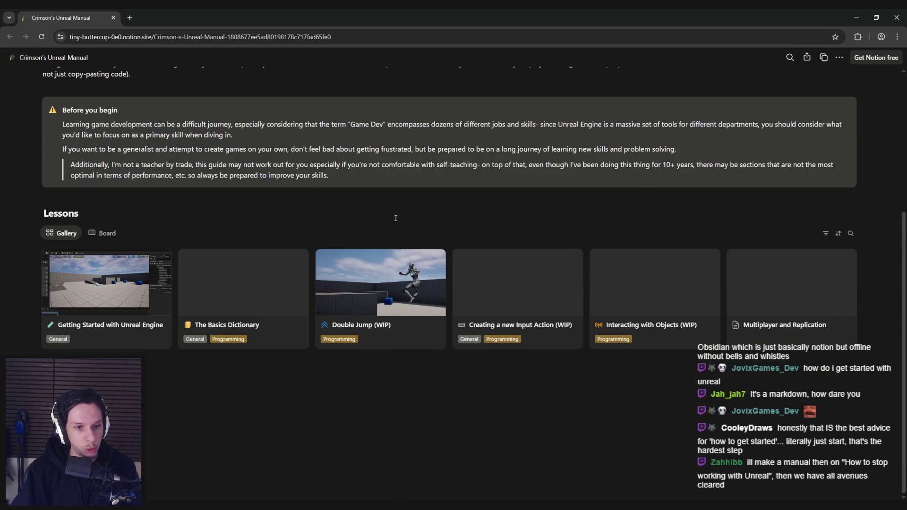
pyautogui.click(135, 285)
pyautogui.scroll(-6, 318, 253)
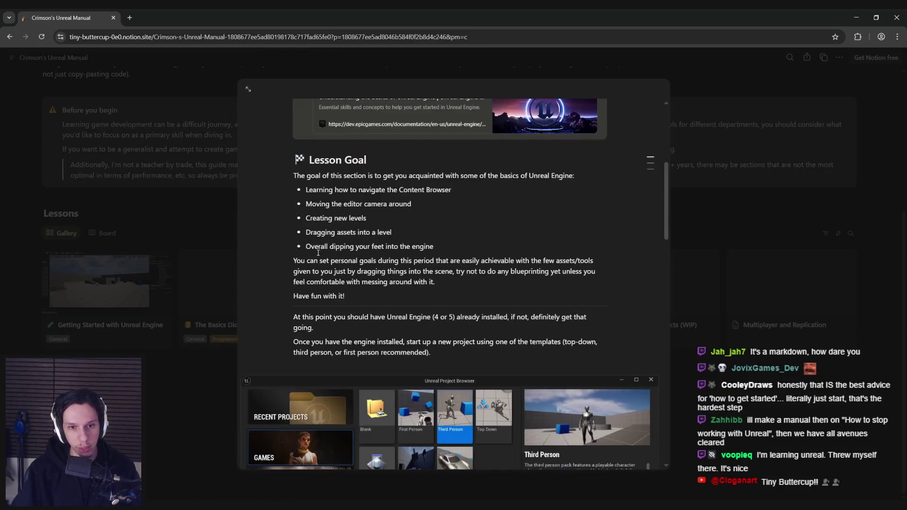
pyautogui.scroll(-3, 318, 253)
pyautogui.click(188, 212)
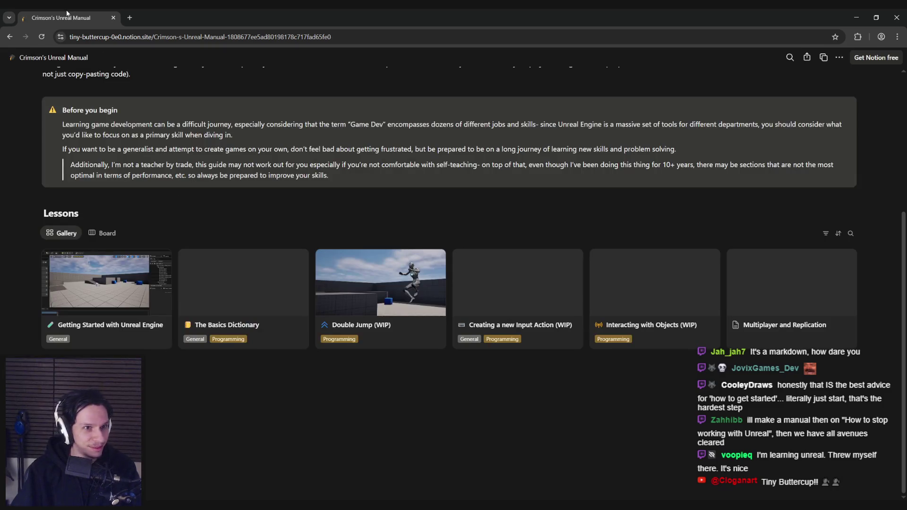
# Return to Notion and go back to the Trainrot (friendslop game) page
pyautogui.scroll(5, 206, 239)
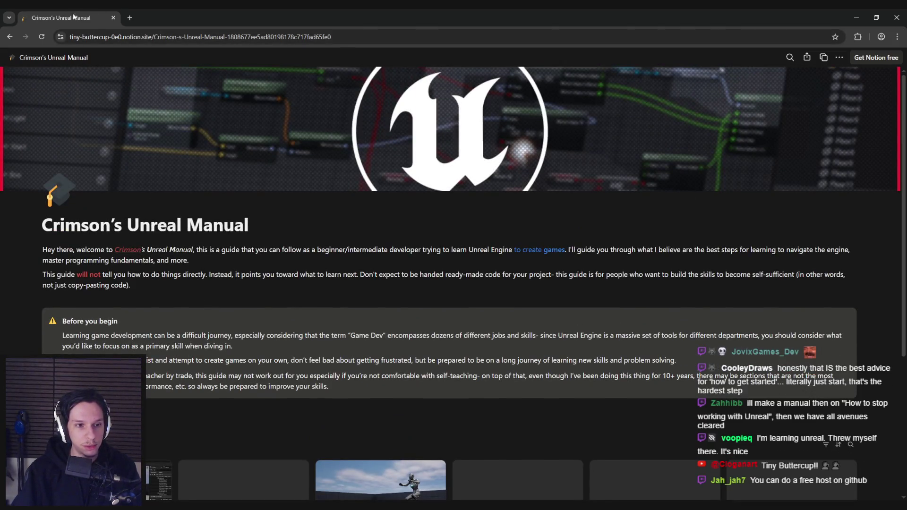
pyautogui.hotkey('alt', 'Tab')
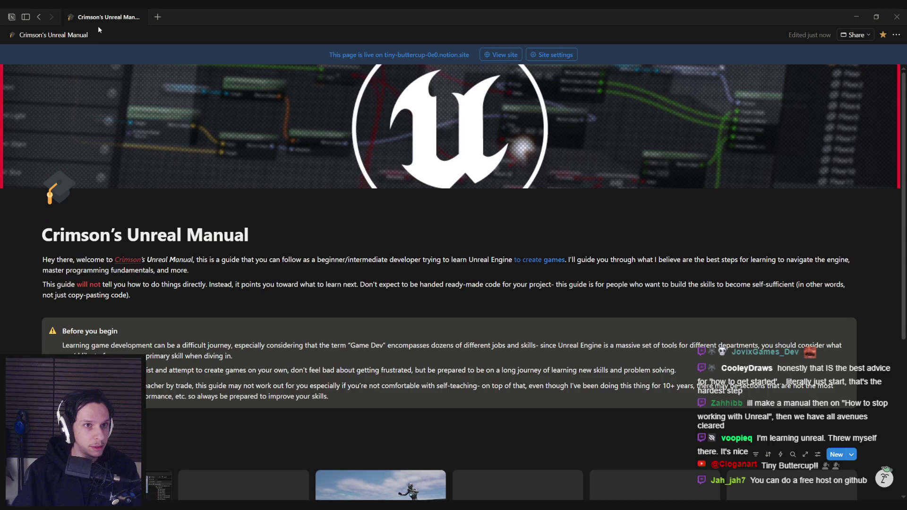
pyautogui.hotkey('alt', 'Left')
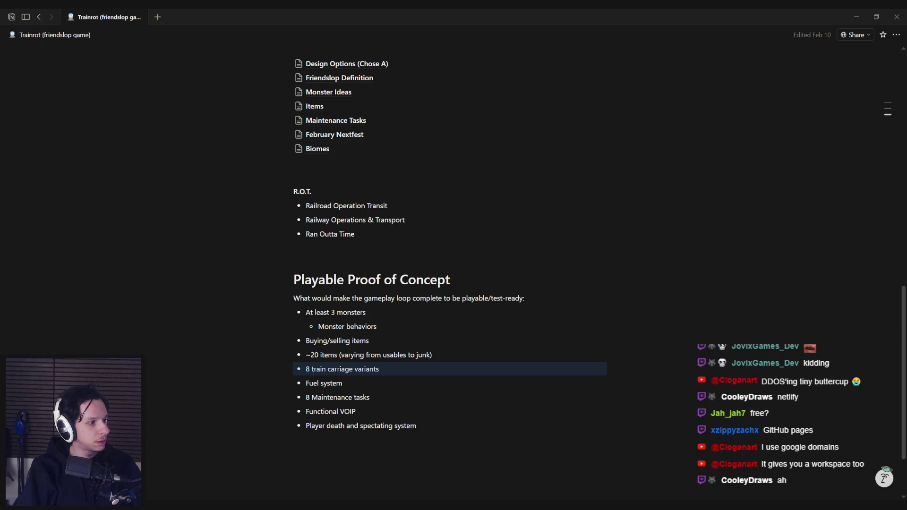
pyautogui.hotkey('alt', 'Tab')
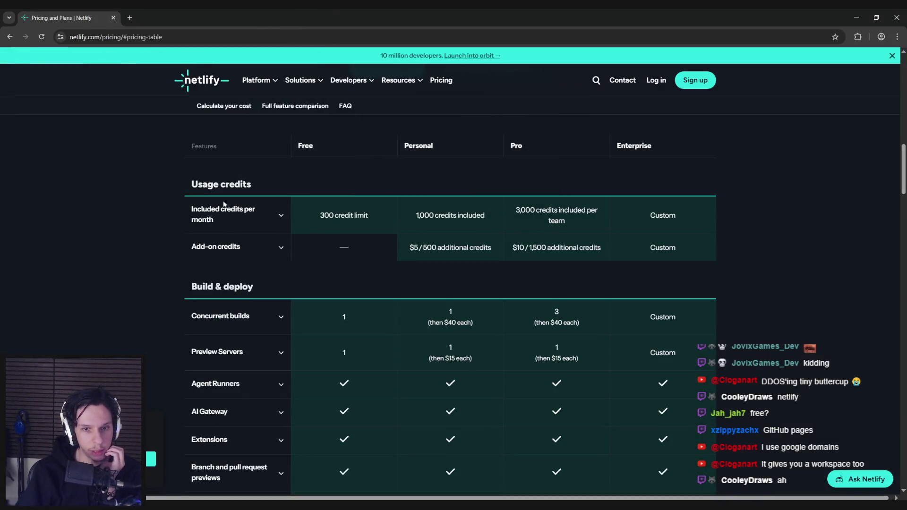
pyautogui.click(281, 216)
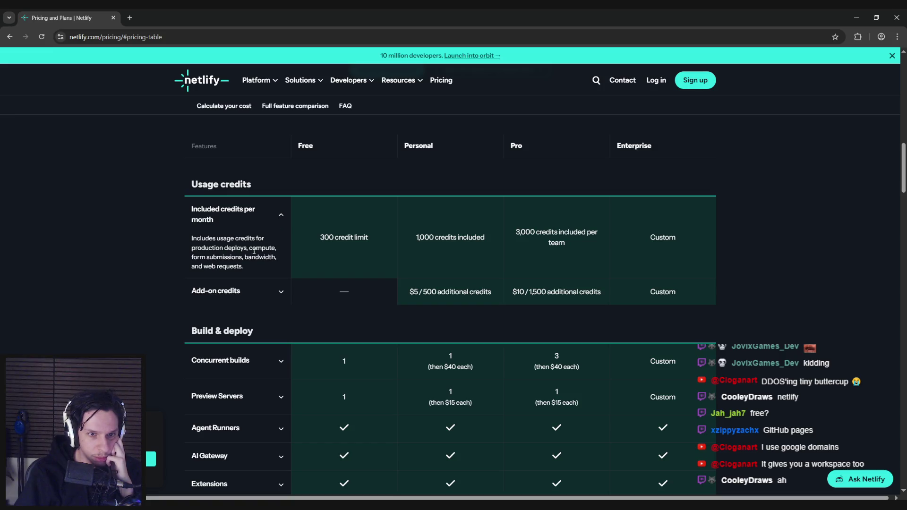
pyautogui.click(277, 231)
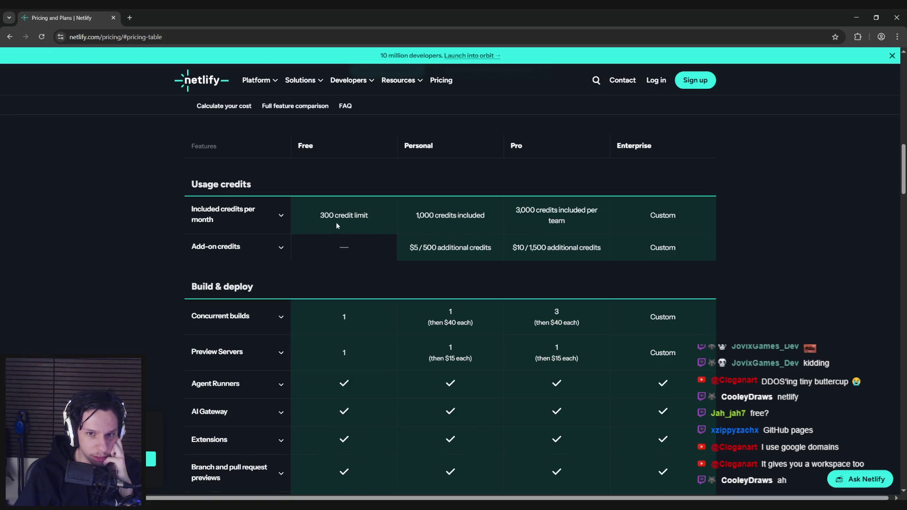
pyautogui.scroll(-10, 126, 237)
pyautogui.scroll(-5, 126, 238)
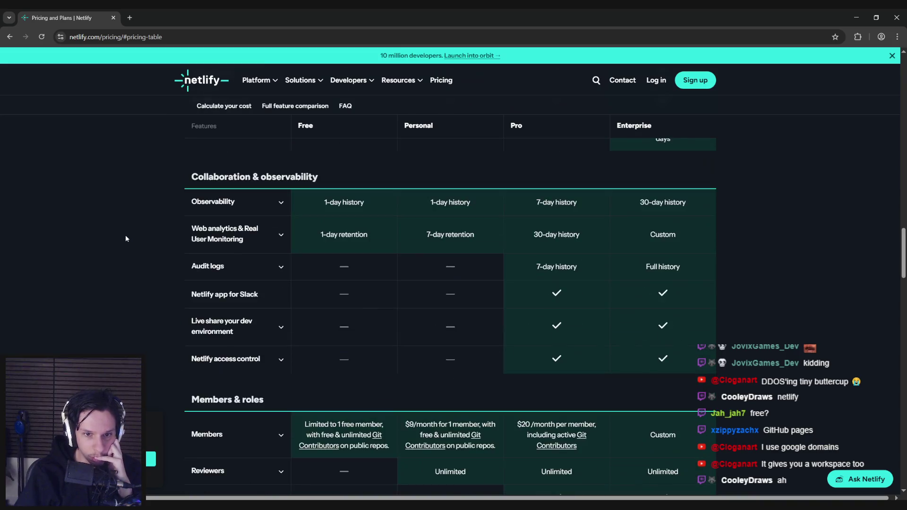
pyautogui.scroll(2, 126, 238)
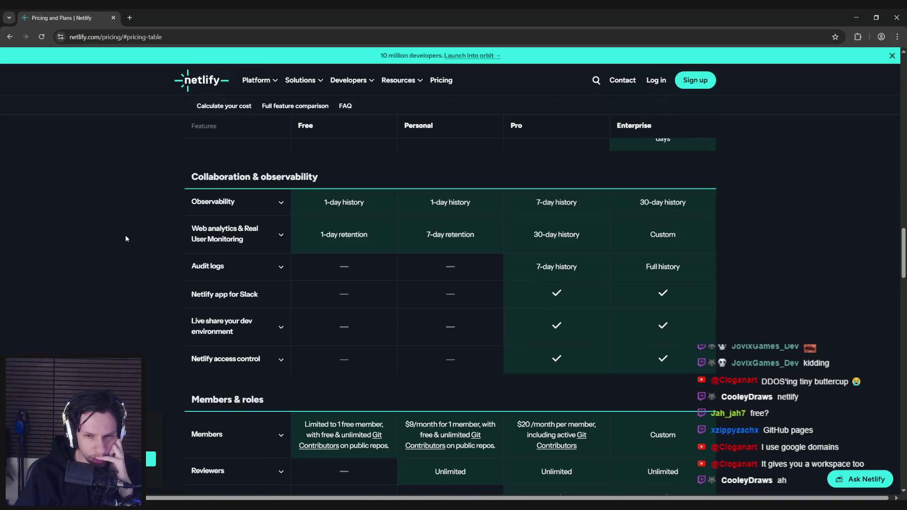
pyautogui.scroll(-4, 125, 238)
pyautogui.scroll(-10, 126, 238)
pyautogui.scroll(1, 126, 239)
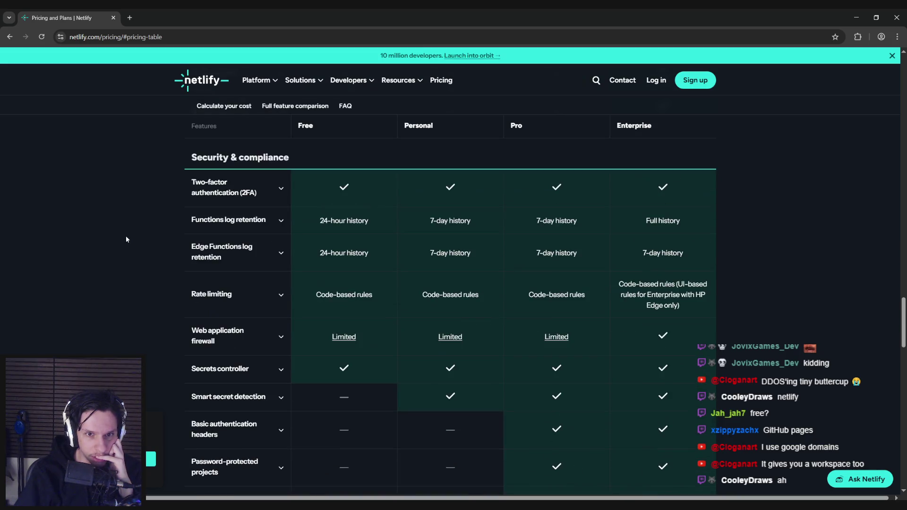
pyautogui.scroll(-14, 126, 239)
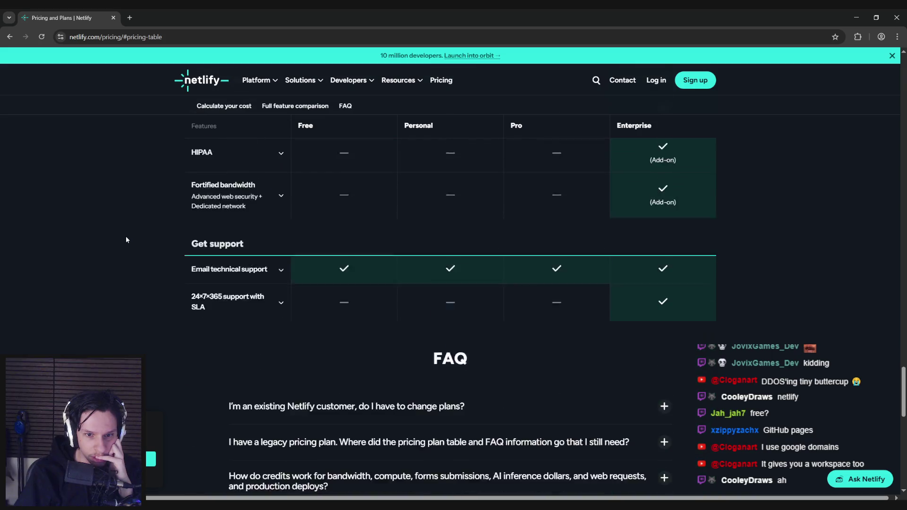
pyautogui.scroll(1, 126, 239)
pyautogui.scroll(-6, 125, 240)
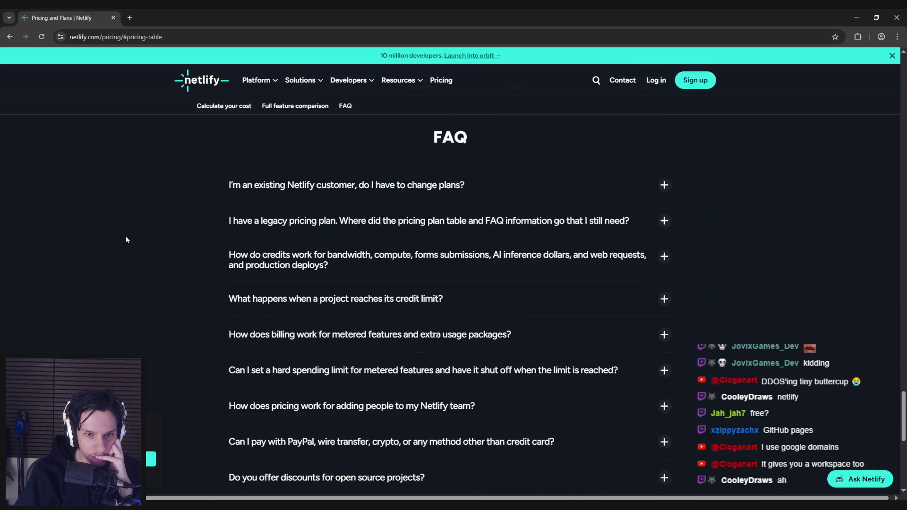
pyautogui.scroll(2, 126, 240)
pyautogui.click(298, 300)
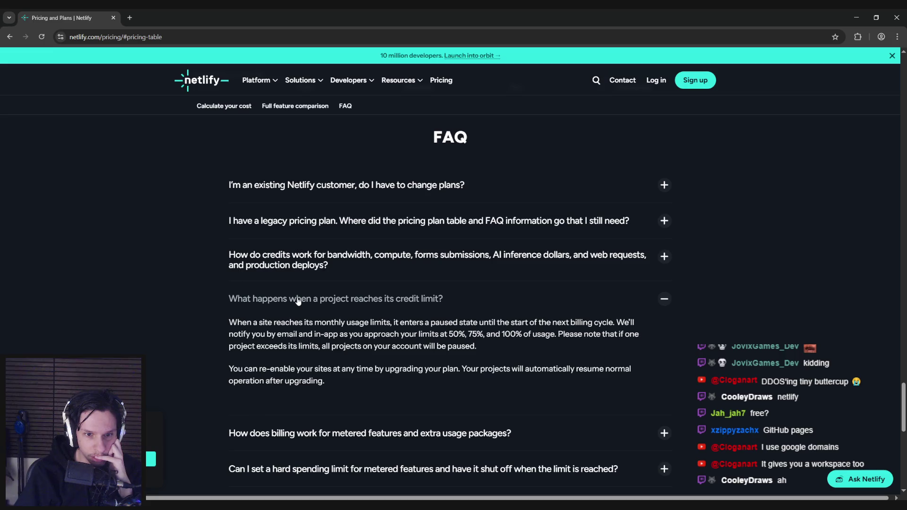
pyautogui.click(298, 301)
pyautogui.scroll(20, 168, 279)
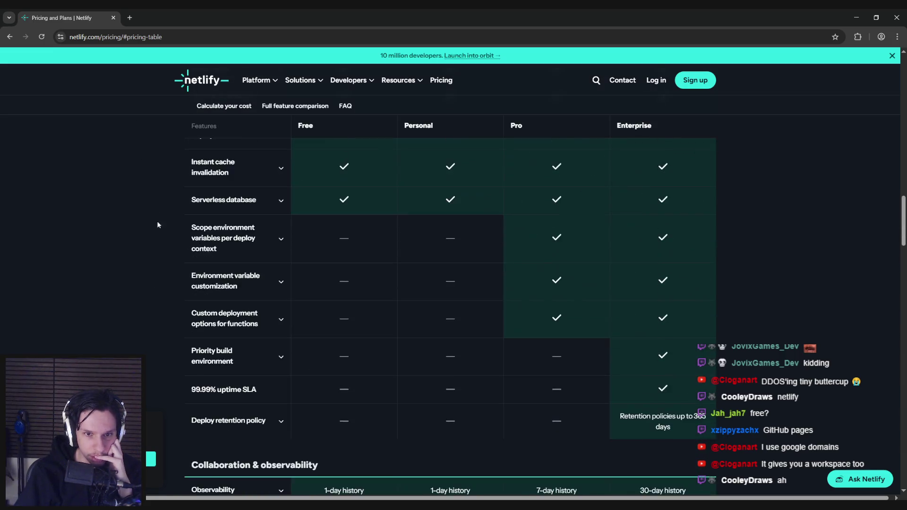
pyautogui.scroll(5, 176, 263)
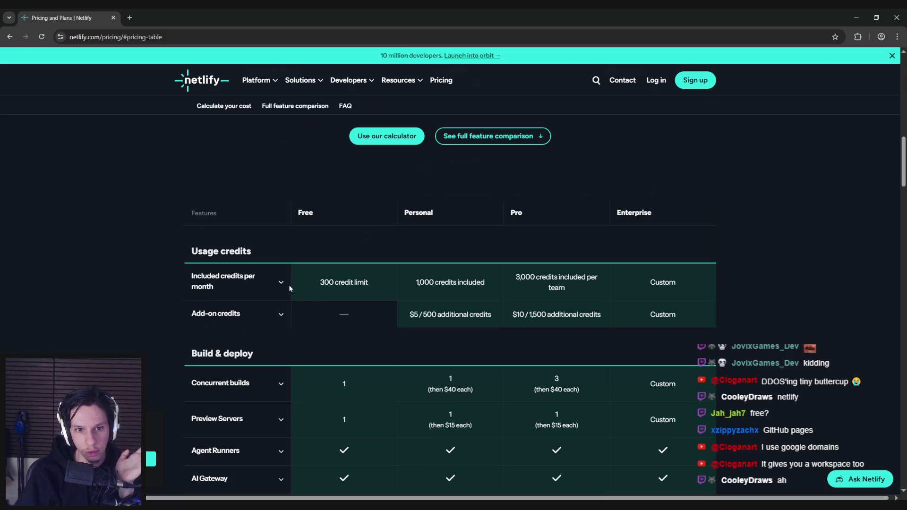
pyautogui.click(287, 285)
pyautogui.moveTo(205, 308)
pyautogui.mouseDown()
pyautogui.moveTo(250, 316)
pyautogui.moveTo(239, 334)
pyautogui.moveTo(252, 337)
pyautogui.mouseUp()
pyautogui.click(252, 334)
pyautogui.scroll(-5, 125, 320)
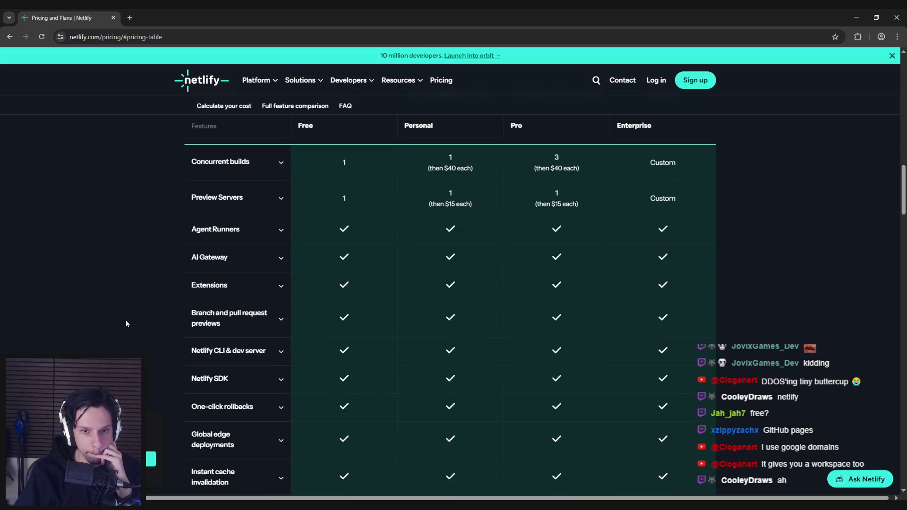
pyautogui.scroll(4, 125, 319)
pyautogui.hotkey('alt', 'Tab')
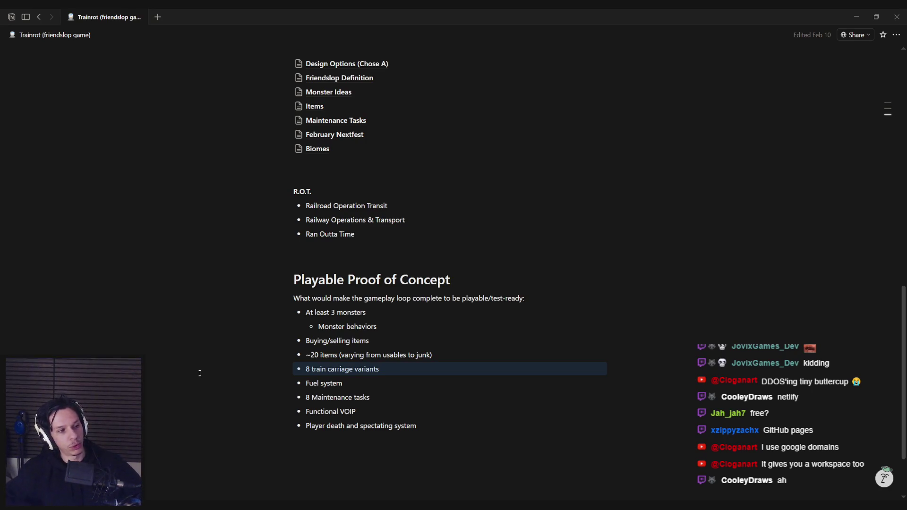
pyautogui.click(432, 362)
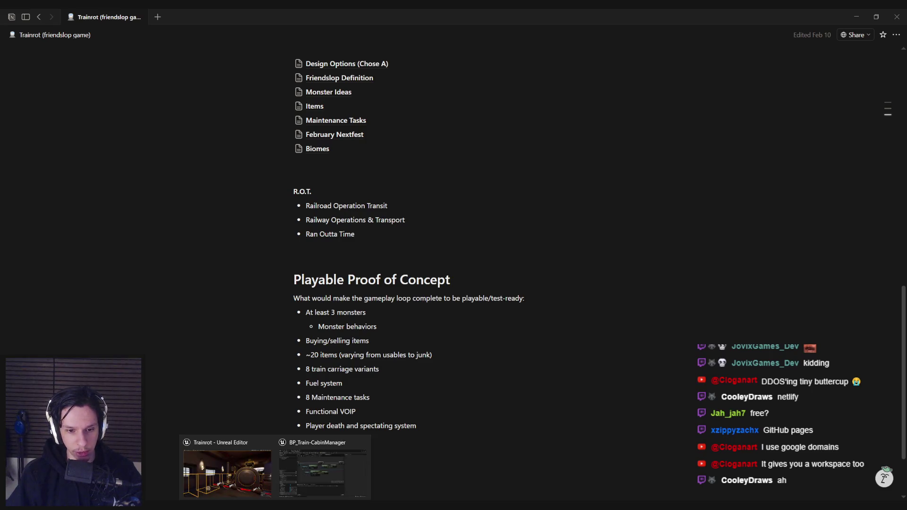
pyautogui.click(315, 472)
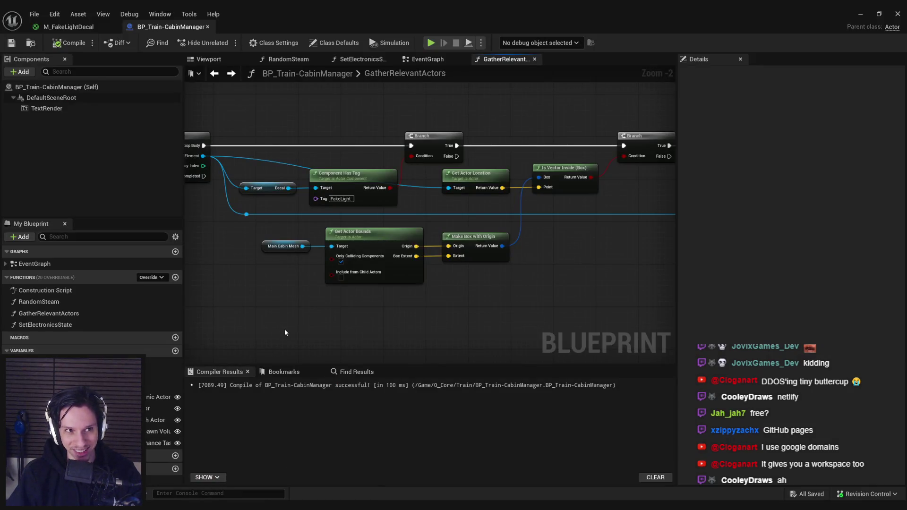
# Shift the Fake Light Decals, reroute and ADDUNIQUE nodes left and tidy the reroute knot
pyautogui.scroll(-2, 359, 225)
pyautogui.moveTo(358, 225); pyautogui.dragTo(405, 268)
pyautogui.scroll(2, 405, 268)
pyautogui.moveTo(500, 262)
pyautogui.mouseDown()
pyautogui.moveTo(406, 262)
pyautogui.moveTo(461, 251)
pyautogui.mouseUp()
pyautogui.scroll(-1, 349, 260)
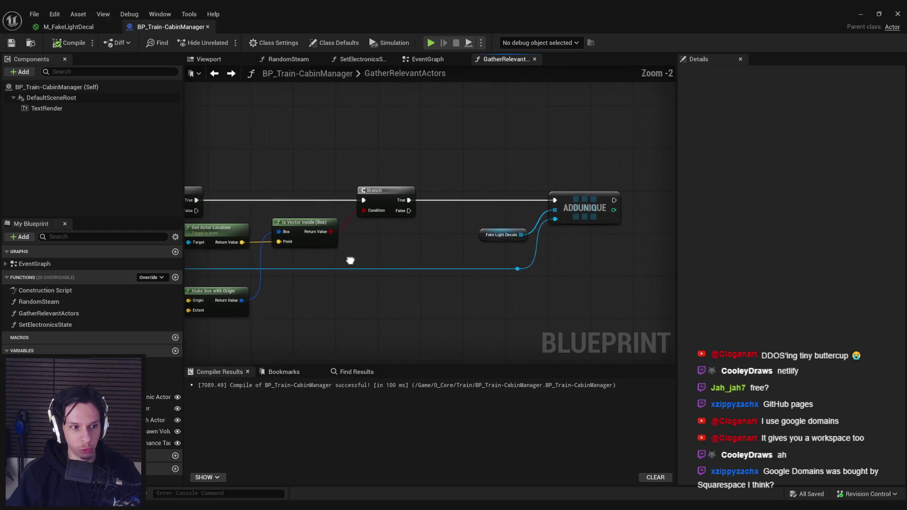
pyautogui.scroll(1, 518, 282)
pyautogui.scroll(-2, 354, 247)
pyautogui.scroll(4, 428, 251)
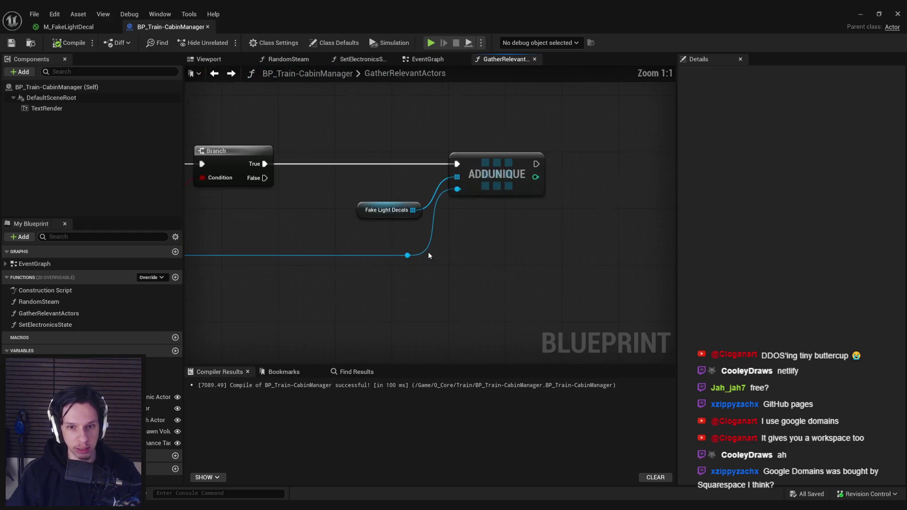
pyautogui.moveTo(415, 270)
pyautogui.mouseDown()
pyautogui.moveTo(426, 208)
pyautogui.moveTo(436, 282)
pyautogui.moveTo(497, 174)
pyautogui.moveTo(358, 186)
pyautogui.mouseUp()
pyautogui.click(376, 273)
pyautogui.scroll(-2, 377, 274)
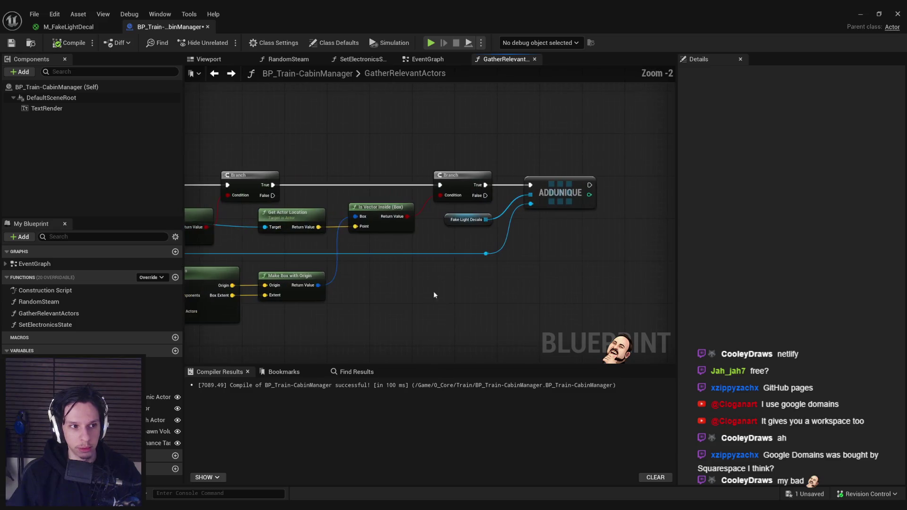
pyautogui.moveTo(324, 301)
pyautogui.mouseDown()
pyautogui.moveTo(481, 312)
pyautogui.moveTo(577, 305)
pyautogui.mouseUp()
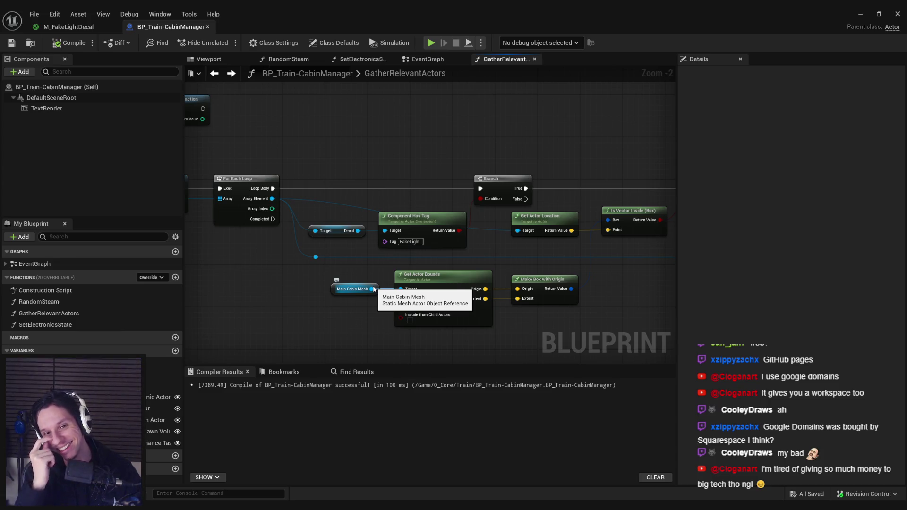
pyautogui.moveTo(316, 257); pyautogui.dragTo(314, 257)
# Compile the blueprint, glance at the M_FakeLightDecal material, then return to BP_Train-CabinManager
pyautogui.click(69, 42)
pyautogui.click(11, 43)
pyautogui.click(68, 27)
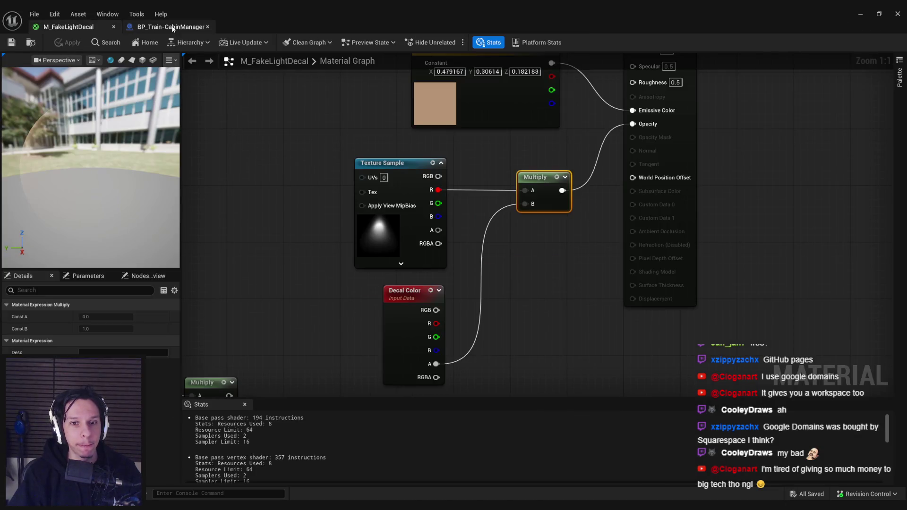
pyautogui.click(171, 27)
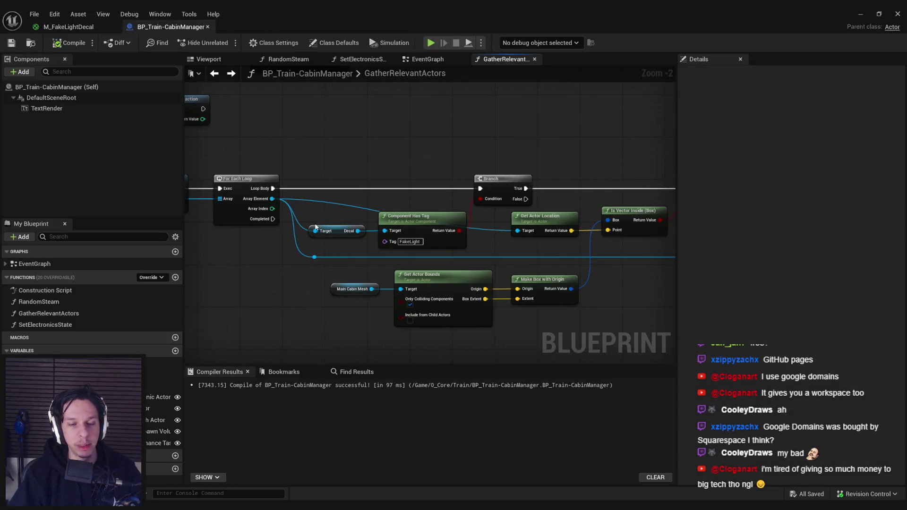
# Pan across the graph to review Branch, Fake Light Decals, Get Actors Of Class and End Transaction
pyautogui.scroll(2, 491, 234)
pyautogui.scroll(-3, 492, 234)
pyautogui.scroll(3, 465, 263)
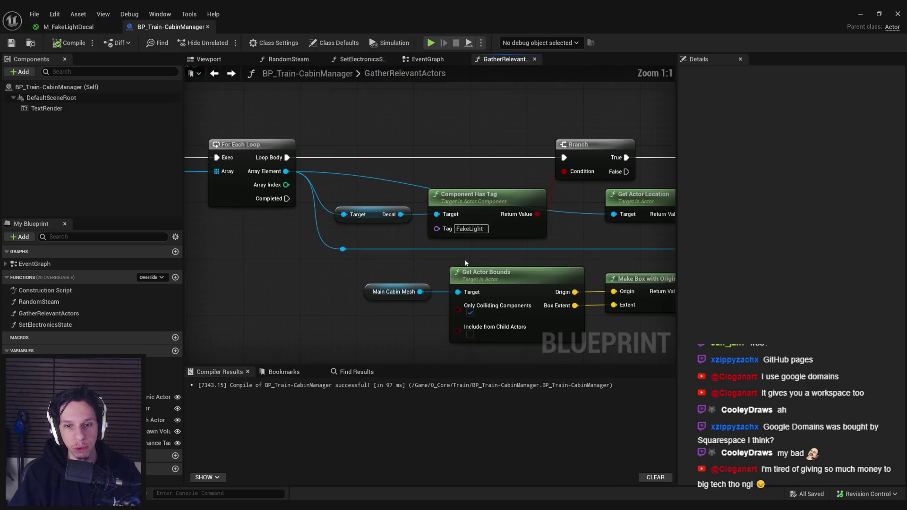
pyautogui.scroll(-1, 466, 263)
pyautogui.moveTo(628, 230)
pyautogui.mouseDown()
pyautogui.moveTo(414, 230)
pyautogui.moveTo(475, 239)
pyautogui.mouseUp()
pyautogui.scroll(-1, 364, 234)
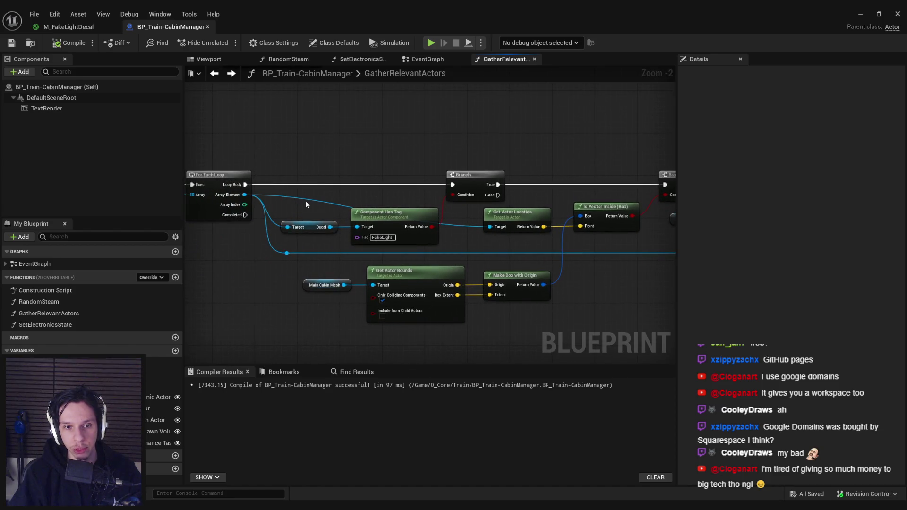
pyautogui.moveTo(308, 191); pyautogui.dragTo(402, 193)
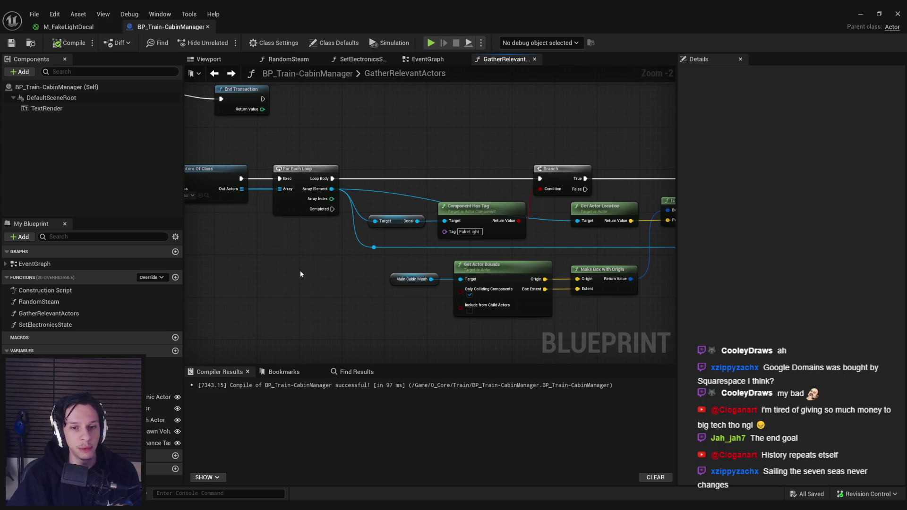
# Zoom and pan around the For Each Loop area, then switch to the Trainrot planning page
pyautogui.scroll(-1, 340, 257)
pyautogui.scroll(1, 383, 255)
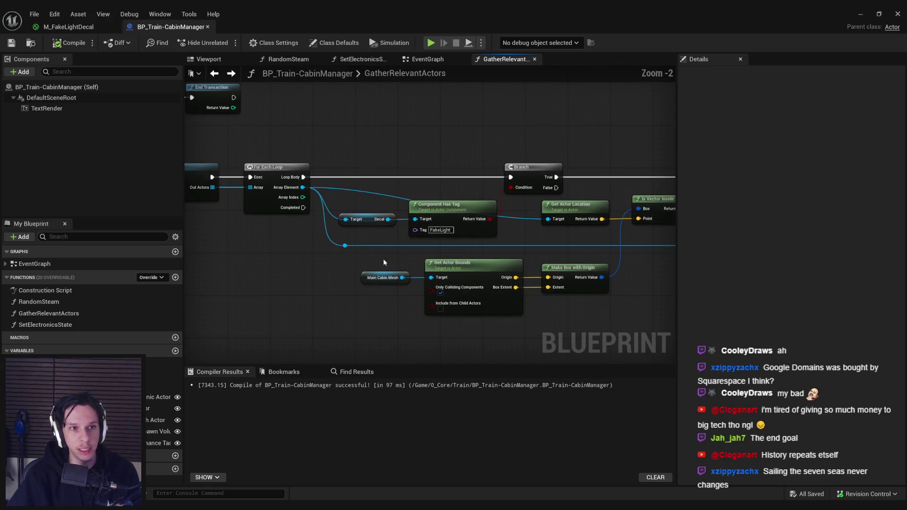
pyautogui.scroll(-2, 331, 257)
pyautogui.scroll(4, 458, 249)
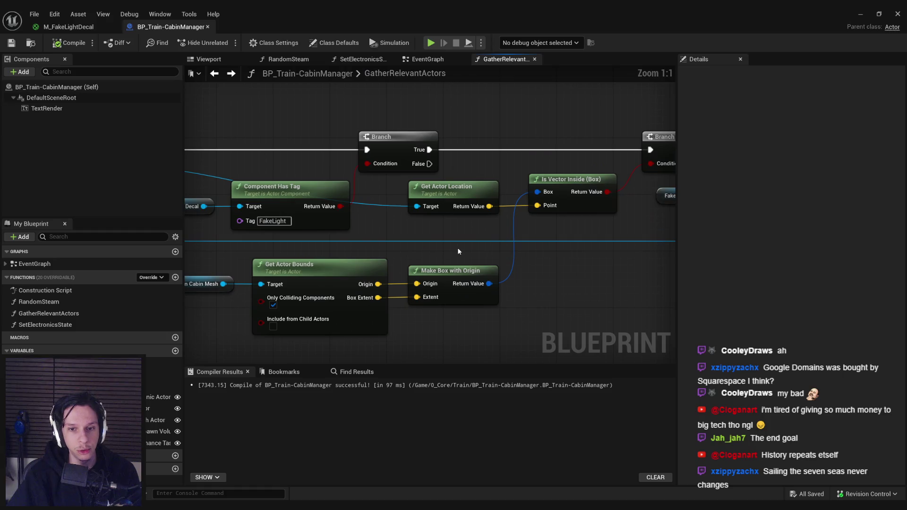
pyautogui.scroll(-2, 458, 248)
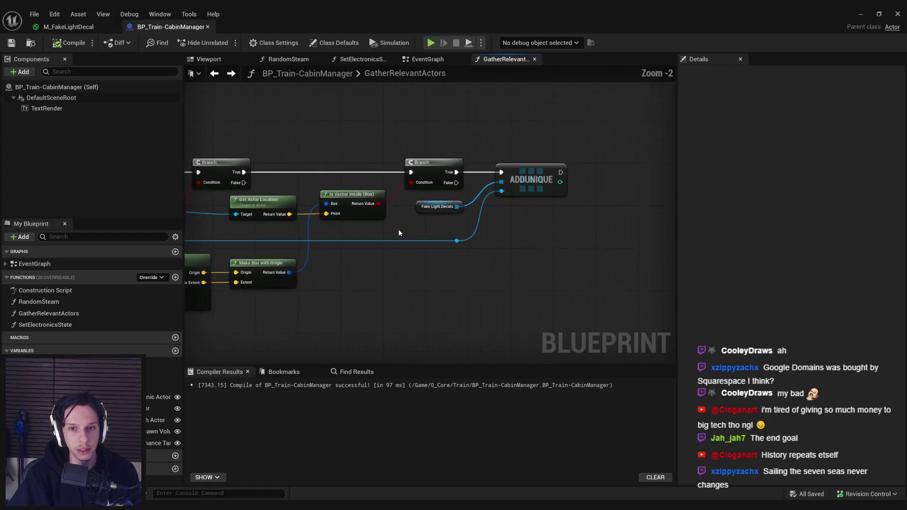
pyautogui.scroll(1, 321, 230)
pyautogui.scroll(-2, 497, 244)
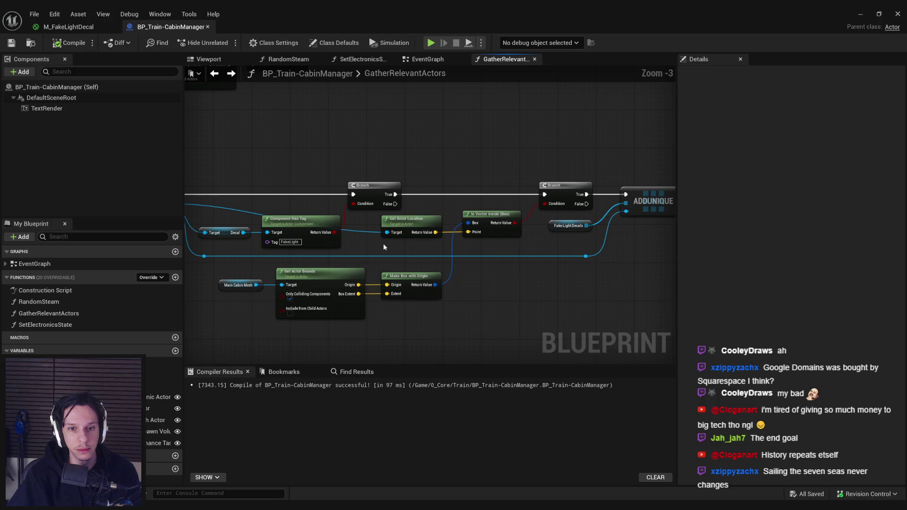
pyautogui.moveTo(378, 243); pyautogui.dragTo(436, 234)
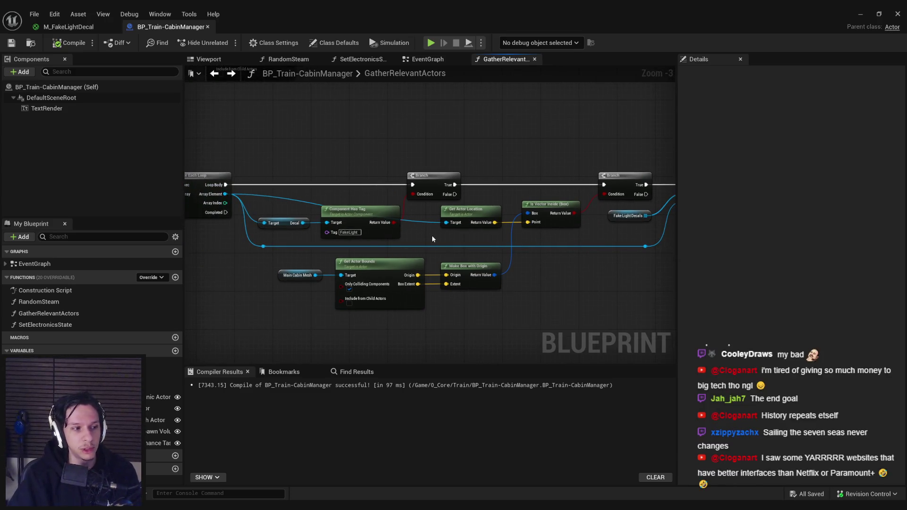
pyautogui.scroll(1, 432, 239)
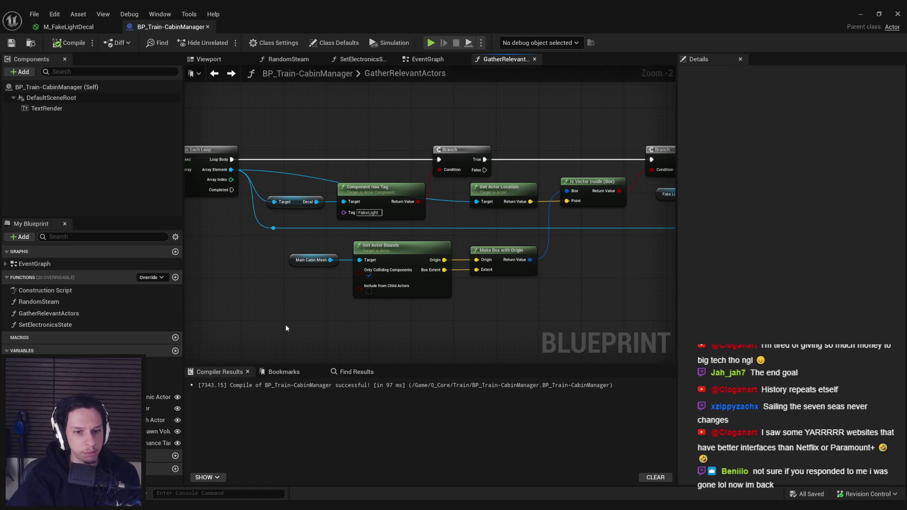
pyautogui.hotkey('alt', 'Tab')
pyautogui.scroll(3, 376, 264)
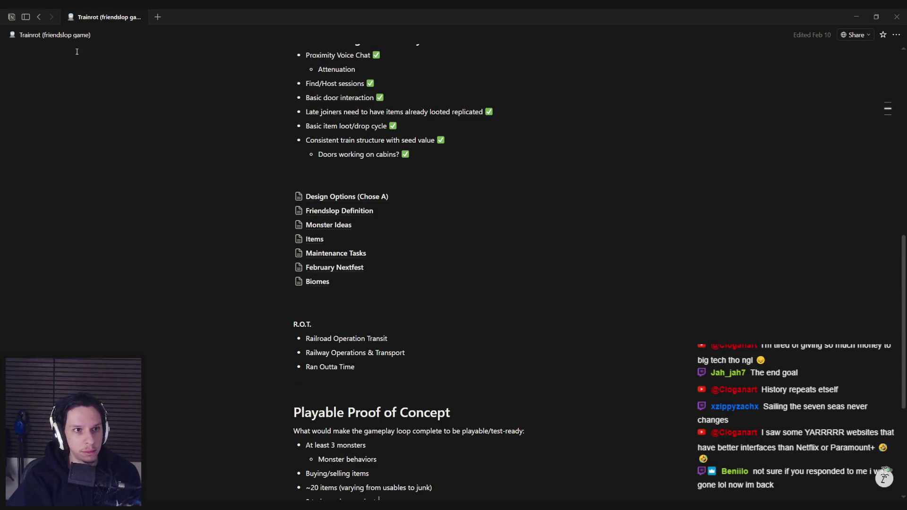
# Open the Unreal manual and briefly preview the Getting Started with Unreal Engine lesson
pyautogui.moveTo(12, 205)
pyautogui.click(35, 233)
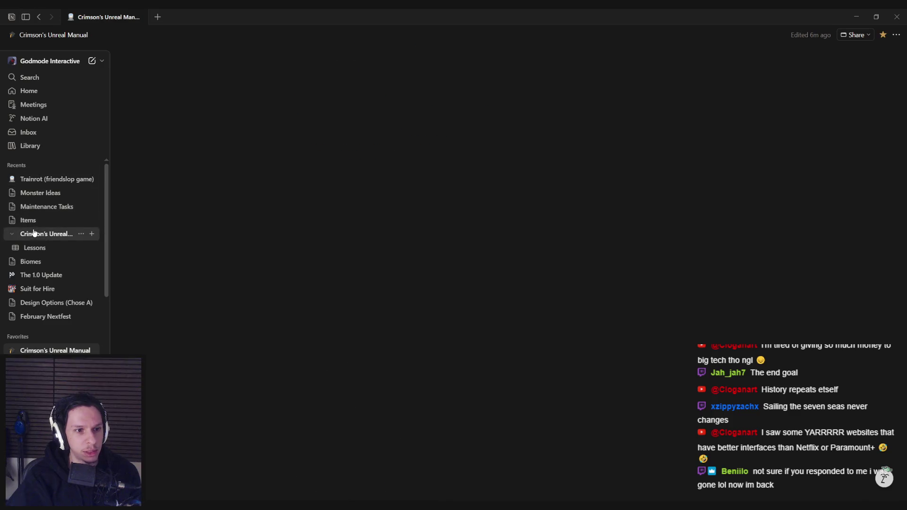
pyautogui.scroll(-4, 92, 308)
pyautogui.click(86, 284)
pyautogui.scroll(-15, 339, 317)
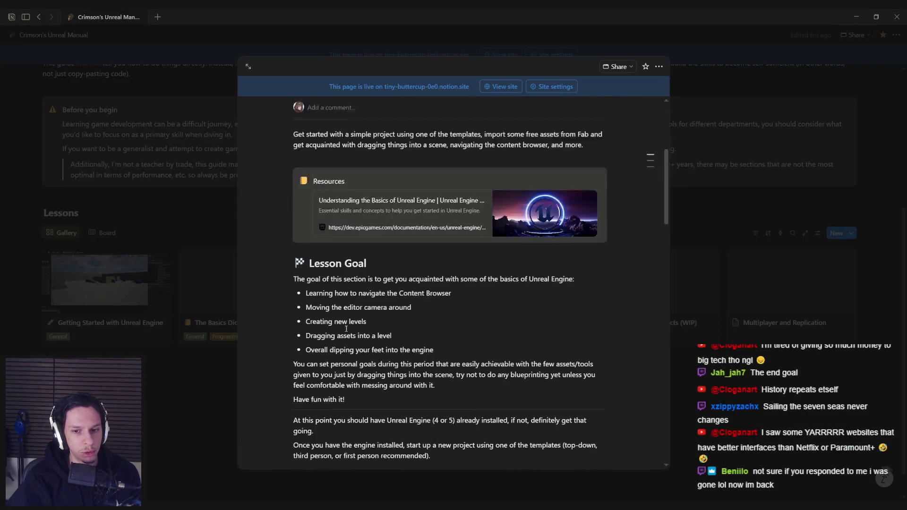
pyautogui.scroll(-5, 335, 313)
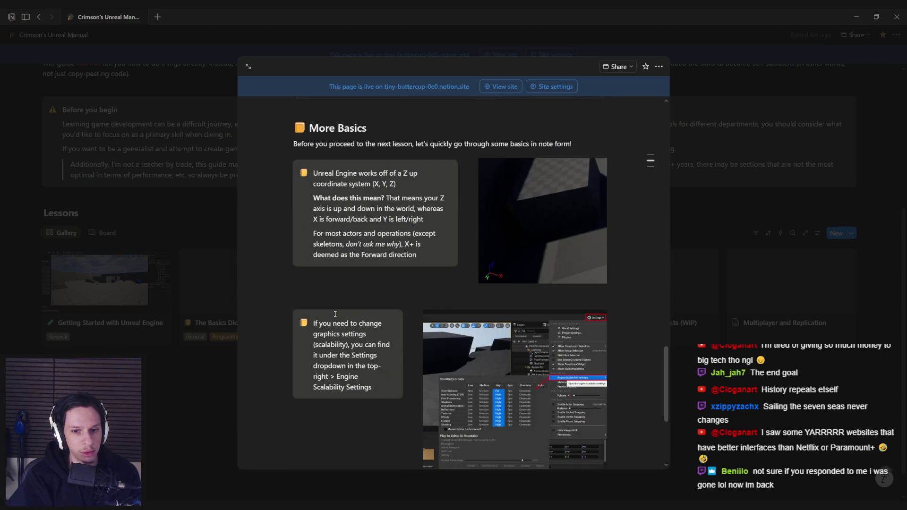
pyautogui.scroll(6, 335, 314)
pyautogui.click(233, 313)
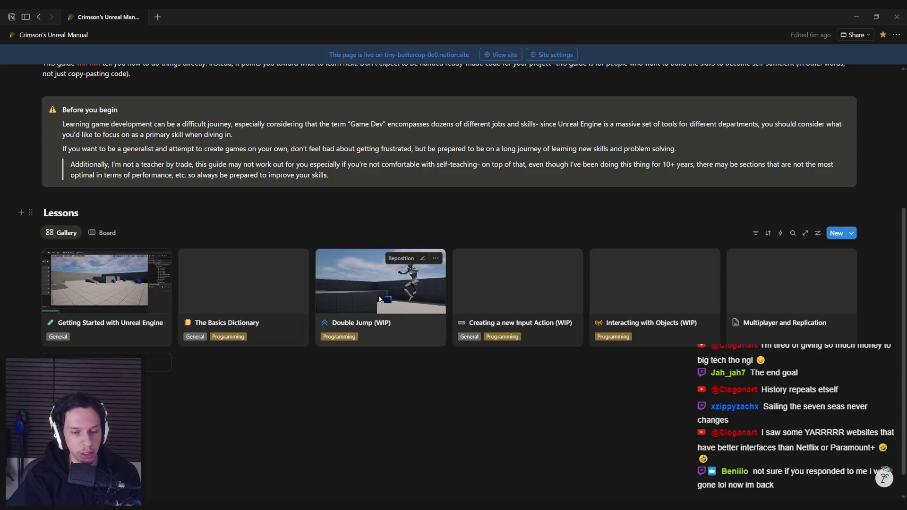
# Read through the Double Jump (WIP) lesson preview, then bring the Unreal Editor back
pyautogui.click(331, 303)
pyautogui.scroll(-10, 307, 316)
pyautogui.scroll(-8, 307, 315)
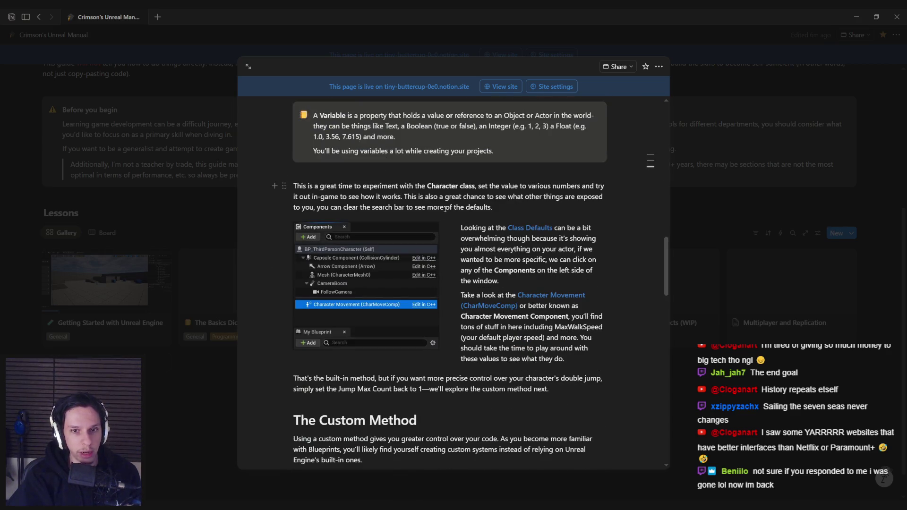
pyautogui.scroll(-1, 473, 189)
pyautogui.scroll(-1, 497, 259)
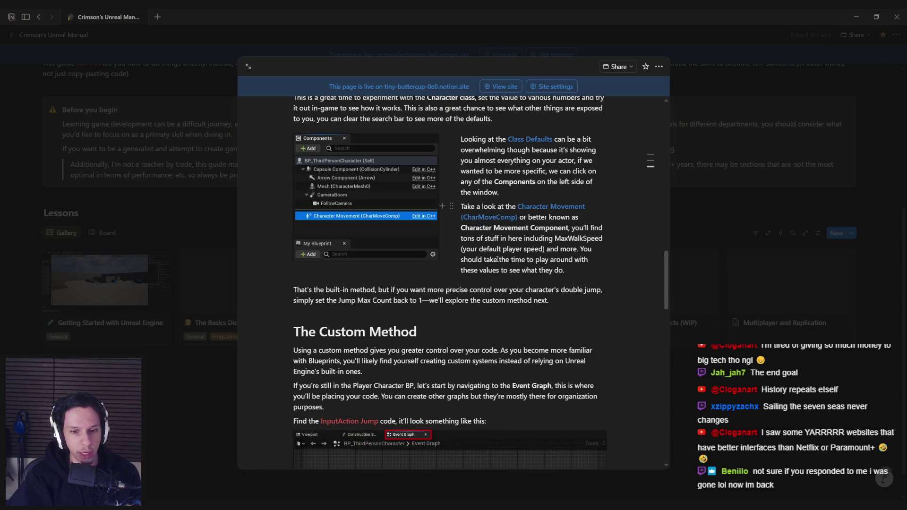
pyautogui.scroll(-9, 474, 294)
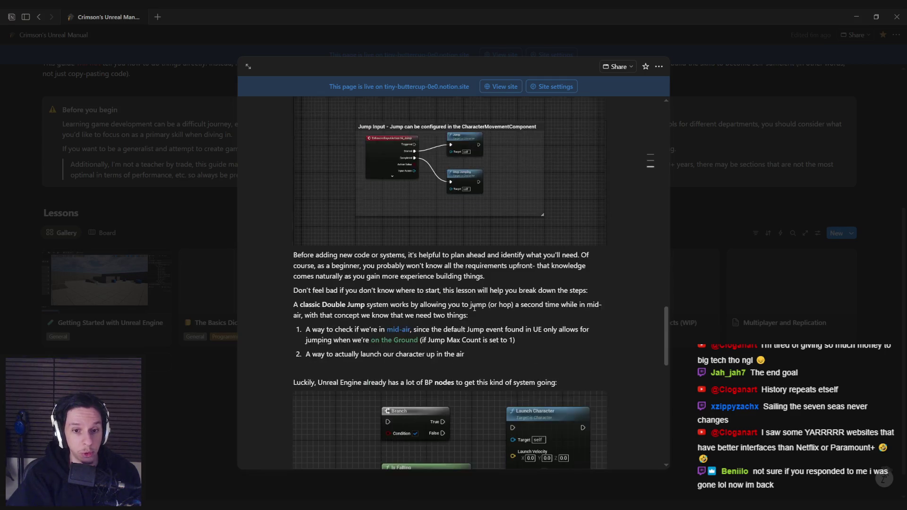
pyautogui.scroll(-3, 395, 236)
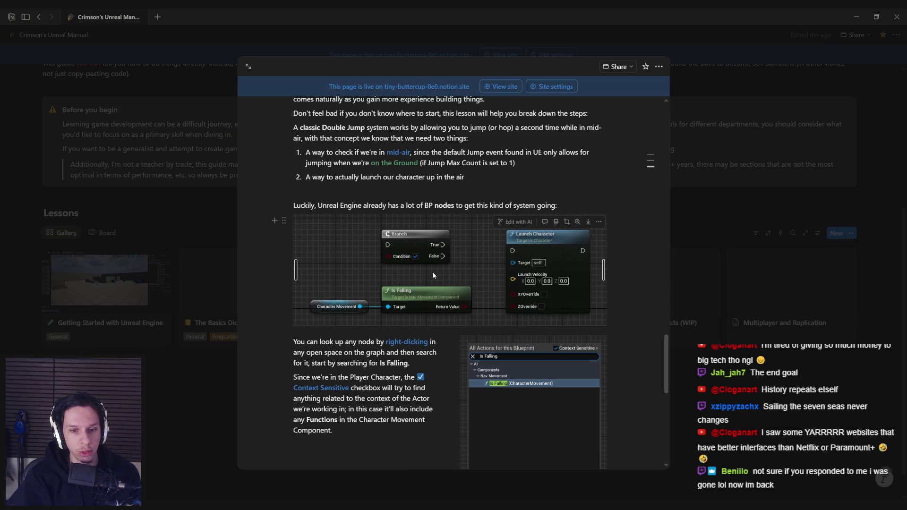
pyautogui.scroll(-2, 433, 275)
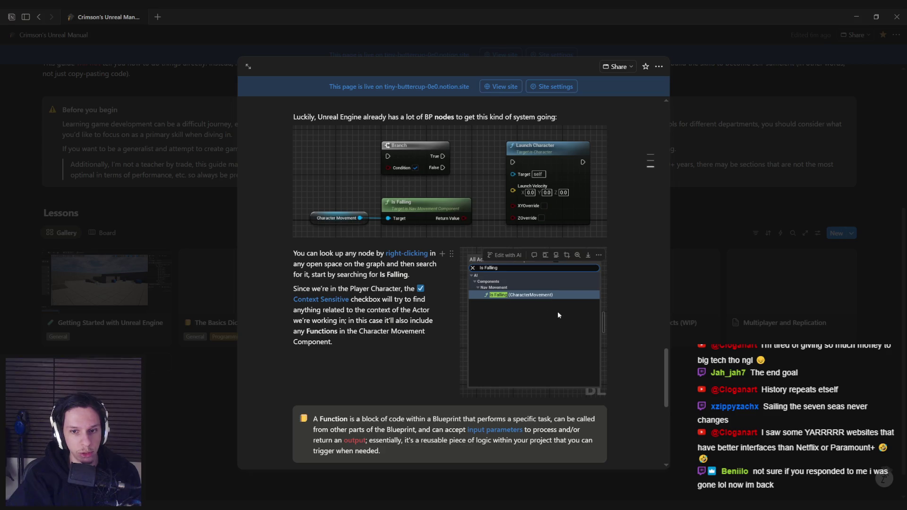
pyautogui.scroll(-2, 377, 289)
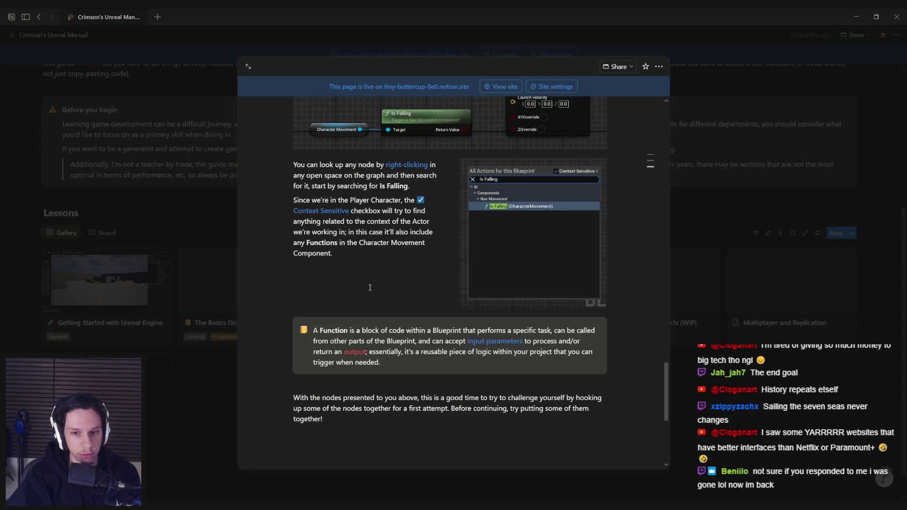
pyautogui.scroll(-2, 370, 287)
pyautogui.scroll(4, 370, 288)
pyautogui.scroll(-7, 370, 288)
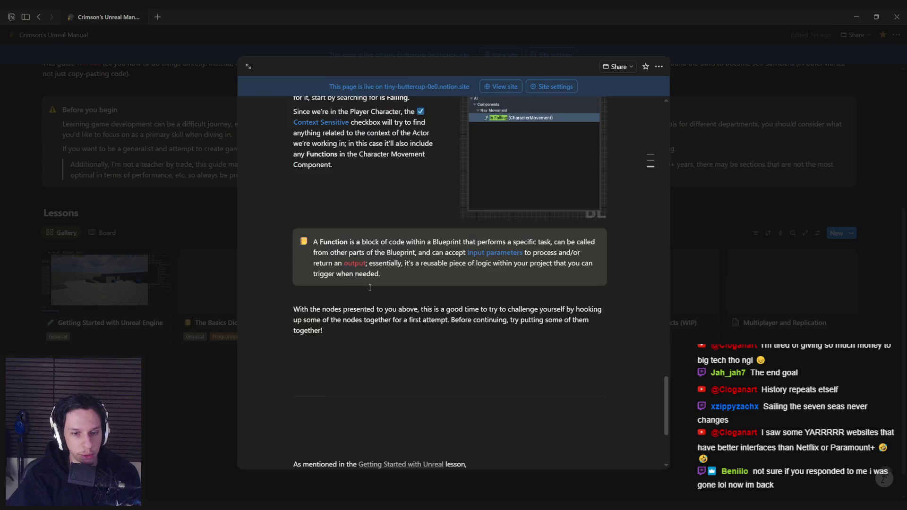
pyautogui.scroll(6, 370, 288)
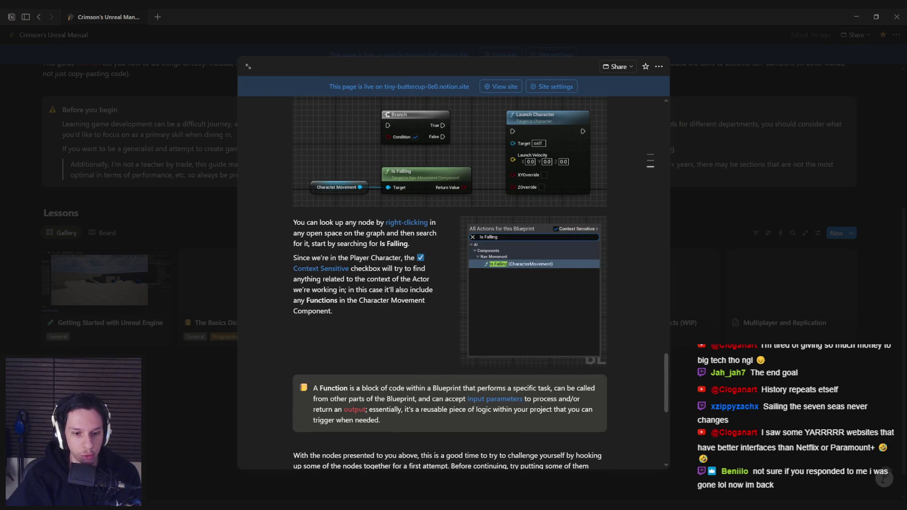
pyautogui.moveTo(276, 504)
pyautogui.click(328, 477)
# Search the node action list for 'teleport' and 'set', then dismiss it without adding anything
pyautogui.rightClick(279, 336)
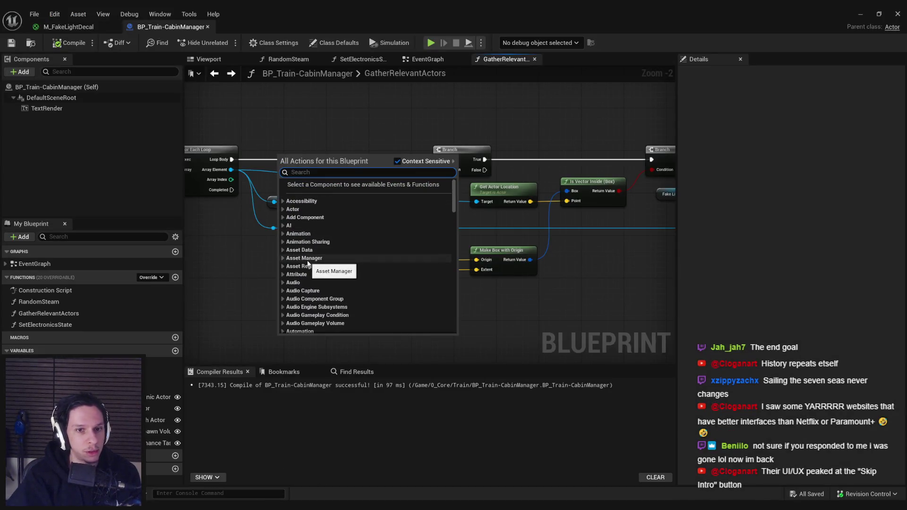
pyautogui.write('teleport')
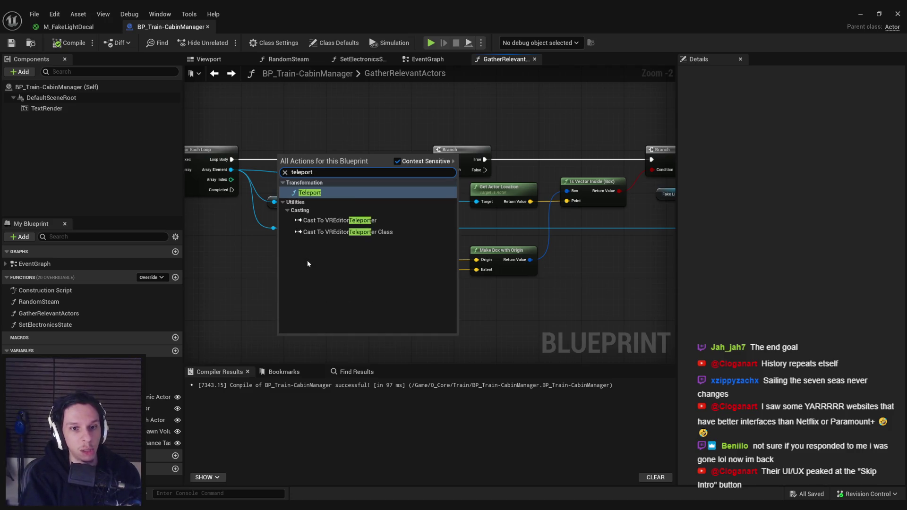
pyautogui.hotkey('ctrl', 'a')
pyautogui.press('BackSpace')
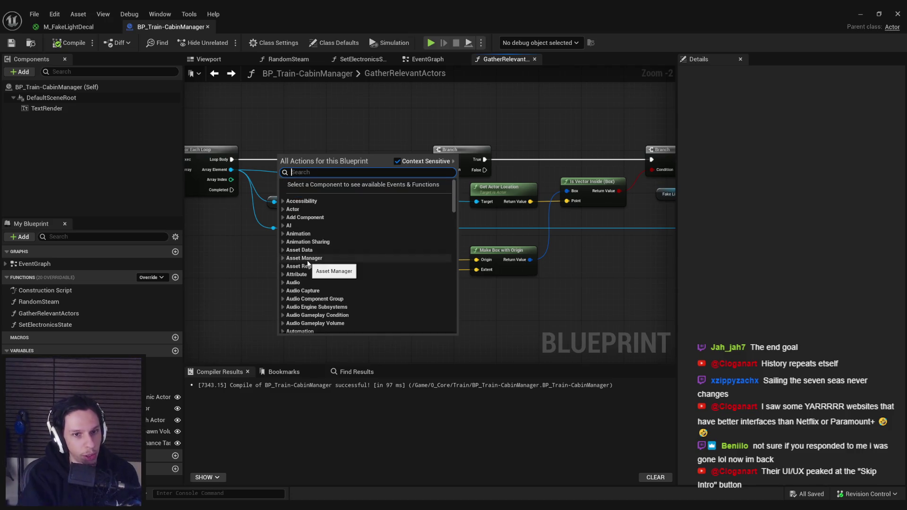
pyautogui.write('seto')
pyautogui.press('BackSpace')
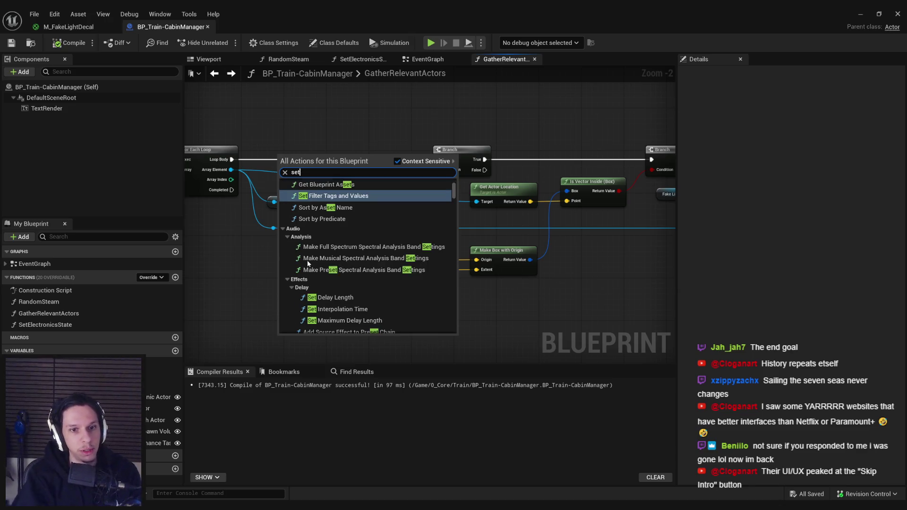
pyautogui.moveTo(454, 194)
pyautogui.mouseDown()
pyautogui.moveTo(456, 287)
pyautogui.moveTo(454, 184)
pyautogui.mouseUp()
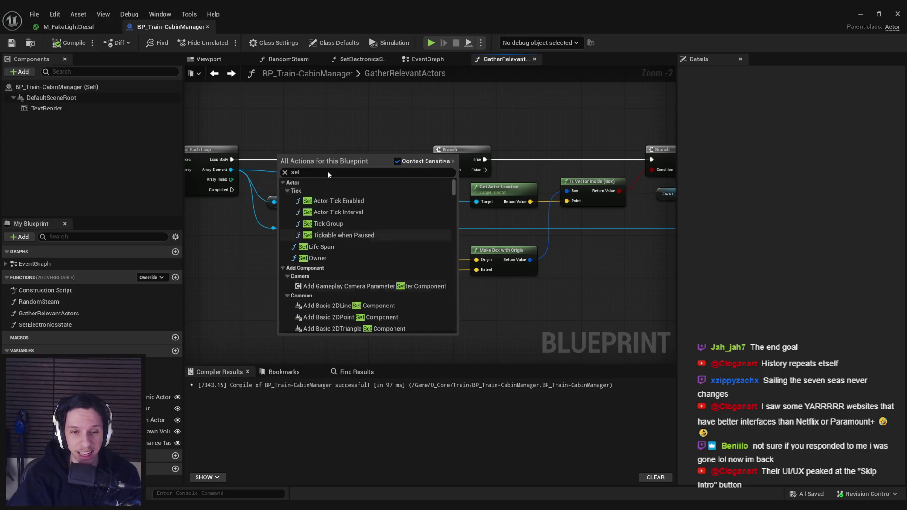
pyautogui.press('Escape')
pyautogui.moveTo(226, 330); pyautogui.dragTo(306, 200)
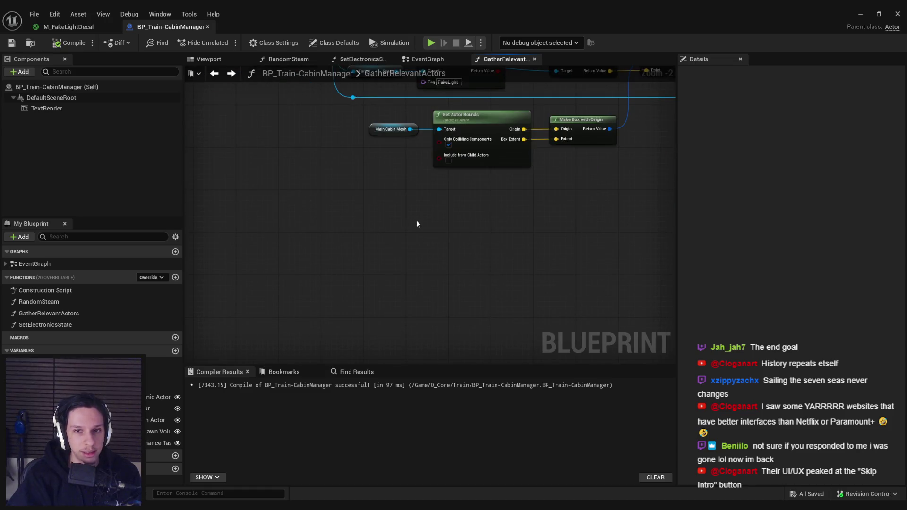
# Browse the Accessibility, Actor, Add Component, AI, Animation and Attribute action categories, collapsing each again
pyautogui.rightClick(416, 220)
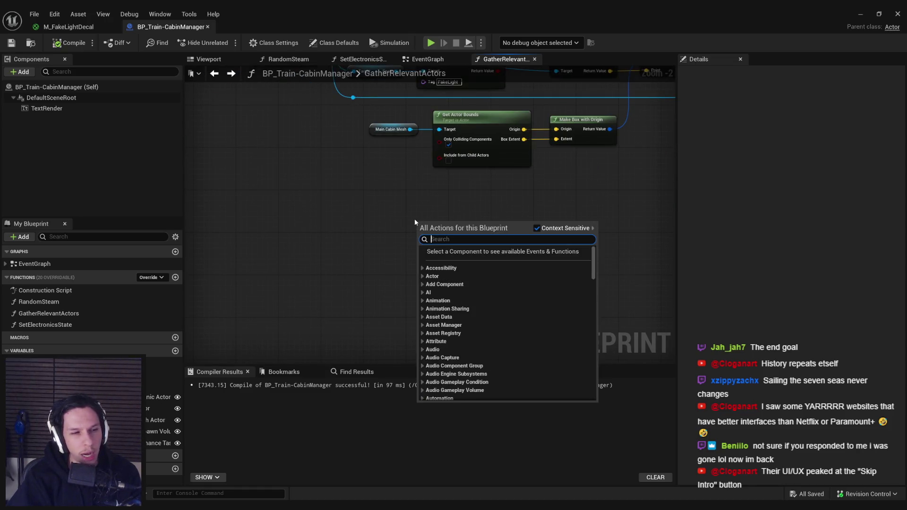
pyautogui.click(423, 269)
pyautogui.click(423, 268)
pyautogui.click(423, 277)
pyautogui.click(423, 276)
pyautogui.click(423, 285)
pyautogui.click(423, 284)
pyautogui.click(423, 292)
pyautogui.click(423, 292)
pyautogui.click(423, 300)
pyautogui.click(423, 301)
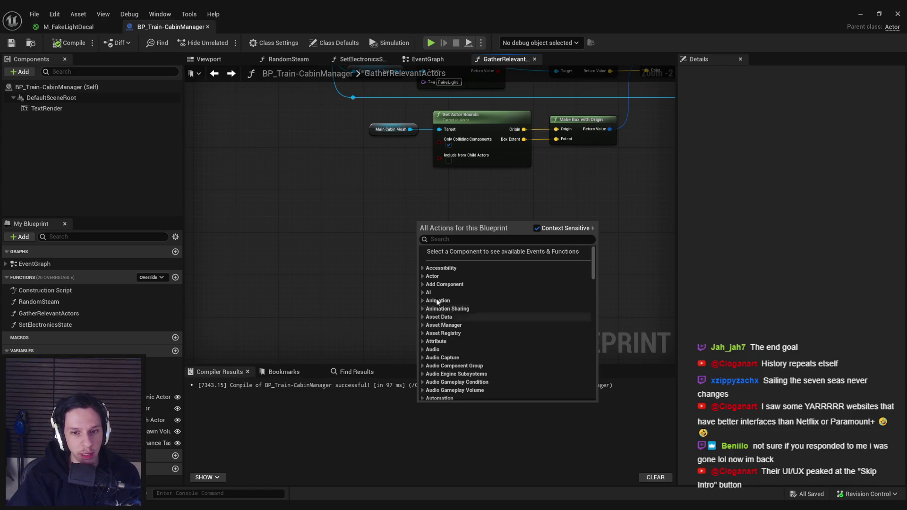
pyautogui.scroll(-3, 423, 303)
pyautogui.click(423, 285)
pyautogui.click(423, 285)
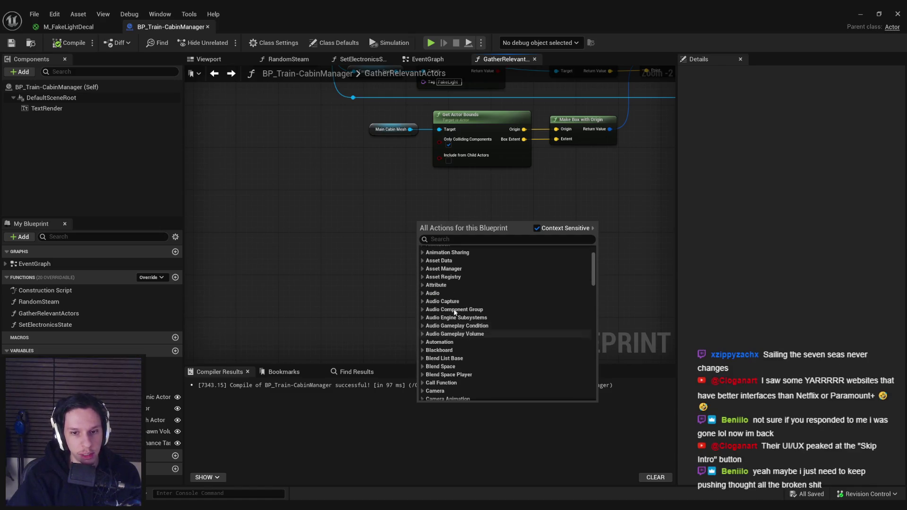
pyautogui.moveTo(339, 243); pyautogui.dragTo(325, 274)
pyautogui.scroll(-2, 326, 274)
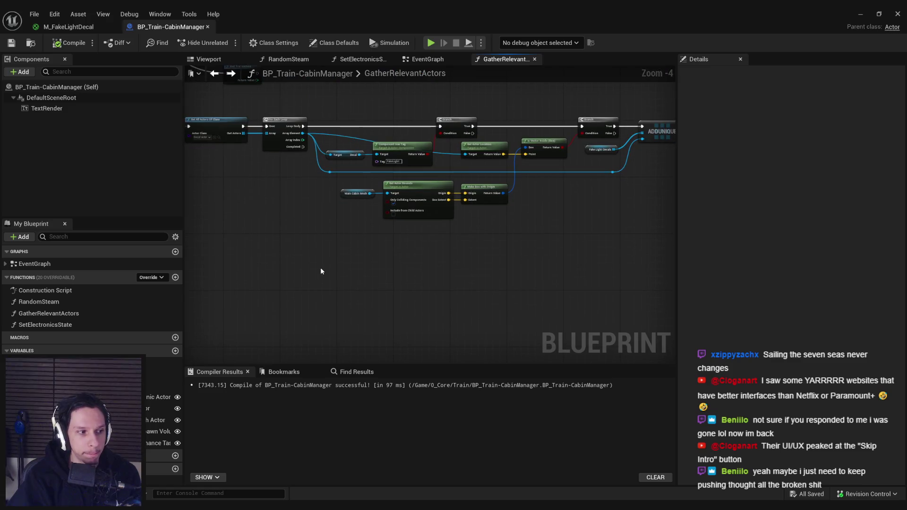
# Scroll through the full list of blueprint actions and close it without adding a node
pyautogui.rightClick(321, 266)
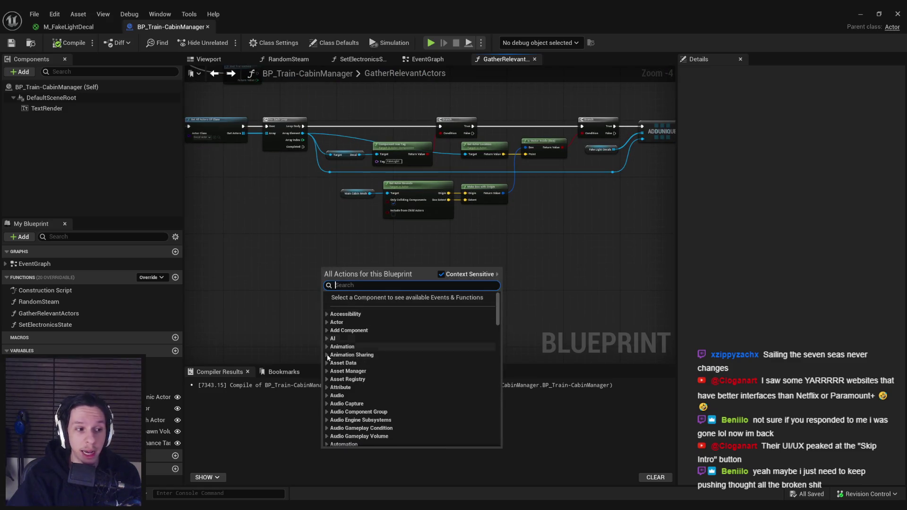
pyautogui.scroll(-2, 337, 360)
pyautogui.scroll(-5, 337, 360)
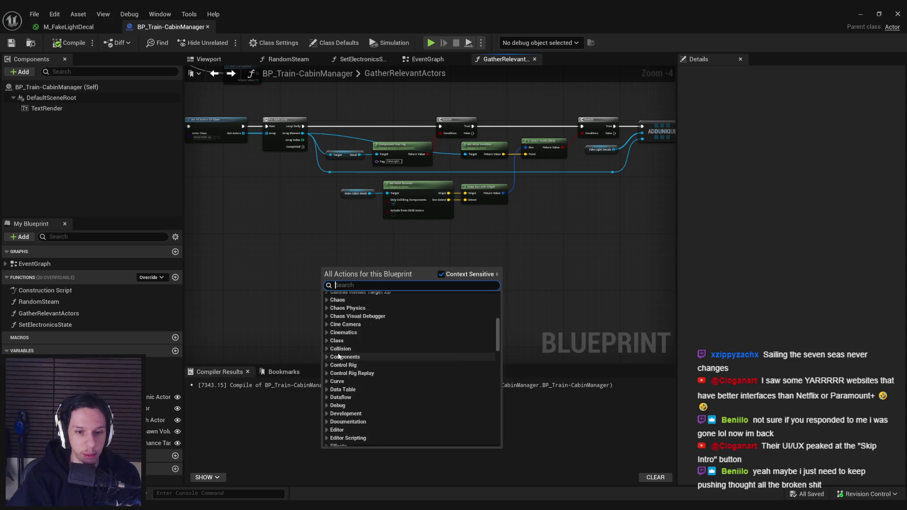
pyautogui.scroll(-5, 328, 357)
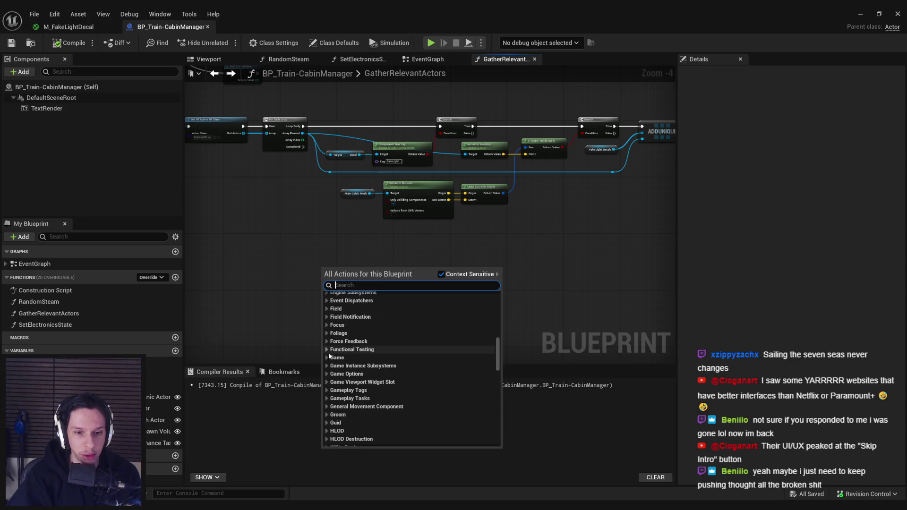
pyautogui.scroll(-2, 328, 357)
pyautogui.click(278, 304)
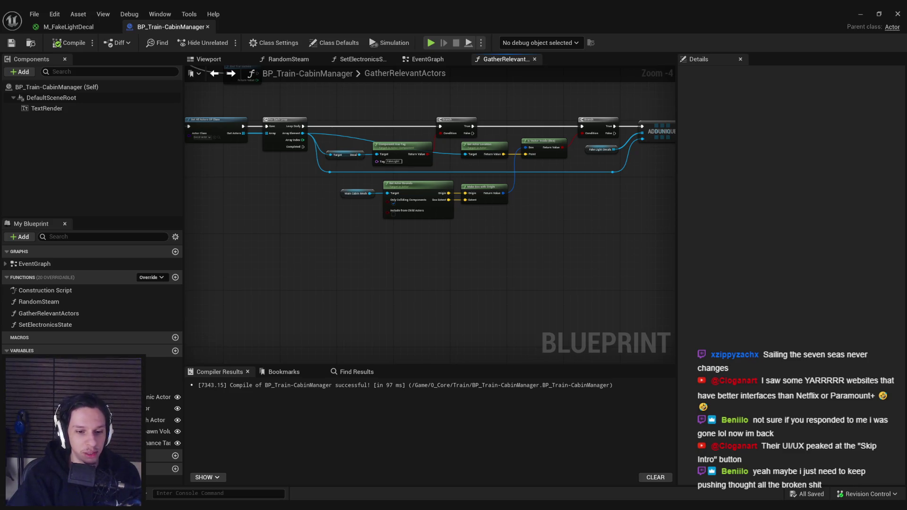
# Glance at the fake light decal texture and M_FakeLightDecal material, then return to BP_Train-CabinManager
pyautogui.click(303, 491)
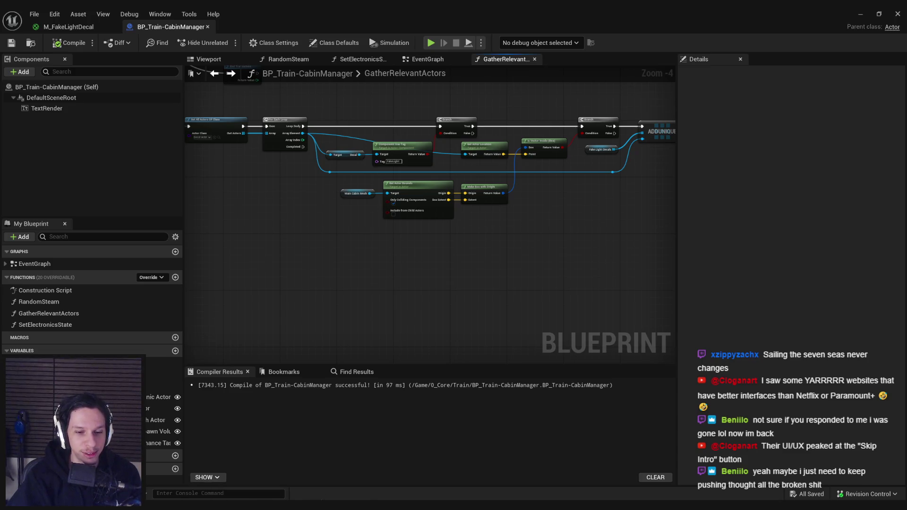
pyautogui.hotkey('alt', 'Tab')
pyautogui.hotkey('alt', 'Tab')
pyautogui.click(69, 27)
pyautogui.click(161, 26)
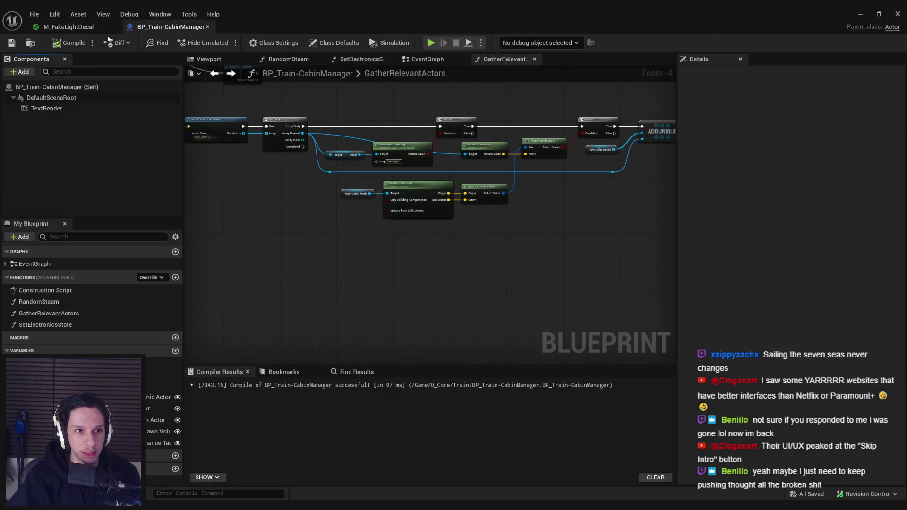
pyautogui.click(68, 26)
pyautogui.click(158, 24)
pyautogui.scroll(2, 358, 202)
pyautogui.scroll(-1, 349, 235)
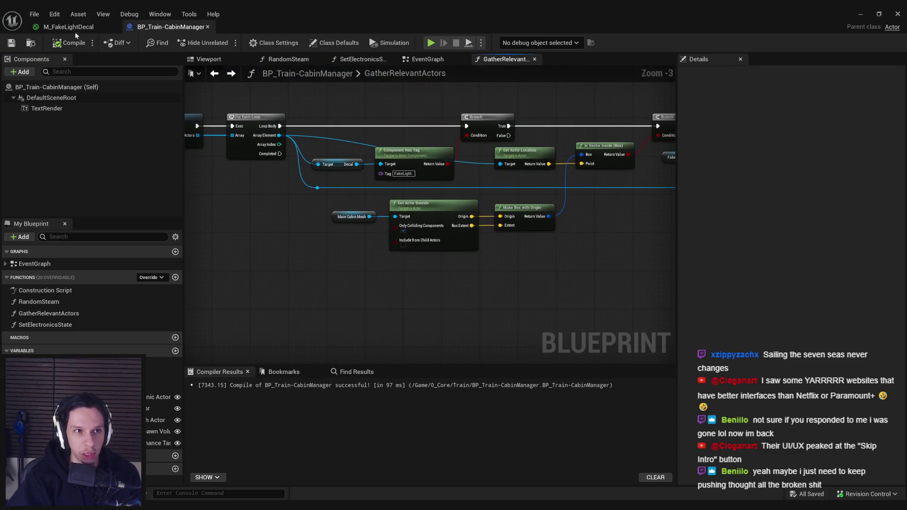
# Return from M_FakeLightDecal to the BP_Train-CabinManager graph and zoom around the GatherRelevantActors nodes
pyautogui.click(69, 27)
pyautogui.click(174, 30)
pyautogui.scroll(2, 255, 208)
pyautogui.scroll(-2, 304, 213)
pyautogui.scroll(1, 310, 216)
pyautogui.scroll(2, 311, 218)
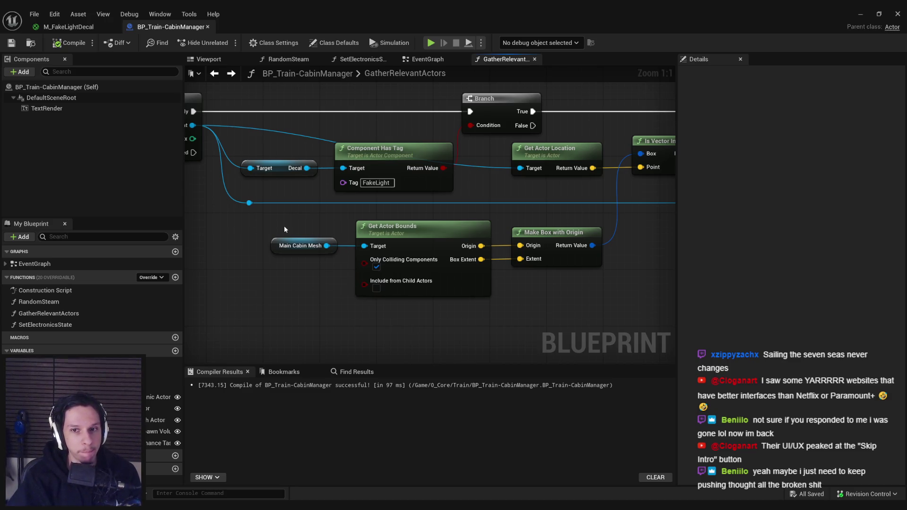
pyautogui.scroll(-2, 305, 255)
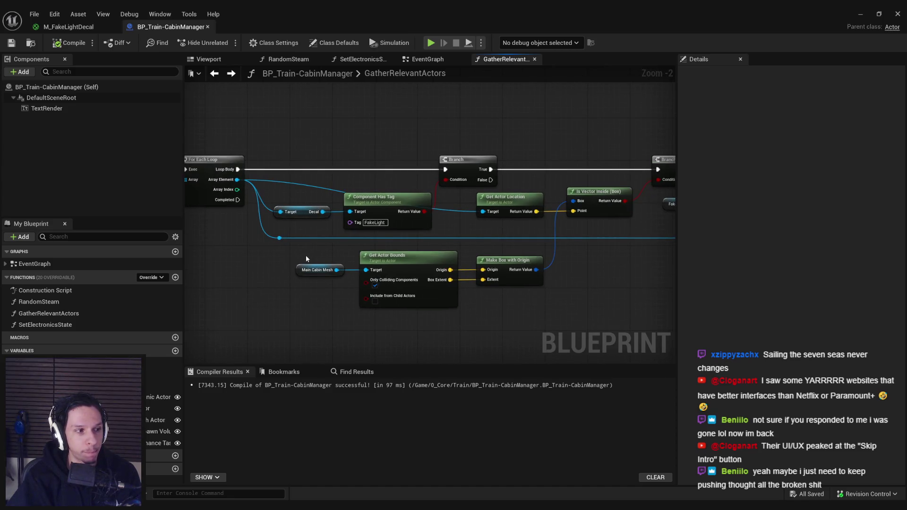
pyautogui.scroll(1, 312, 257)
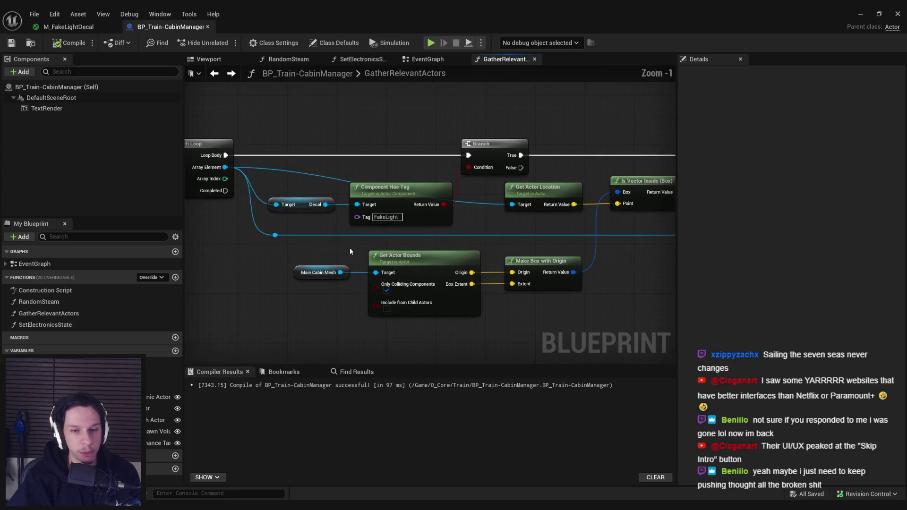
pyautogui.scroll(-1, 469, 241)
pyautogui.scroll(2, 492, 238)
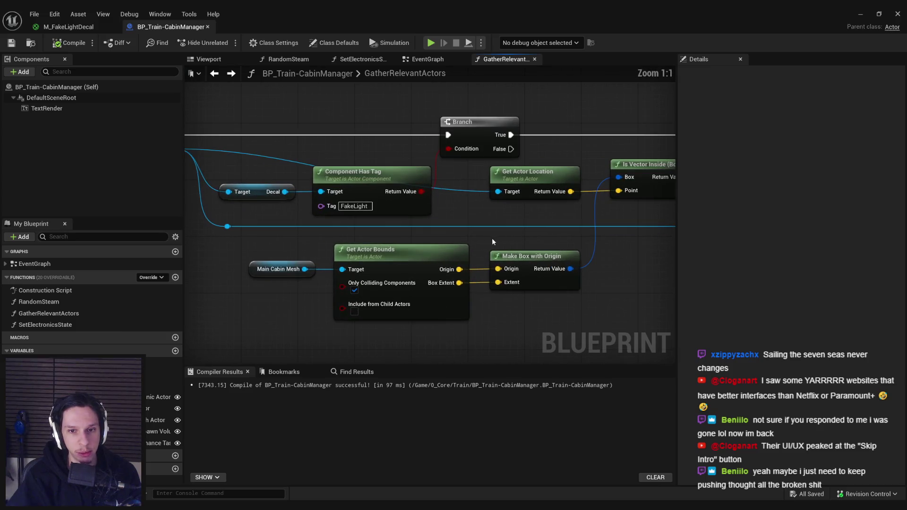
pyautogui.scroll(-1, 509, 211)
# Inspect the Get Actor Location and Is Vector Inside nodes, then save the blueprint
pyautogui.click(486, 179)
pyautogui.keyDown('ctrl'); pyautogui.click(595, 173); pyautogui.keyUp('ctrl')
pyautogui.click(531, 156)
pyautogui.hotkey('ctrl', 's')
# Pan over to the loop nodes, then minimize the blueprint editor to reveal the level
pyautogui.scroll(-3, 425, 208)
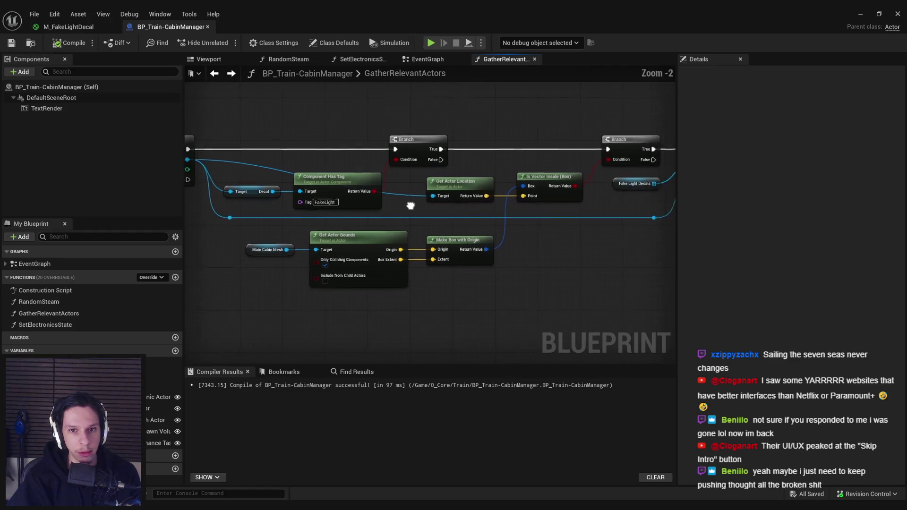
pyautogui.moveTo(355, 199)
pyautogui.mouseDown()
pyautogui.moveTo(526, 209)
pyautogui.moveTo(415, 185)
pyautogui.moveTo(409, 195)
pyautogui.moveTo(543, 205)
pyautogui.mouseUp()
pyautogui.scroll(1, 525, 209)
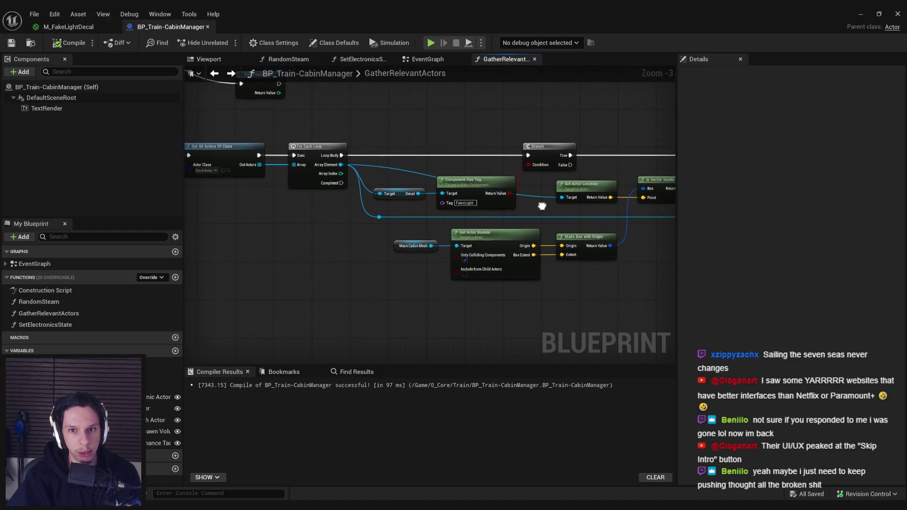
pyautogui.scroll(1, 542, 206)
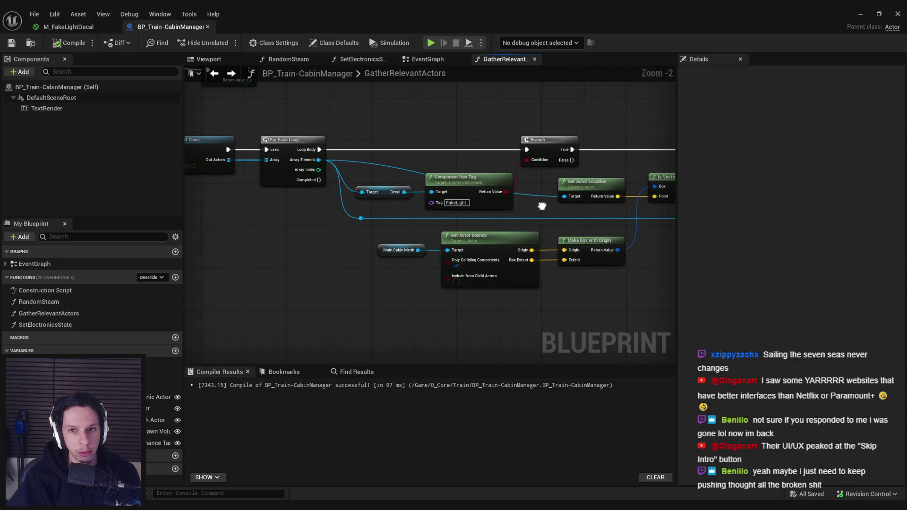
pyautogui.moveTo(542, 206)
pyautogui.mouseDown()
pyautogui.moveTo(517, 243)
pyautogui.moveTo(472, 231)
pyautogui.mouseUp()
pyautogui.scroll(-1, 517, 243)
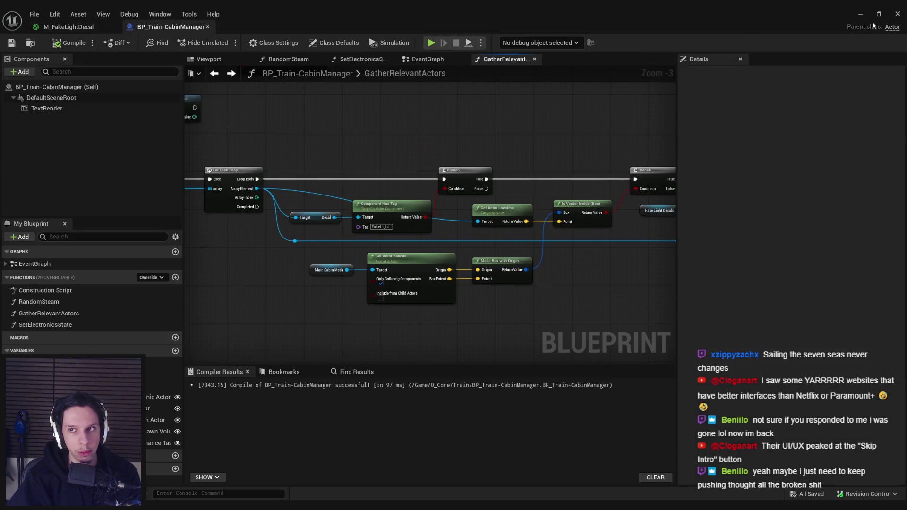
pyautogui.click(861, 14)
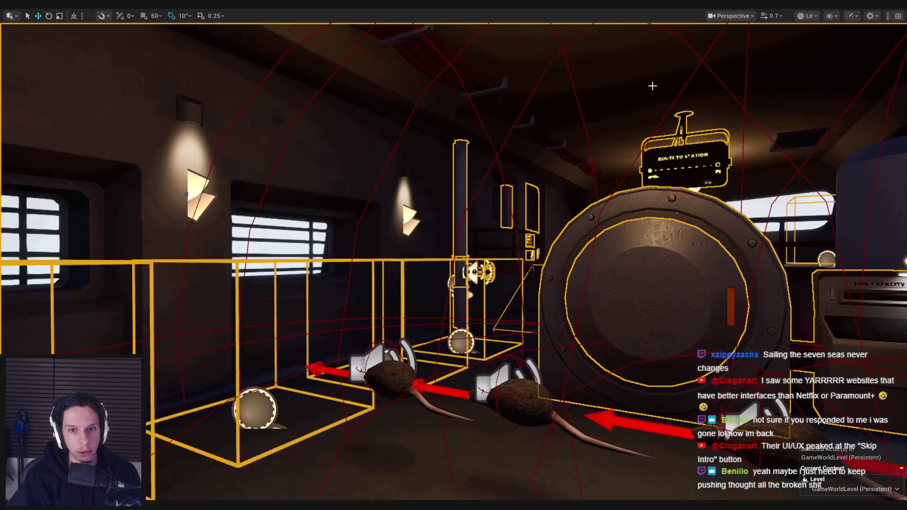
# Hide selection outlines, exit immersive mode with F11, and fly the camera along the line of rats
pyautogui.press('g')
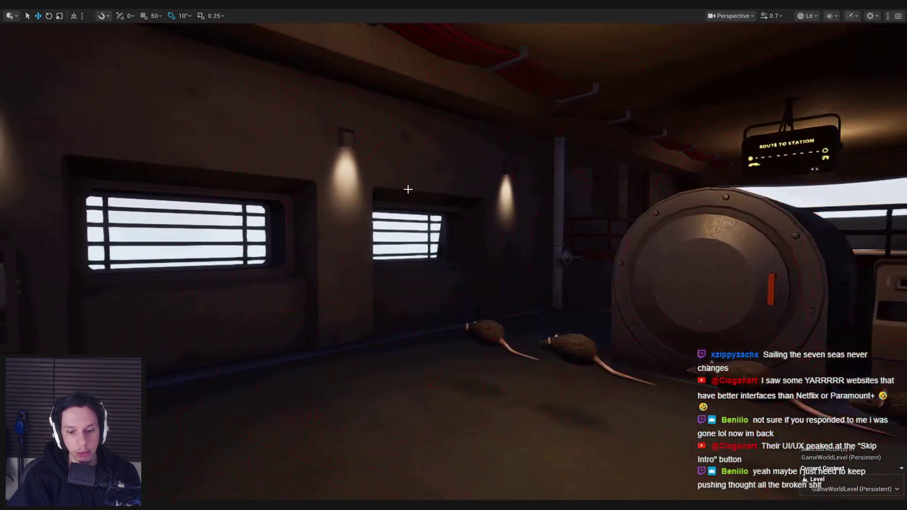
pyautogui.press('F11')
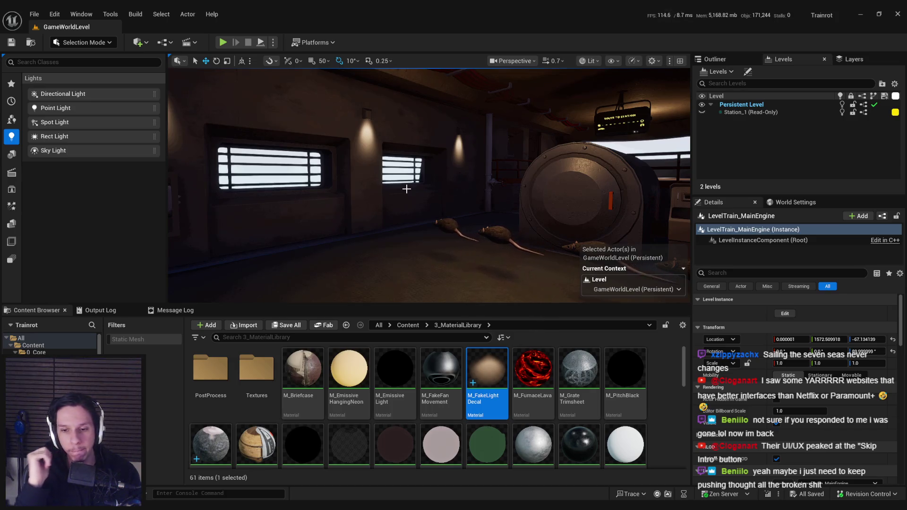
pyautogui.moveTo(406, 189)
pyautogui.mouseDown()
pyautogui.moveTo(359, 187)
pyautogui.moveTo(359, 170)
pyautogui.moveTo(319, 177)
pyautogui.moveTo(410, 183)
pyautogui.mouseUp()
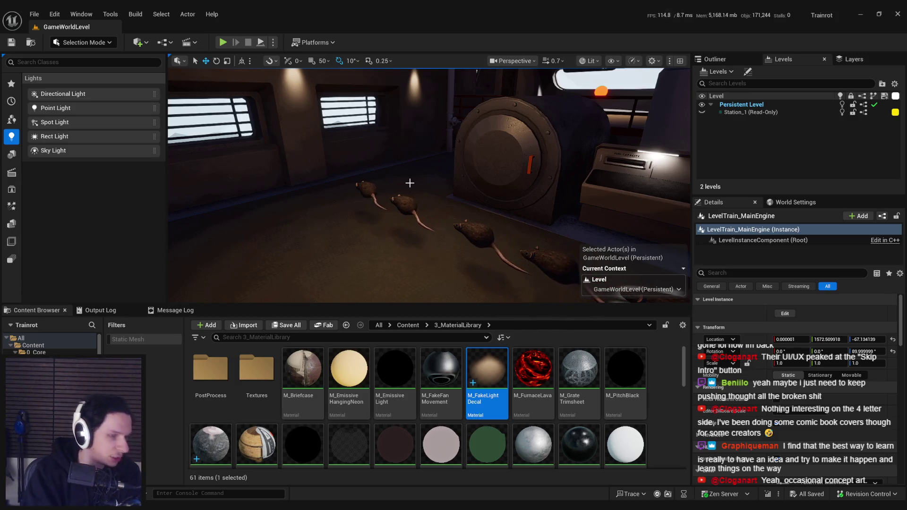
pyautogui.moveTo(410, 183); pyautogui.dragTo(402, 176)
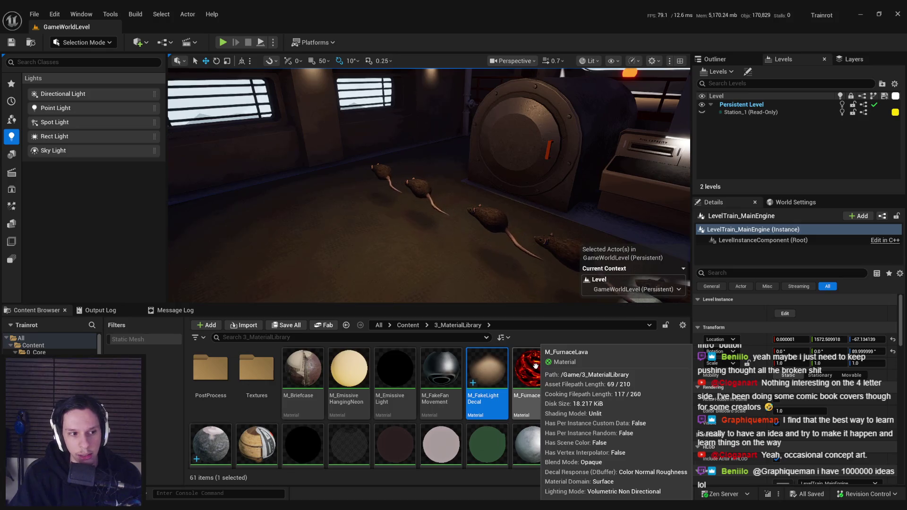
pyautogui.click(426, 378)
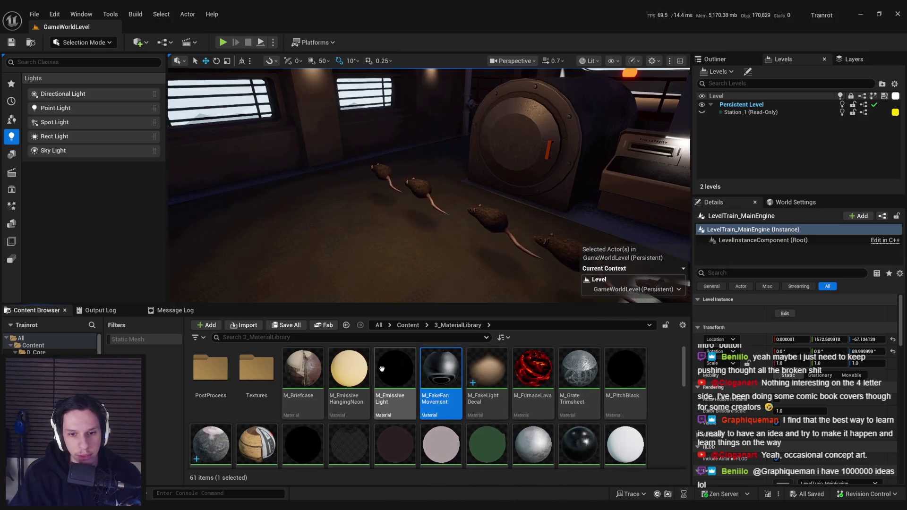
pyautogui.click(394, 374)
pyautogui.click(303, 373)
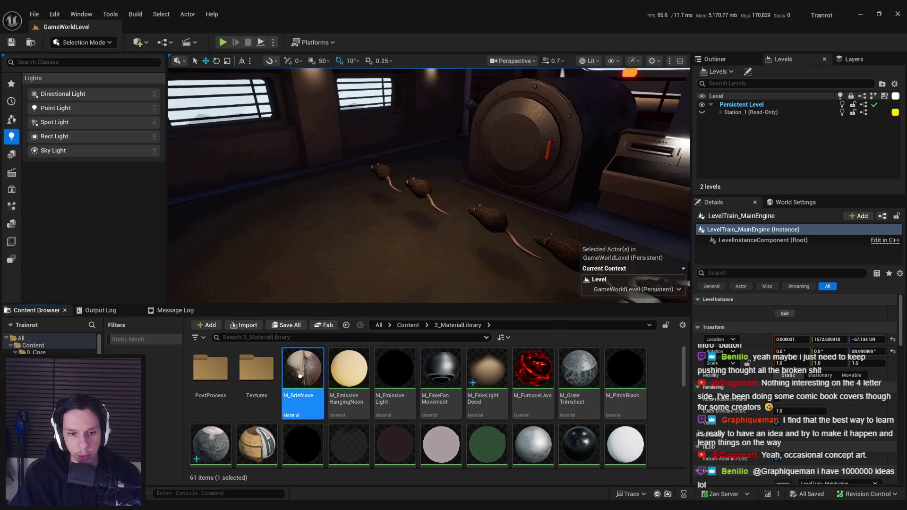
pyautogui.click(395, 444)
pyautogui.click(489, 445)
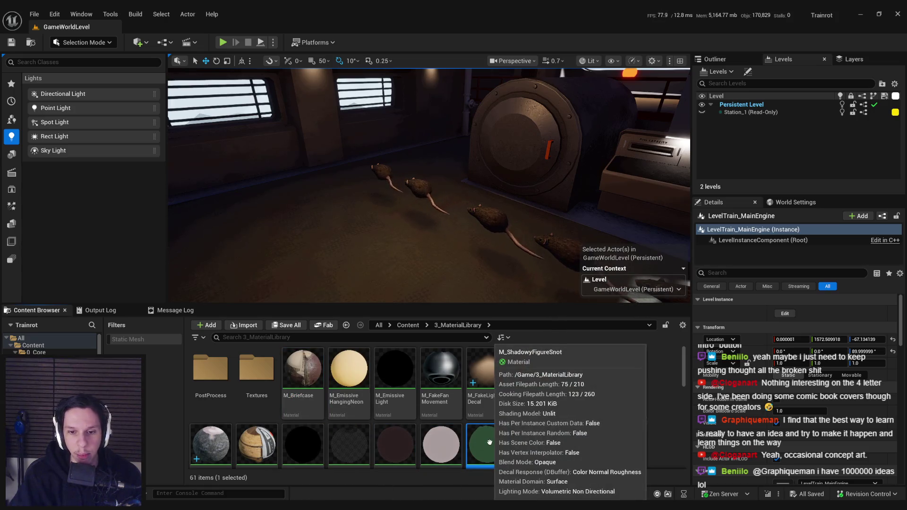
pyautogui.click(487, 378)
pyautogui.click(533, 378)
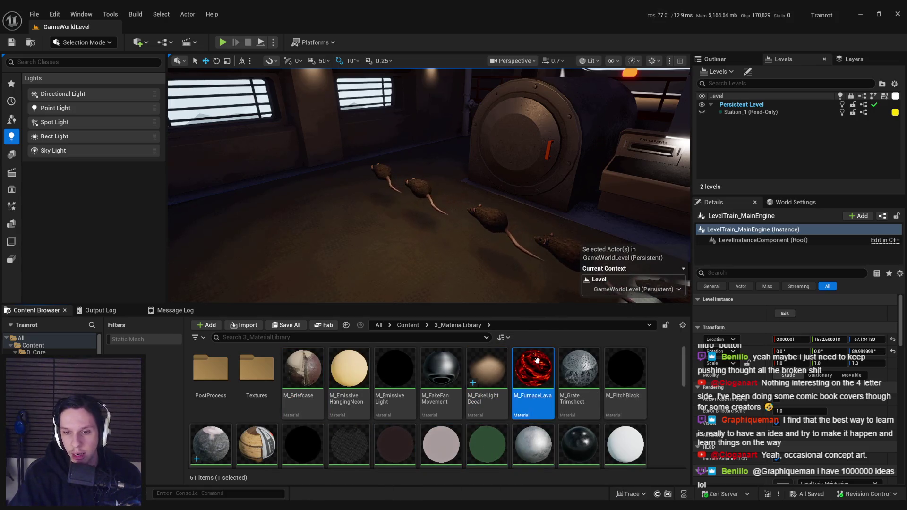
pyautogui.click(574, 366)
pyautogui.click(539, 367)
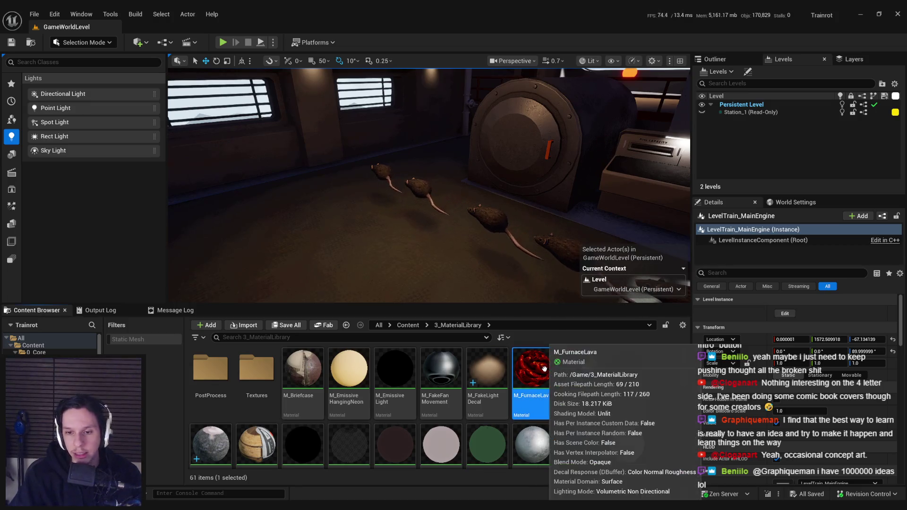
pyautogui.moveTo(470, 242)
pyautogui.mouseDown()
pyautogui.moveTo(501, 242)
pyautogui.moveTo(470, 242)
pyautogui.moveTo(463, 269)
pyautogui.moveTo(466, 234)
pyautogui.moveTo(482, 260)
pyautogui.moveTo(504, 250)
pyautogui.moveTo(468, 250)
pyautogui.moveTo(468, 237)
pyautogui.mouseUp()
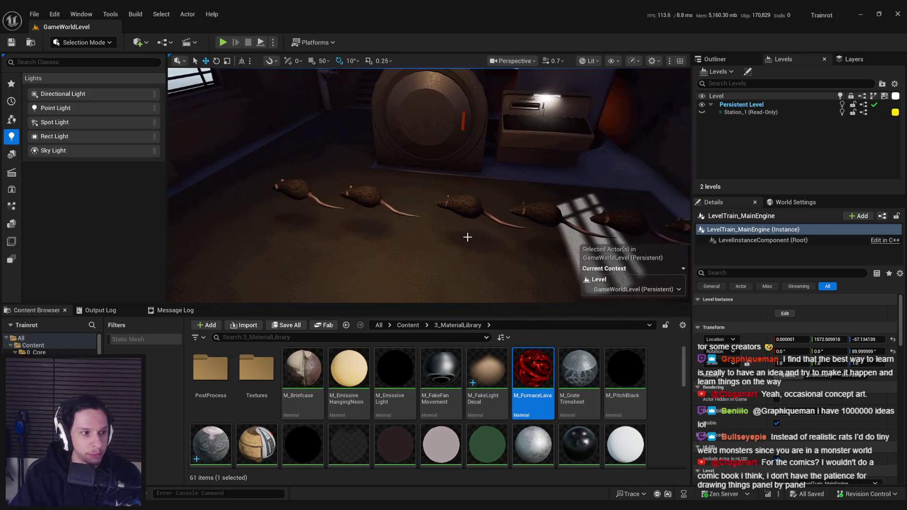
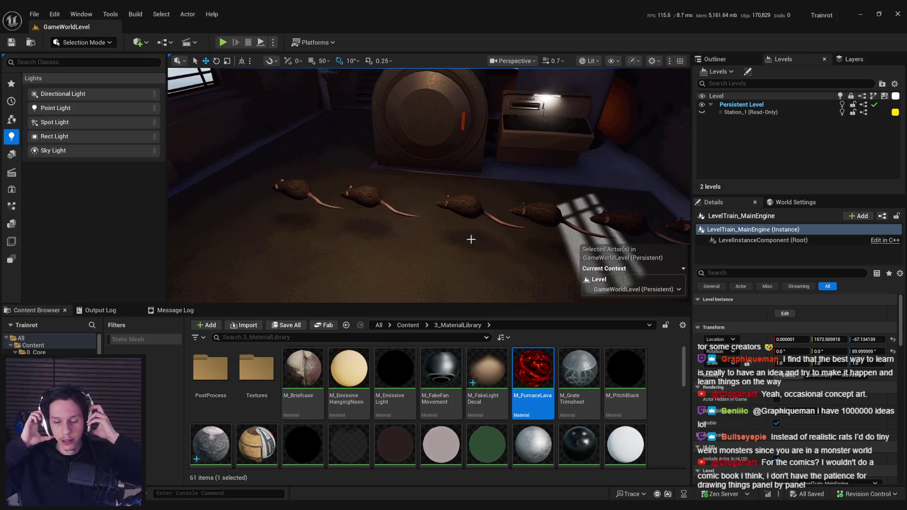
# Orbit the level view, then bring up BP_Train-CabinManager and zoom out its GatherRelevantActors graph
pyautogui.moveTo(456, 239); pyautogui.dragTo(430, 239)
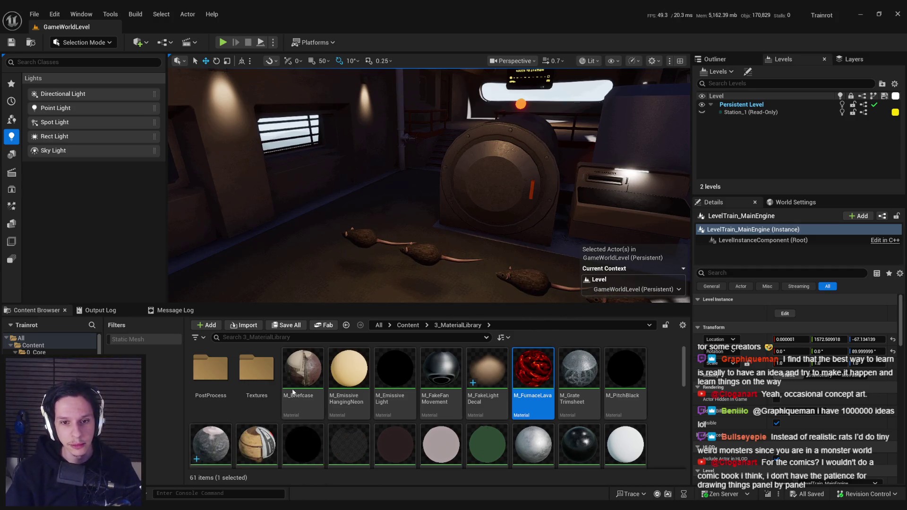
pyautogui.hotkey('alt', 'Tab')
pyautogui.scroll(-3, 346, 312)
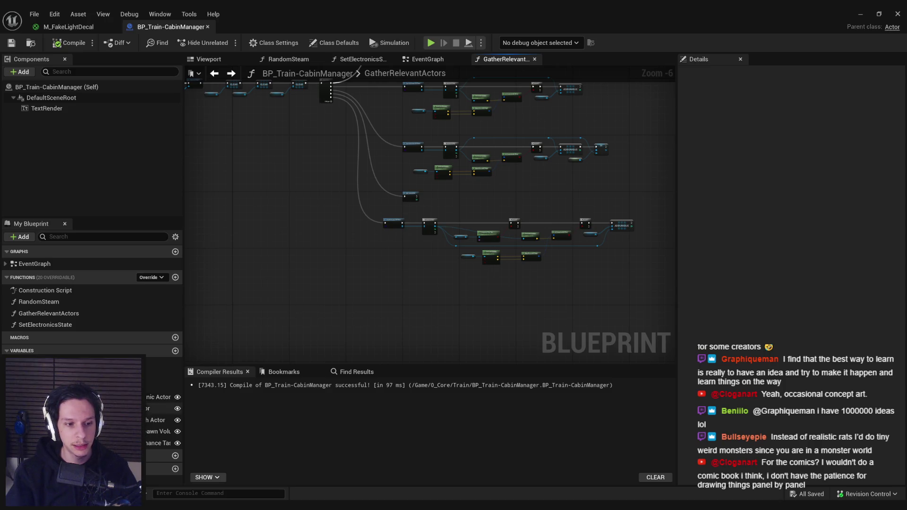
# Add a new Blueprint variable named EmissiveMeshes of type Static Mesh Actor
pyautogui.click(175, 351)
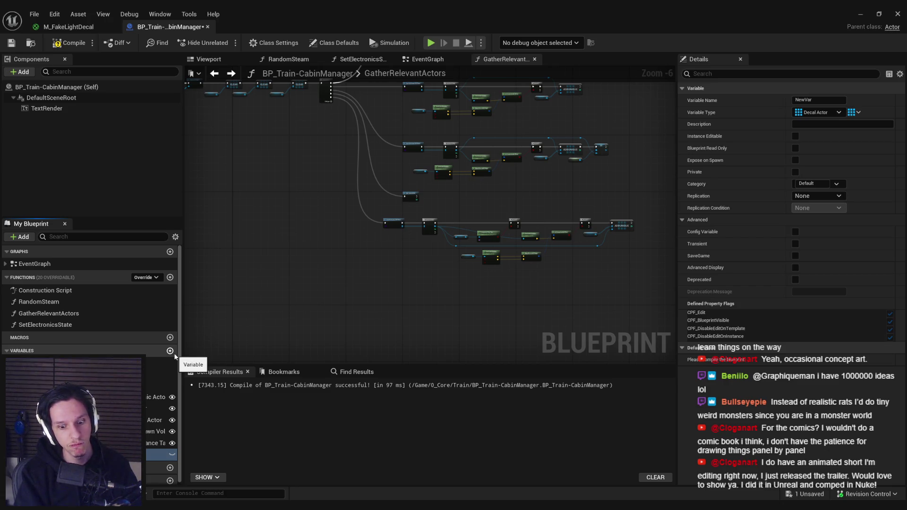
pyautogui.press('Return')
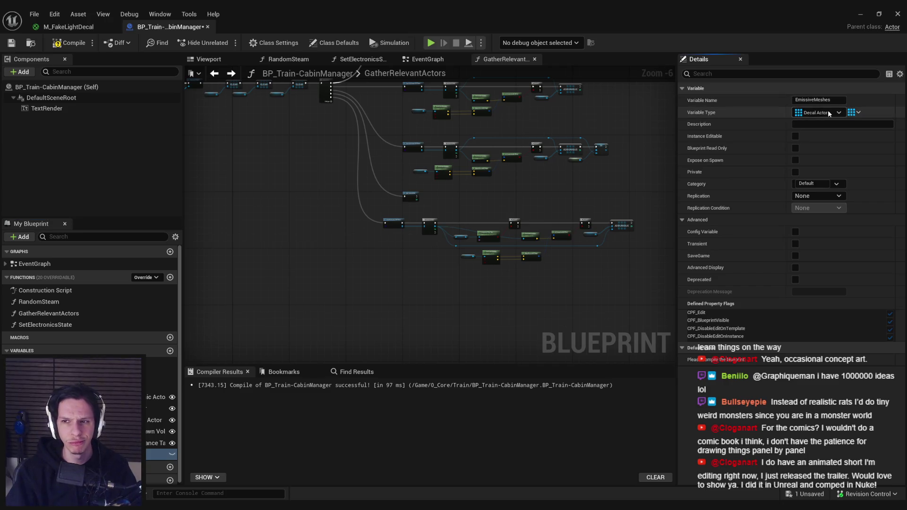
pyautogui.click(829, 113)
pyautogui.write('static mesh actor')
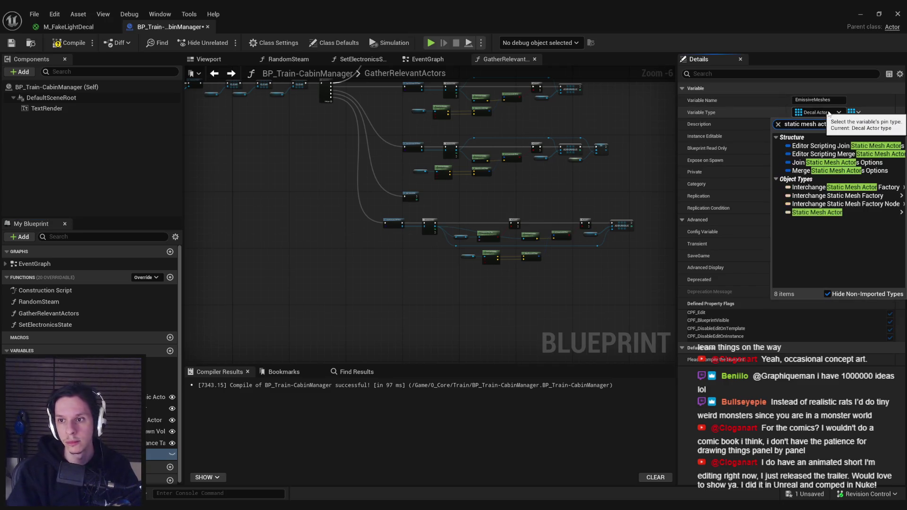
pyautogui.moveTo(812, 212)
pyautogui.click(779, 214)
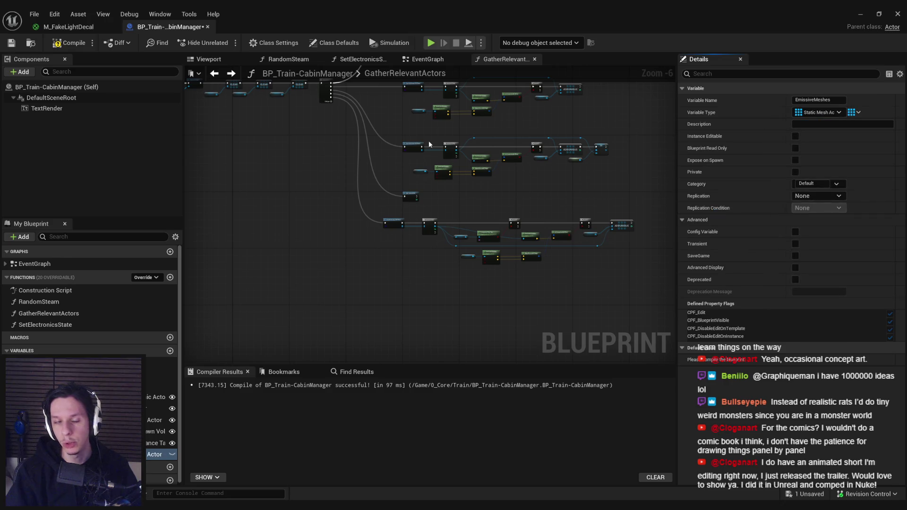
# File EmissiveMeshes under Electronics, make it Instance Editable, compile, save, and minimize the Blueprint
pyautogui.moveTo(156, 455); pyautogui.dragTo(163, 400)
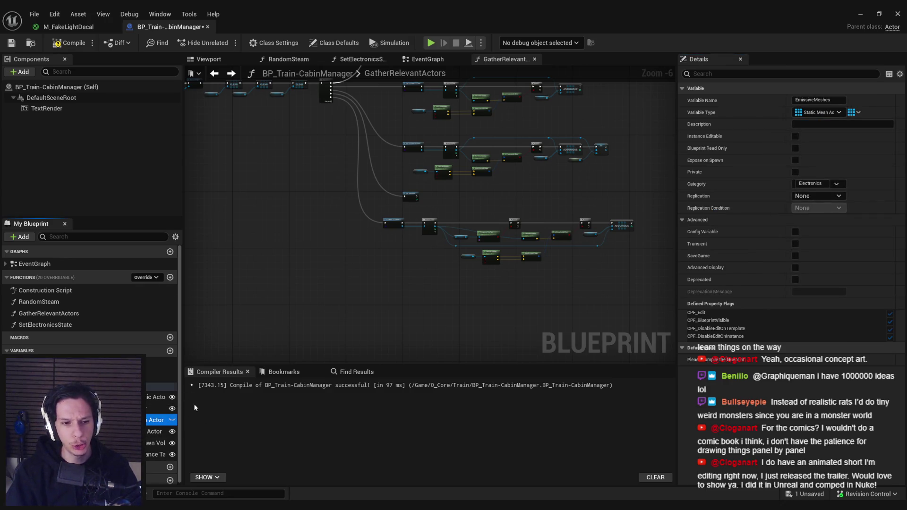
pyautogui.click(172, 420)
pyautogui.click(62, 48)
pyautogui.click(11, 42)
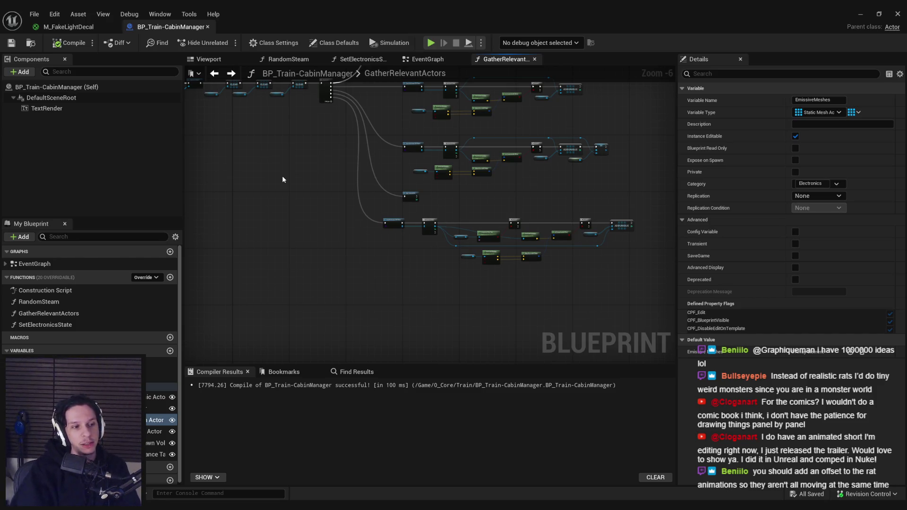
pyautogui.click(861, 14)
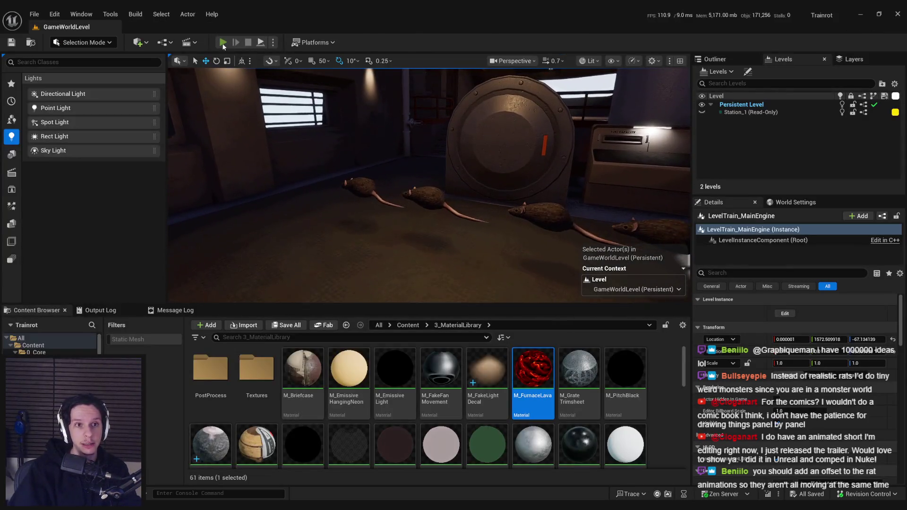
# Start a play session and walk past the vault door, along the hangar walkway, and down the dark corridor
pyautogui.hotkey('alt', 'p')
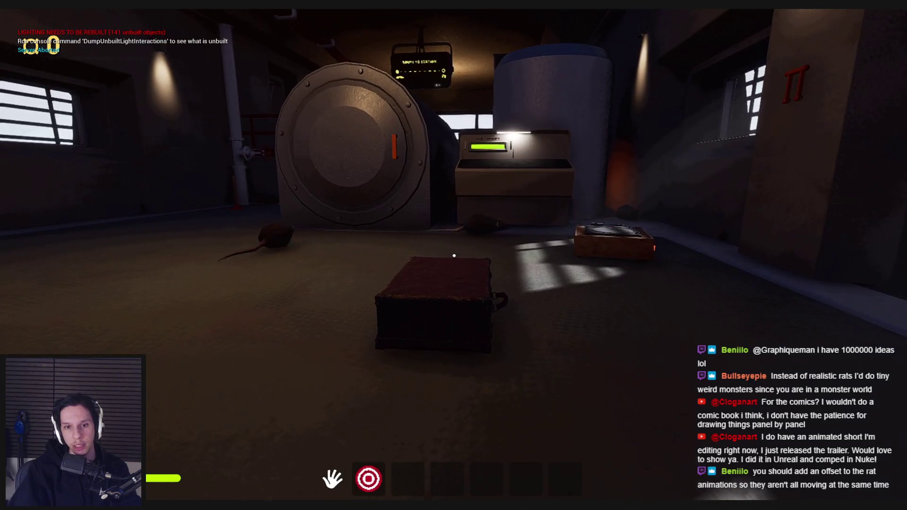
pyautogui.press('w')
pyautogui.press('w')
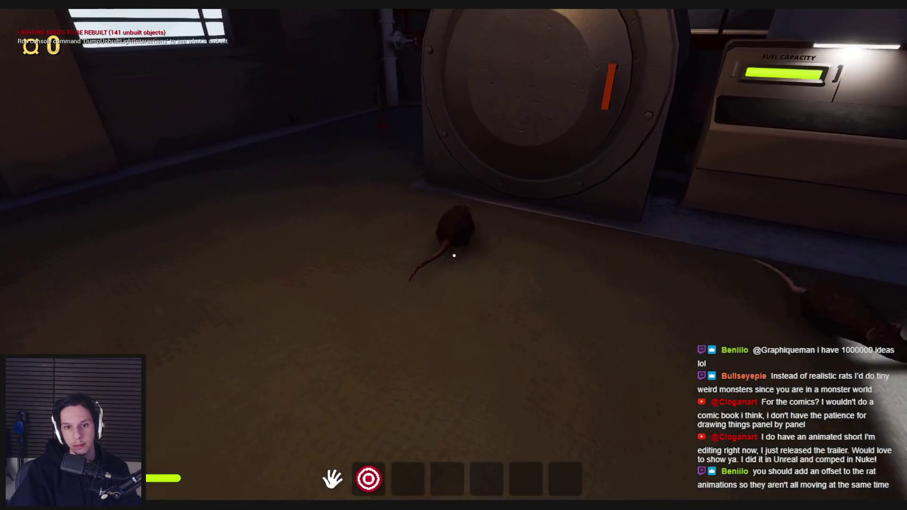
pyautogui.press('w')
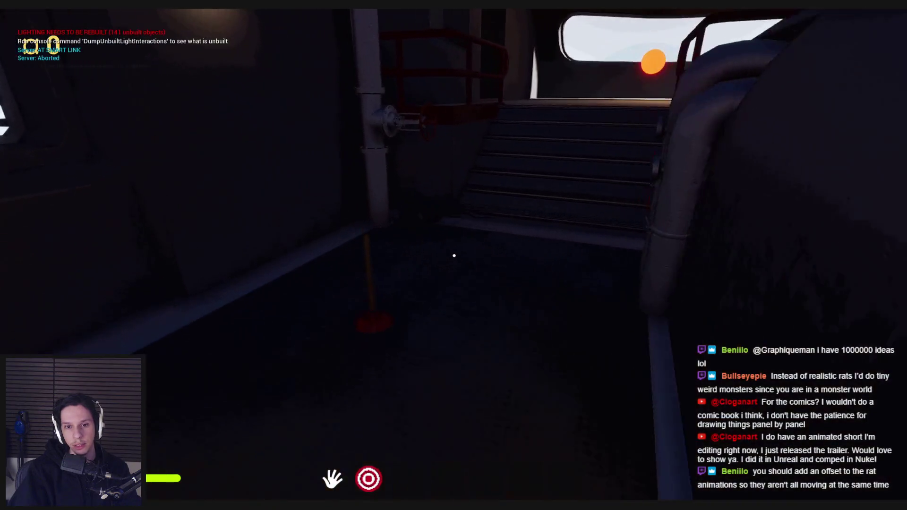
pyautogui.press('w')
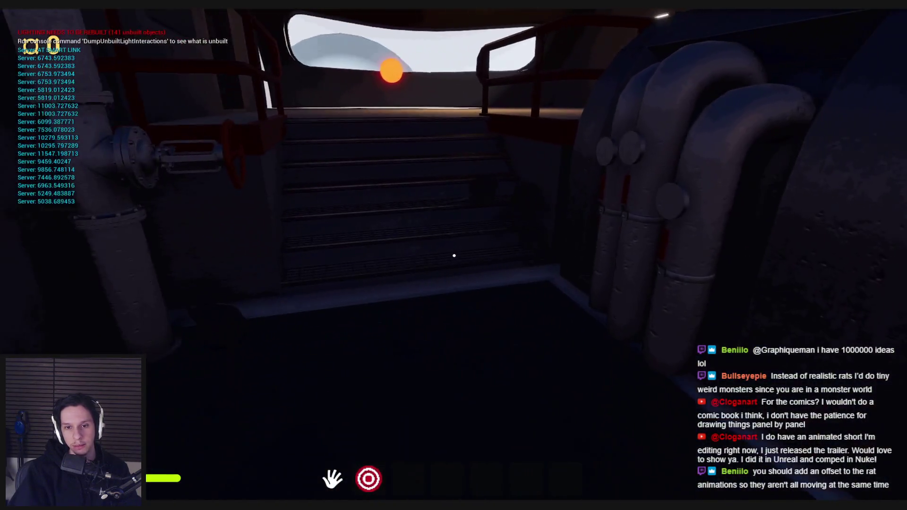
pyautogui.press('w')
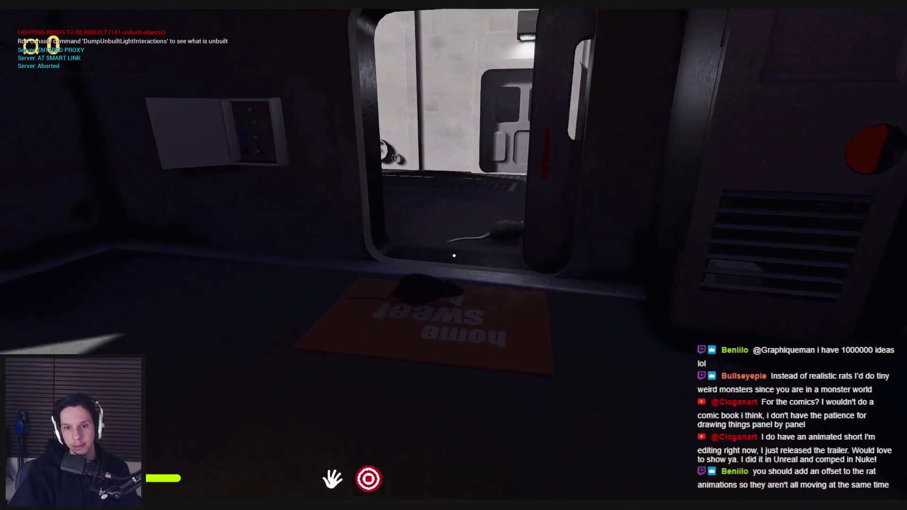
pyautogui.press('w')
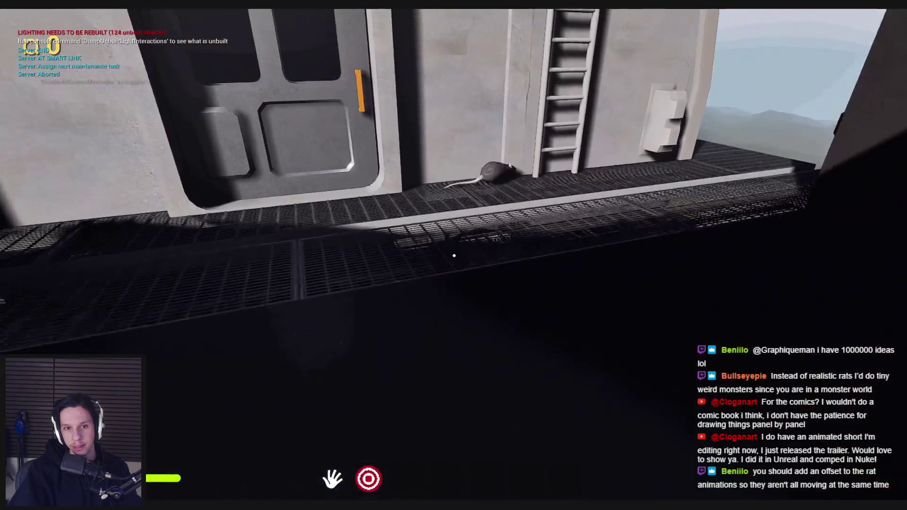
pyautogui.press('w')
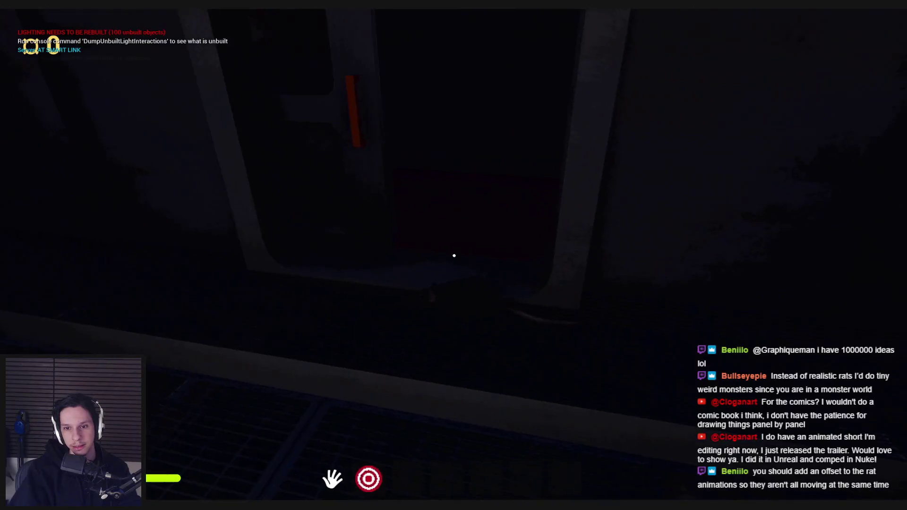
pyautogui.press('w')
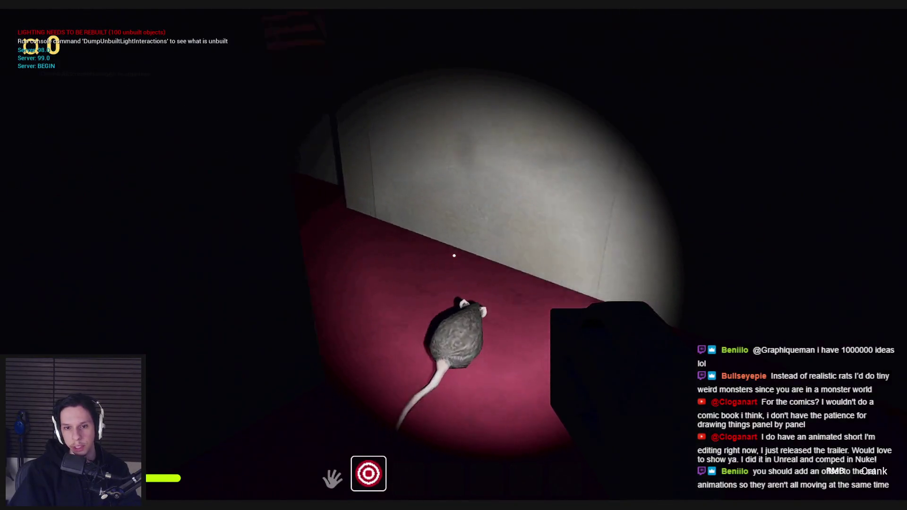
pyautogui.press('w')
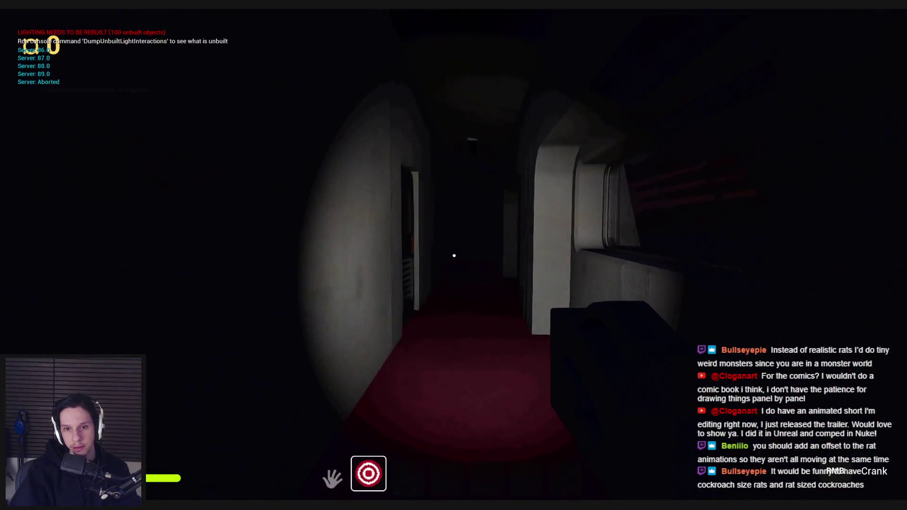
pyautogui.press('w')
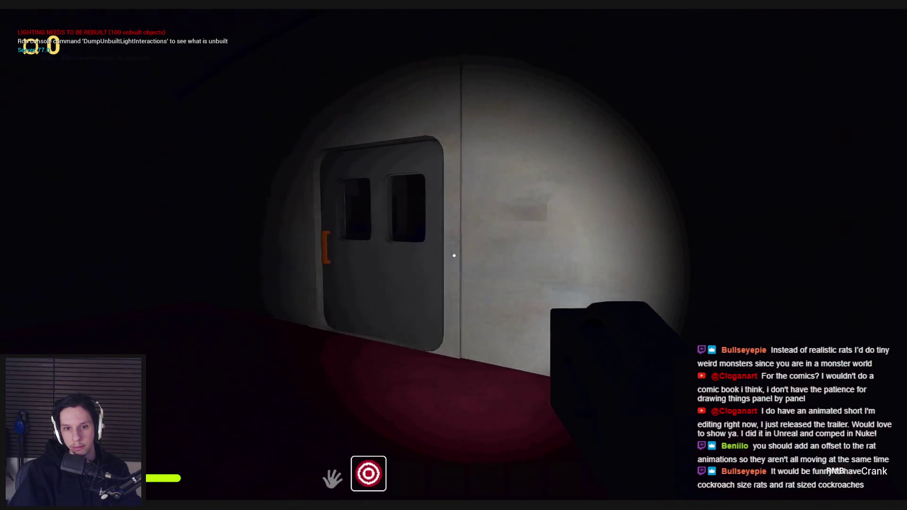
# Put away the flashlight, equip the target item, and sprint down the corridor toward the window
pyautogui.press('2')
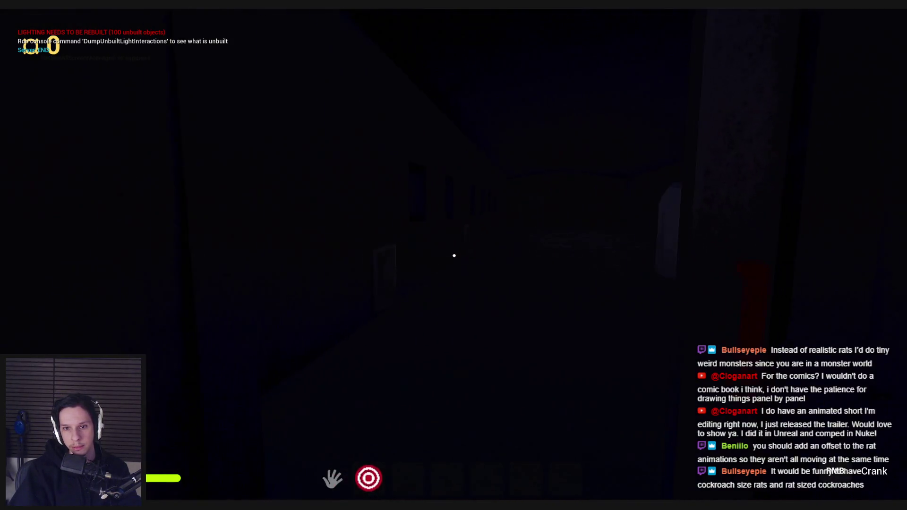
pyautogui.press('2')
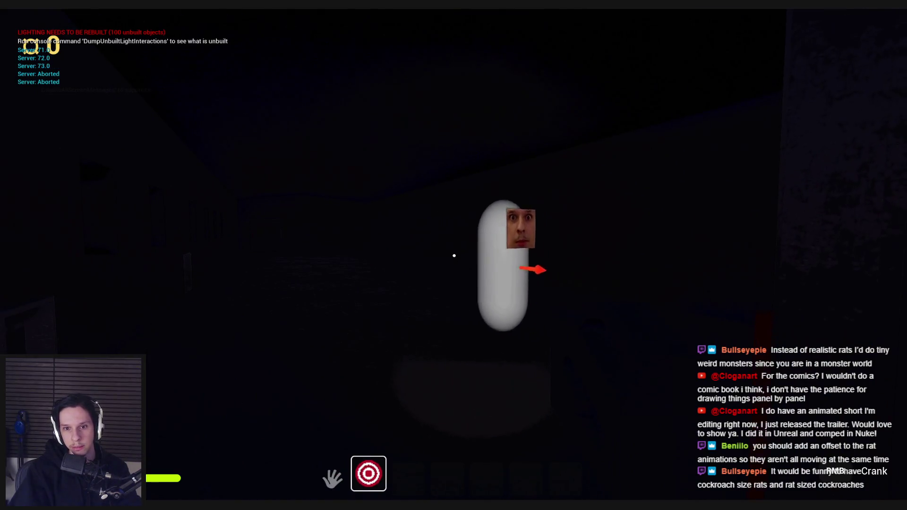
pyautogui.press('2')
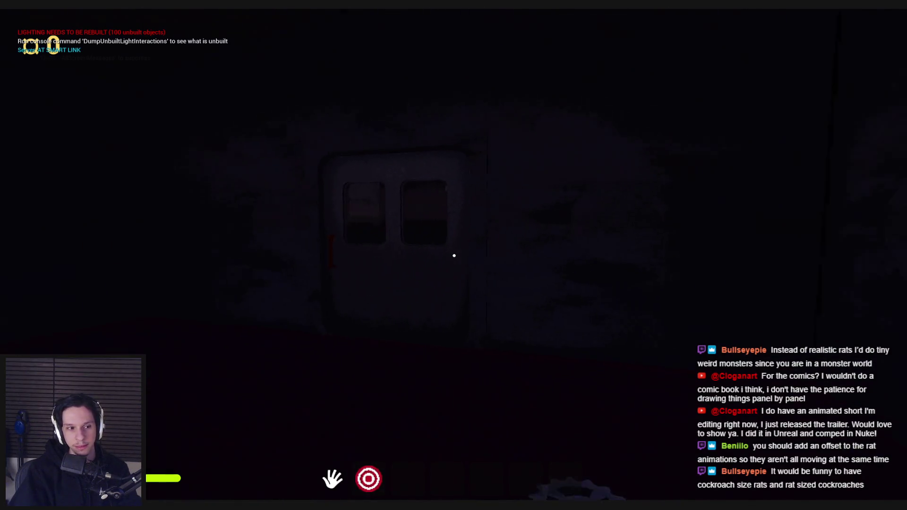
pyautogui.press('shift')
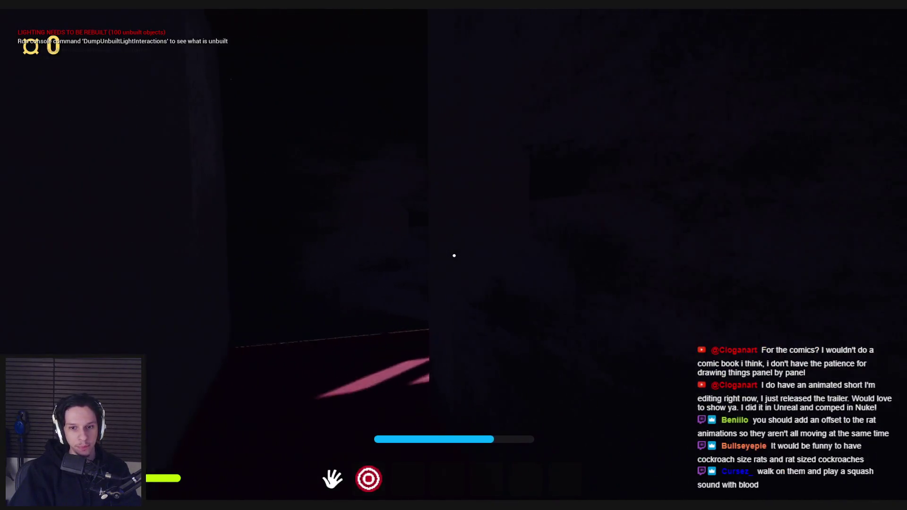
# Open both catwalk doors, walk the catwalk and back, then switch to the debug camera
pyautogui.click(455, 255)
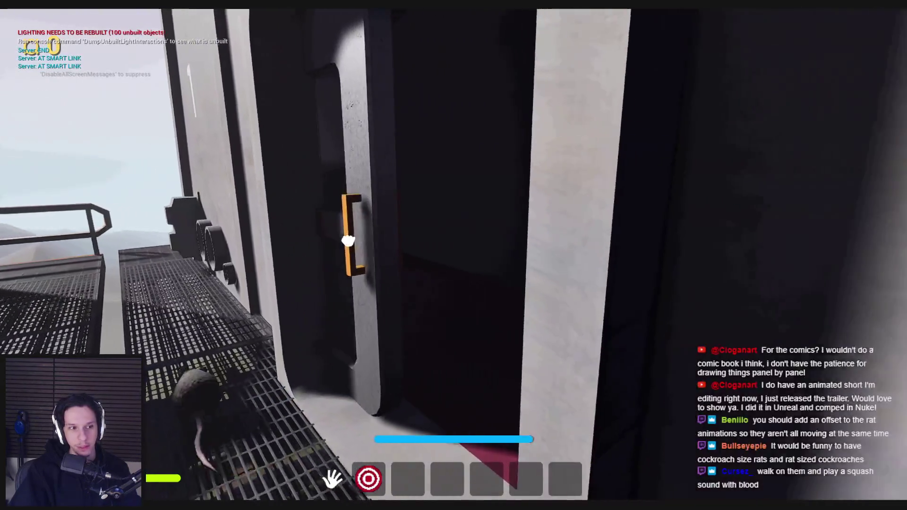
pyautogui.click(452, 248)
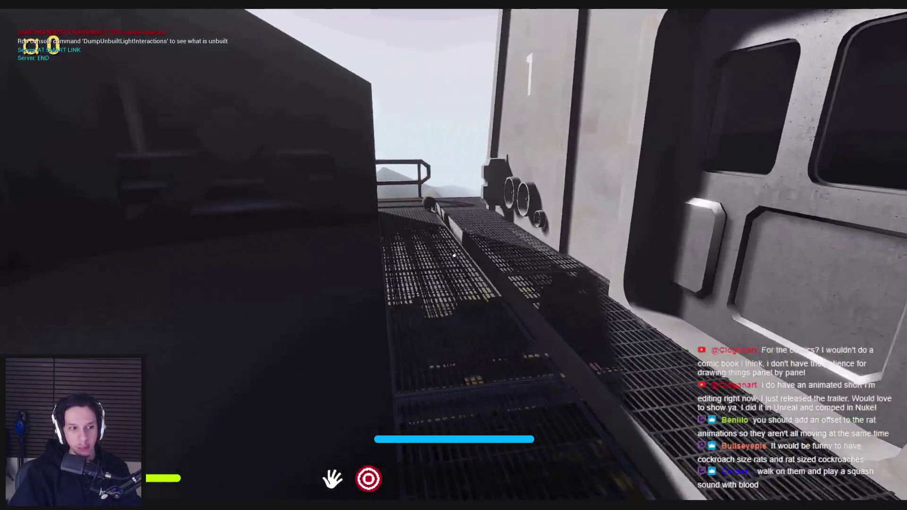
pyautogui.press('w')
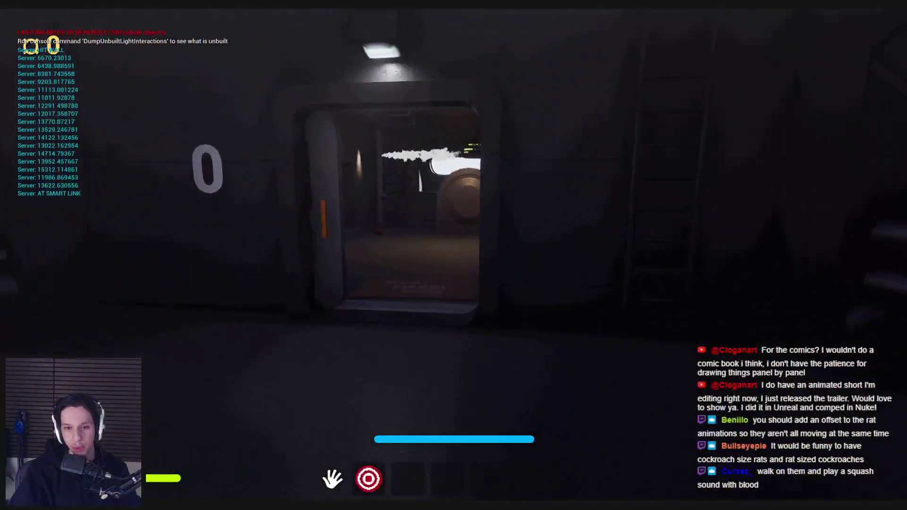
pyautogui.press('w')
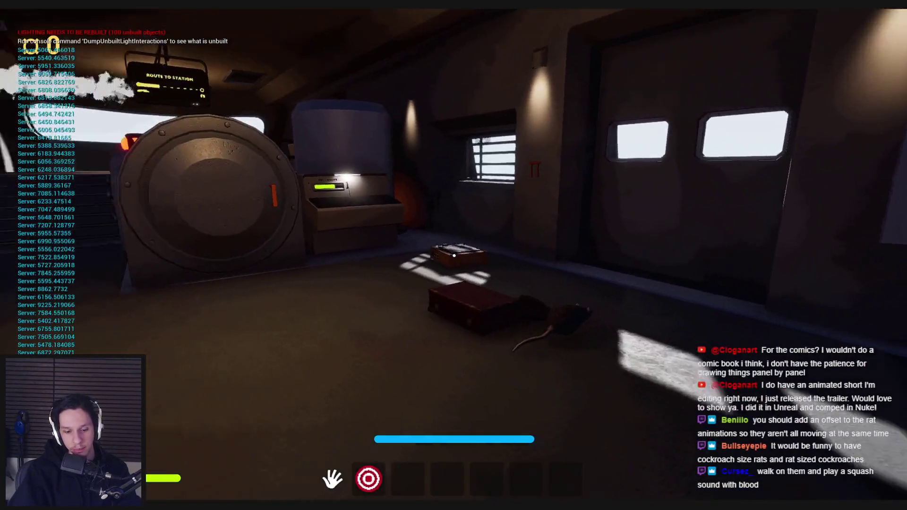
pyautogui.press(';')
# Fly the debug camera toward the rat's box and briefcase, then pull back to inspect the main engine
pyautogui.press('w')
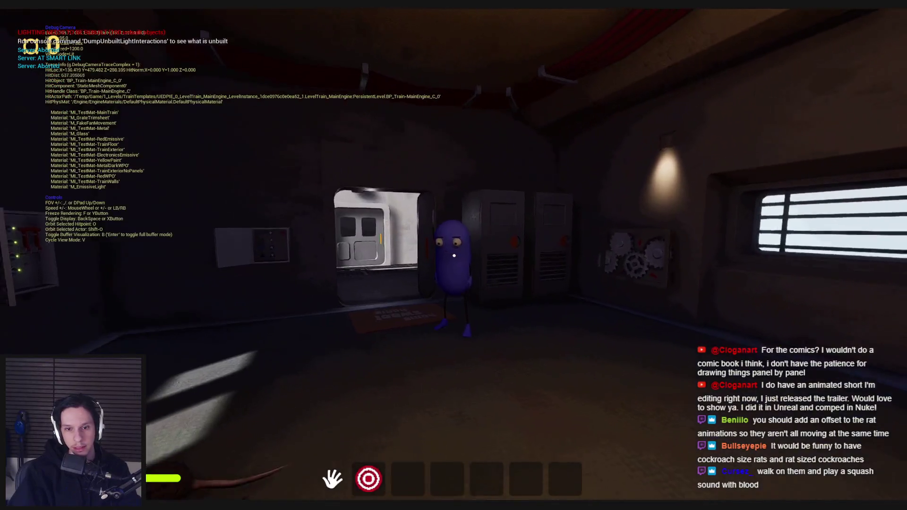
pyautogui.press('w')
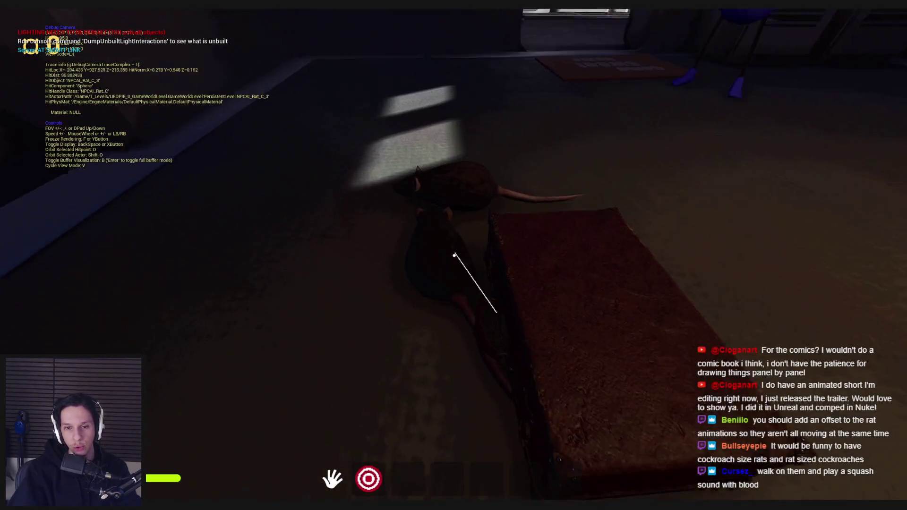
pyautogui.press('s')
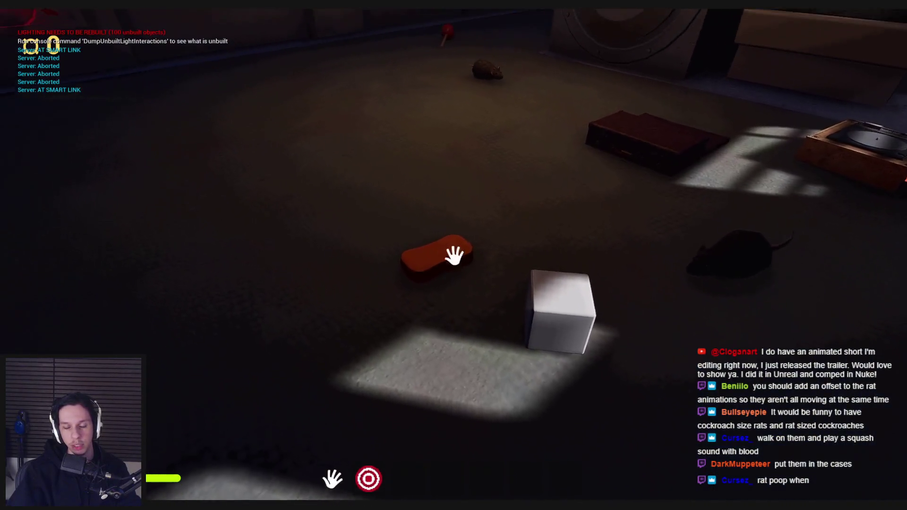
# Pick up and set down the red case, then grab the plunger from the floor
pyautogui.click(454, 256)
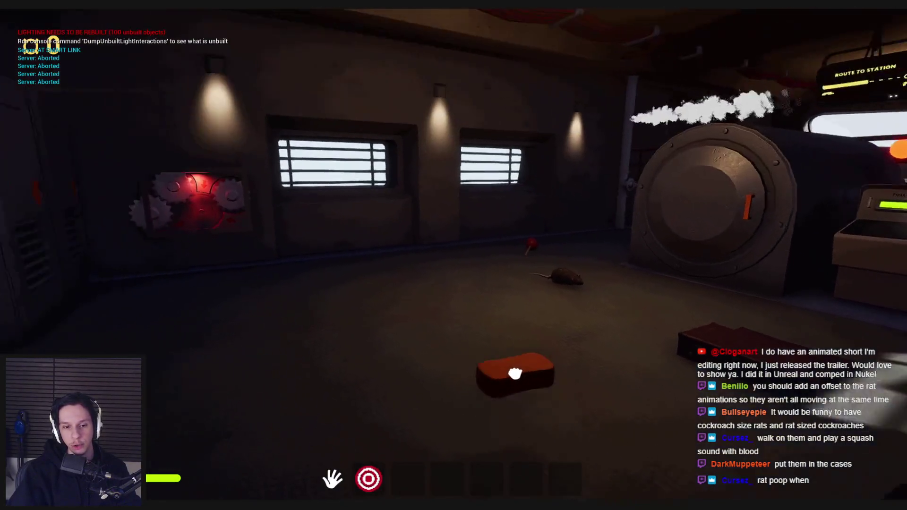
pyautogui.click(454, 256)
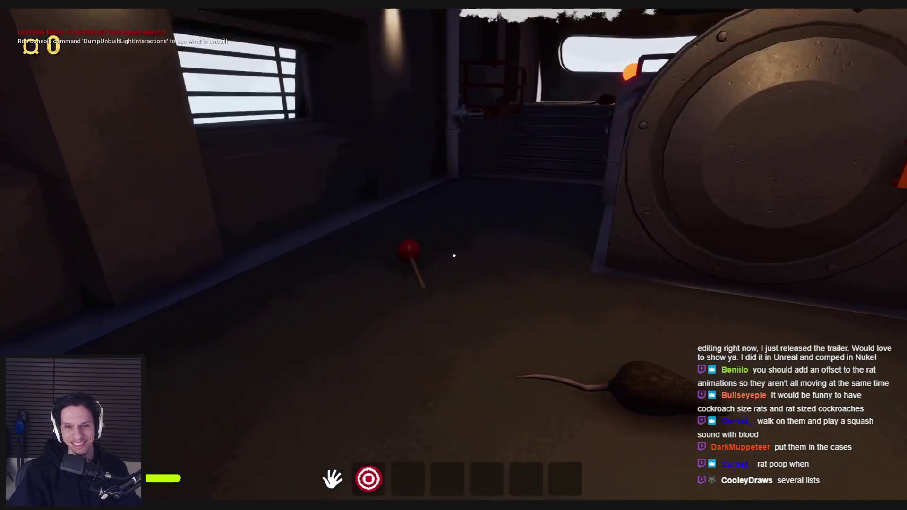
pyautogui.click(454, 256)
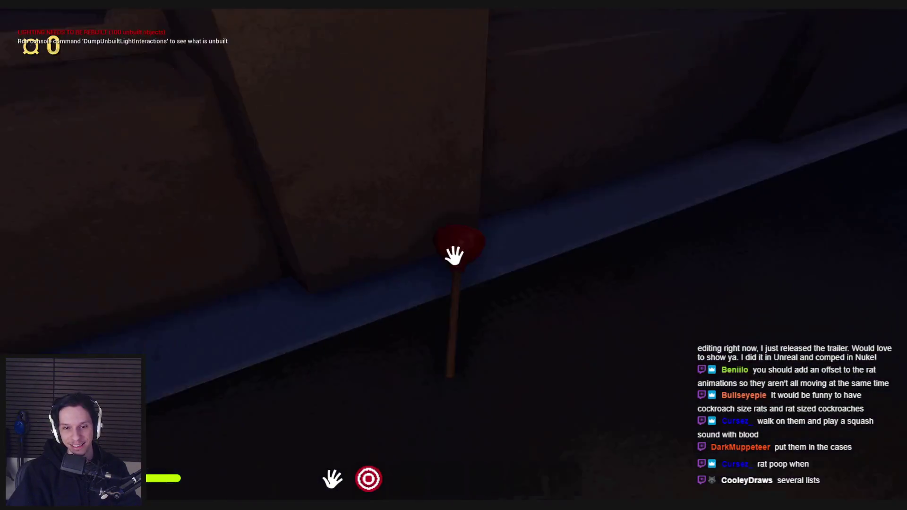
pyautogui.click(454, 256)
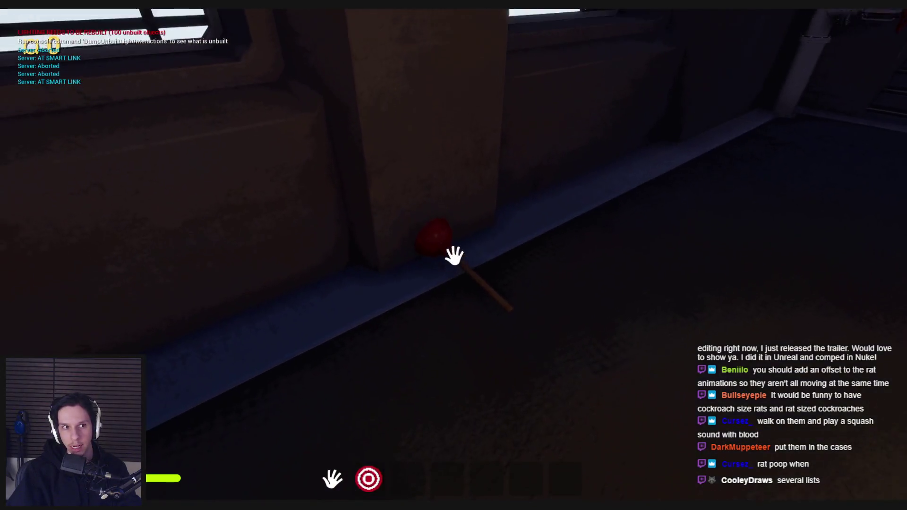
# Carry the plunger along the wall toward the corridor floor, then work the red valve
pyautogui.moveTo(453, 255)
pyautogui.mouseDown()
pyautogui.moveTo(415, 365)
pyautogui.moveTo(415, 263)
pyautogui.moveTo(523, 333)
pyautogui.moveTo(554, 310)
pyautogui.moveTo(700, 411)
pyautogui.mouseUp()
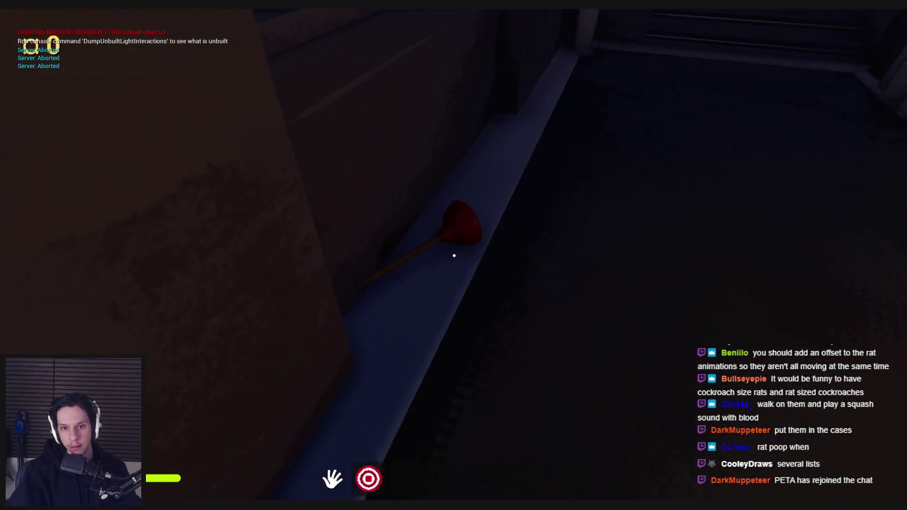
pyautogui.moveTo(453, 255)
pyautogui.mouseDown()
pyautogui.moveTo(435, 320)
pyautogui.moveTo(533, 283)
pyautogui.moveTo(415, 249)
pyautogui.moveTo(430, 265)
pyautogui.moveTo(399, 272)
pyautogui.moveTo(453, 255)
pyautogui.moveTo(533, 272)
pyautogui.moveTo(432, 279)
pyautogui.moveTo(217, 328)
pyautogui.moveTo(454, 256)
pyautogui.moveTo(447, 290)
pyautogui.moveTo(431, 278)
pyautogui.moveTo(439, 275)
pyautogui.mouseUp()
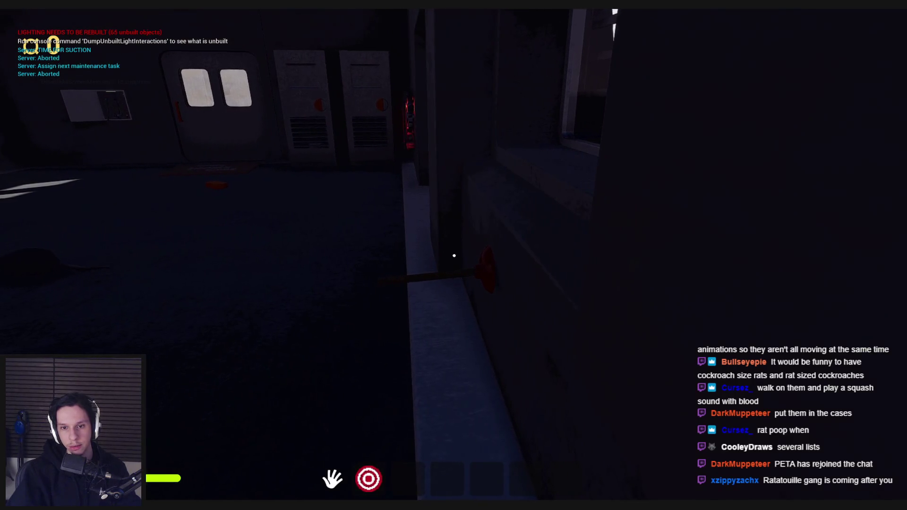
pyautogui.moveTo(454, 255)
pyautogui.mouseDown()
pyautogui.moveTo(496, 273)
pyautogui.moveTo(500, 318)
pyautogui.moveTo(488, 320)
pyautogui.moveTo(454, 256)
pyautogui.mouseUp()
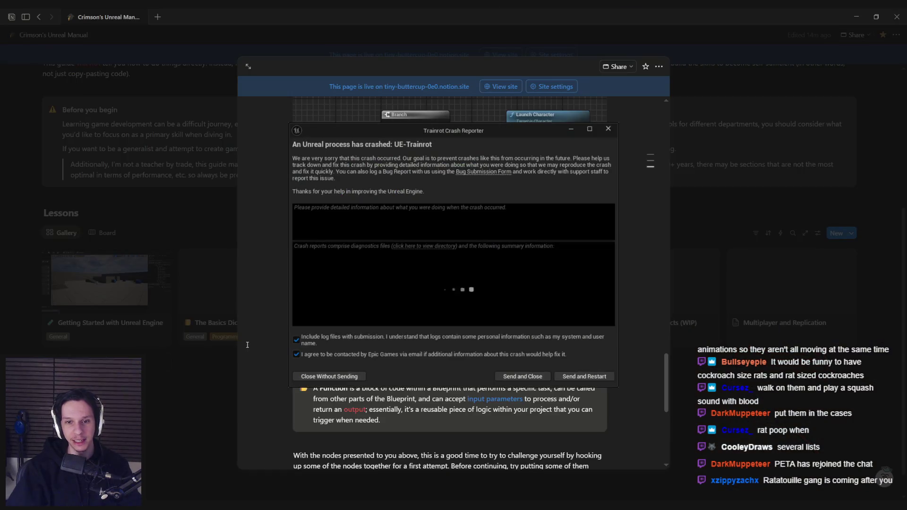
# Close the Crash Reporter without sending the report and switch to another application window
pyautogui.click(338, 375)
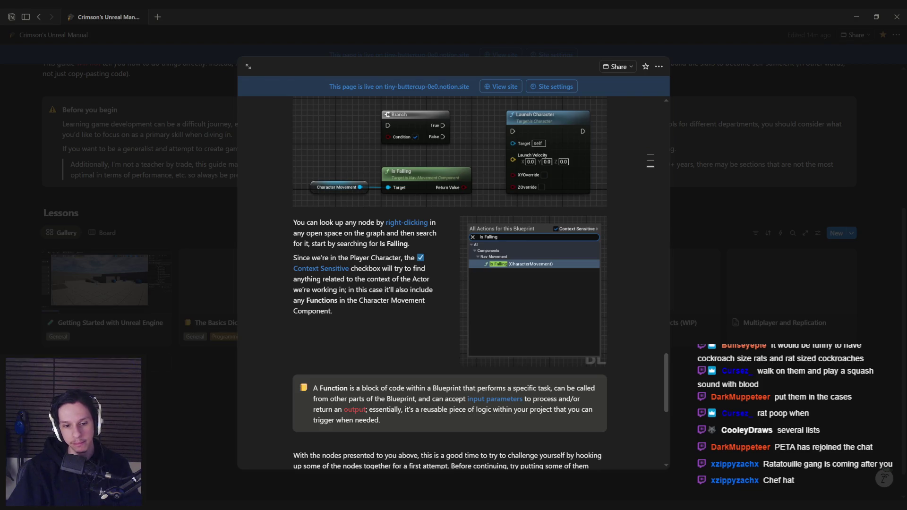
pyautogui.hotkey('alt', 'Tab')
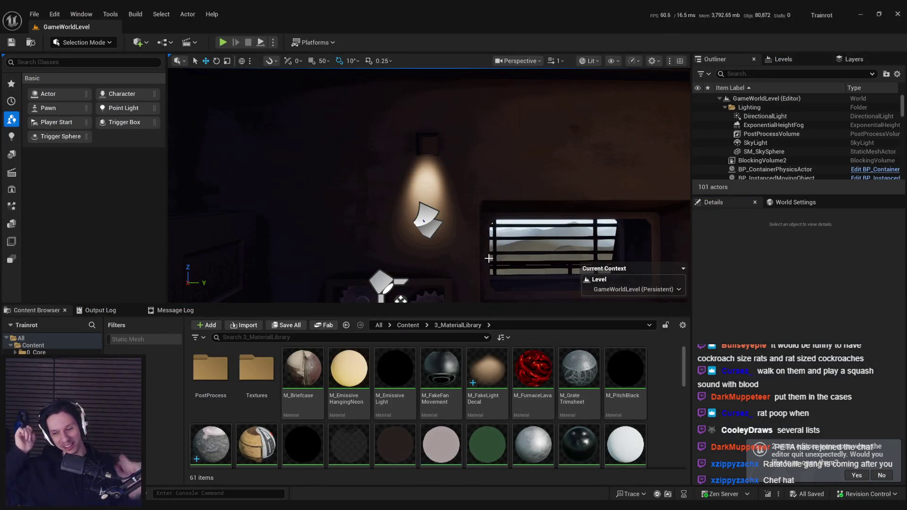
# Fly the viewport camera into the rat room and zoom out the GatherRelevantActors graph
pyautogui.moveTo(513, 258)
pyautogui.mouseDown()
pyautogui.moveTo(454, 199)
pyautogui.moveTo(472, 227)
pyautogui.moveTo(524, 213)
pyautogui.mouseUp()
pyautogui.scroll(-2, 458, 206)
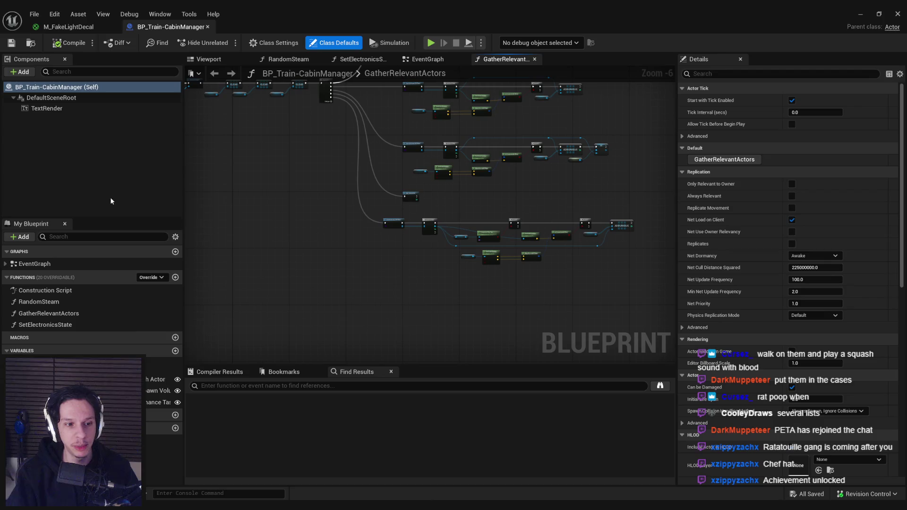
# Set the lower Get All Actors Of Class node's Actor Class to Static Mesh Actor
pyautogui.click(158, 403)
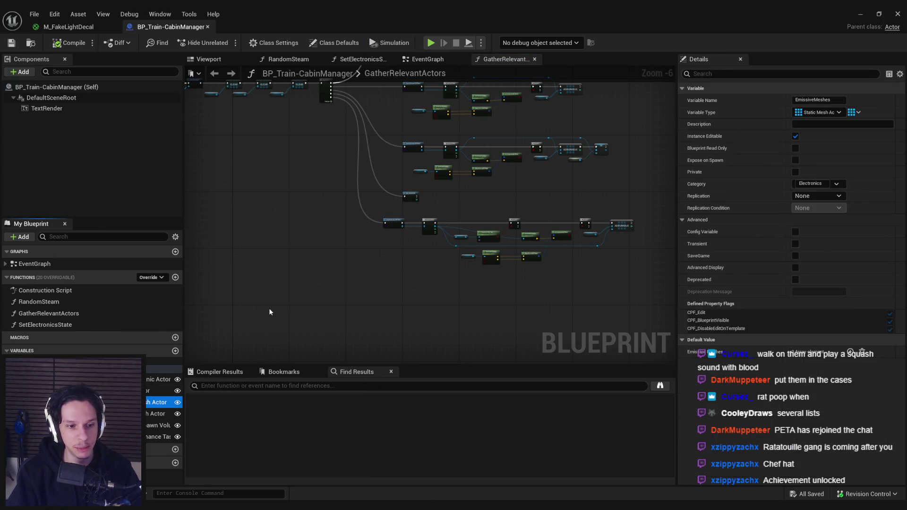
pyautogui.scroll(5, 341, 215)
pyautogui.scroll(-3, 381, 248)
pyautogui.scroll(4, 381, 248)
pyautogui.click(373, 232)
pyautogui.click(384, 276)
pyautogui.write('st')
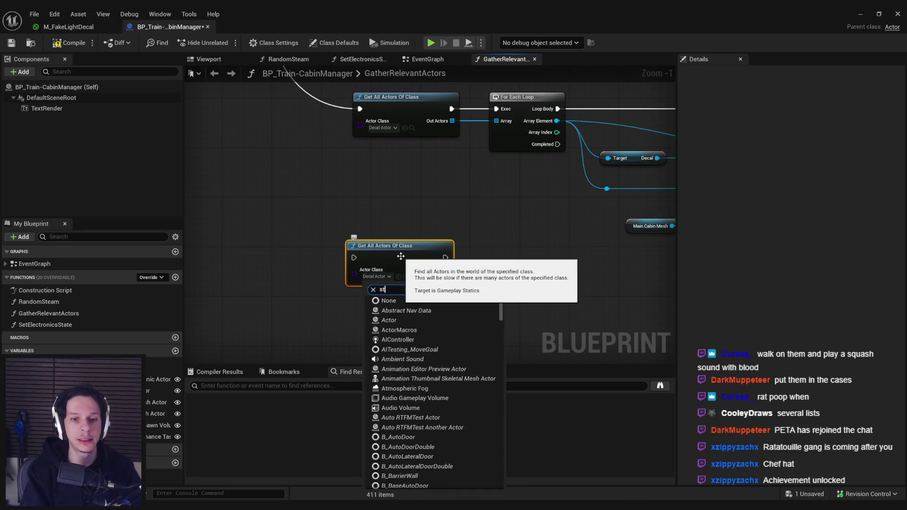
pyautogui.write('atic mesh')
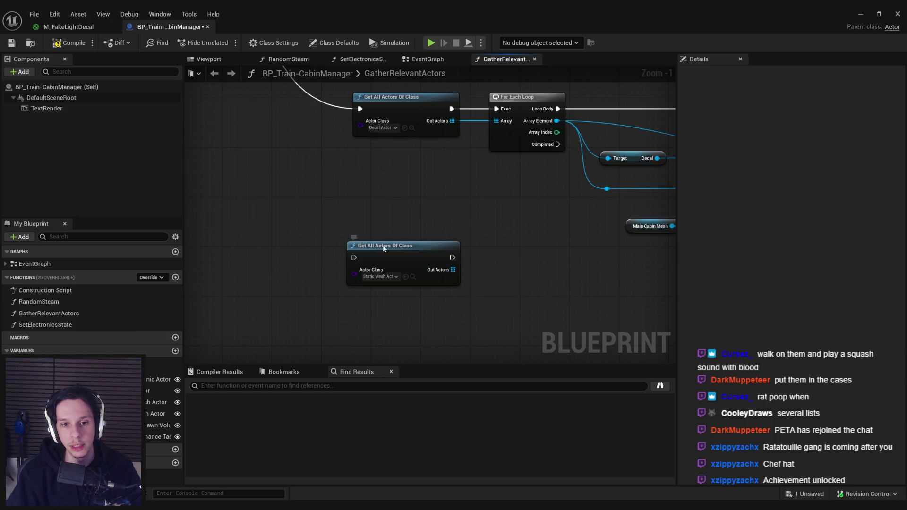
# Add an Emissive Meshes getter and wire it into the third CLEAR node
pyautogui.scroll(-3, 380, 241)
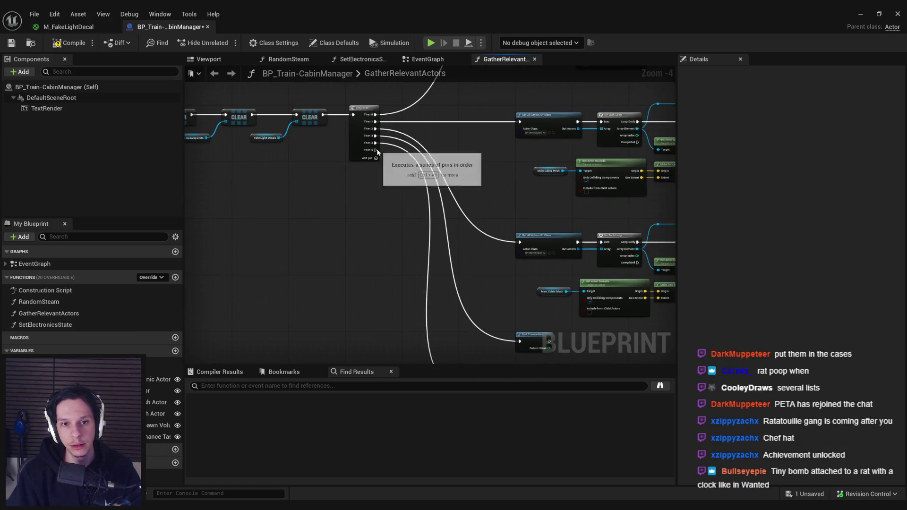
pyautogui.scroll(-1, 523, 279)
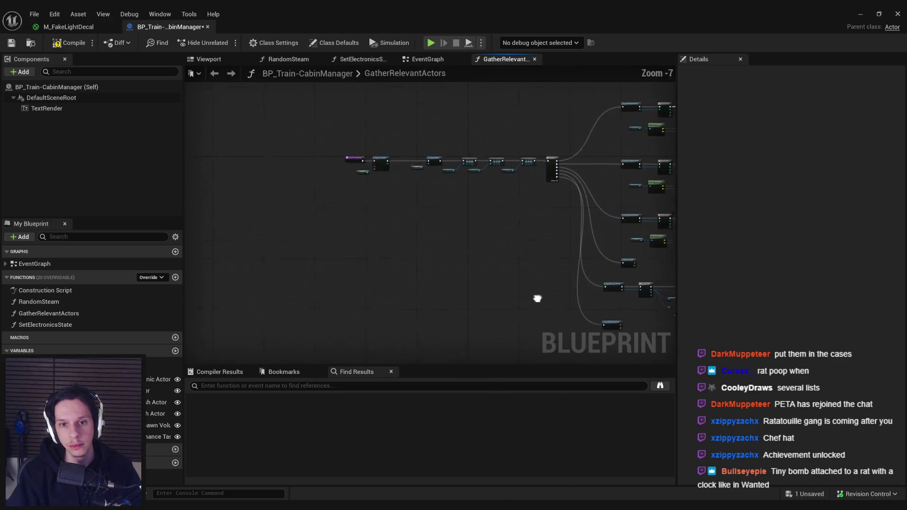
pyautogui.moveTo(227, 152); pyautogui.dragTo(227, 153)
pyautogui.scroll(3, 364, 166)
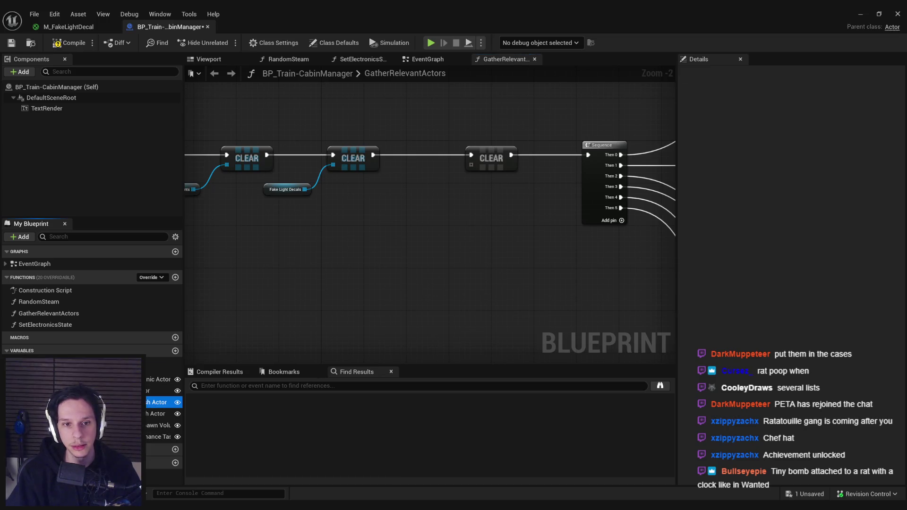
pyautogui.moveTo(158, 402); pyautogui.dragTo(412, 183)
pyautogui.click(462, 200)
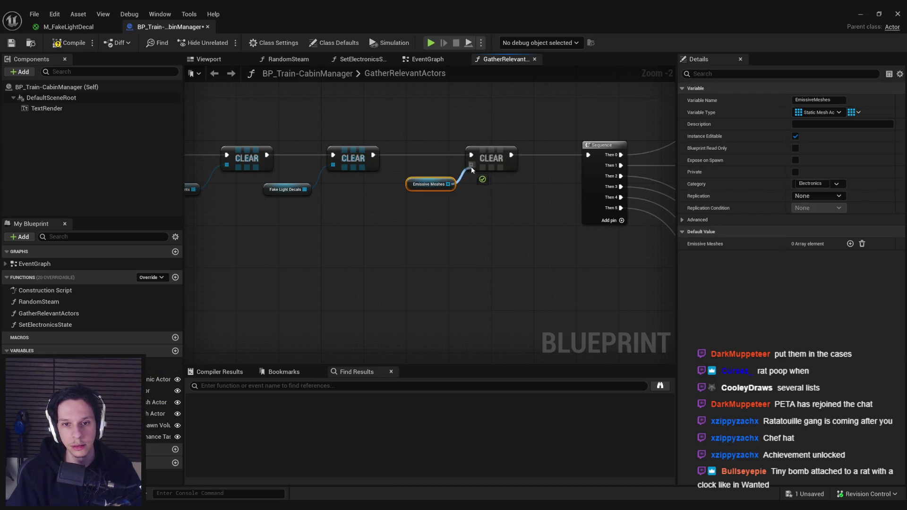
pyautogui.moveTo(471, 170); pyautogui.dragTo(471, 166)
pyautogui.click(475, 243)
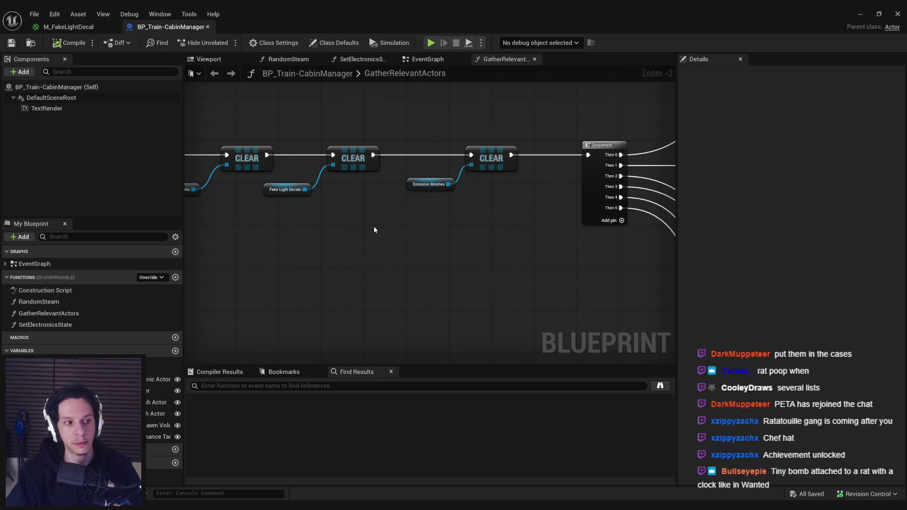
# Move the lower Get All Actors Of Class node further down and reselect it
pyautogui.scroll(-3, 423, 246)
pyautogui.moveTo(422, 246); pyautogui.dragTo(409, 228)
pyautogui.scroll(3, 442, 242)
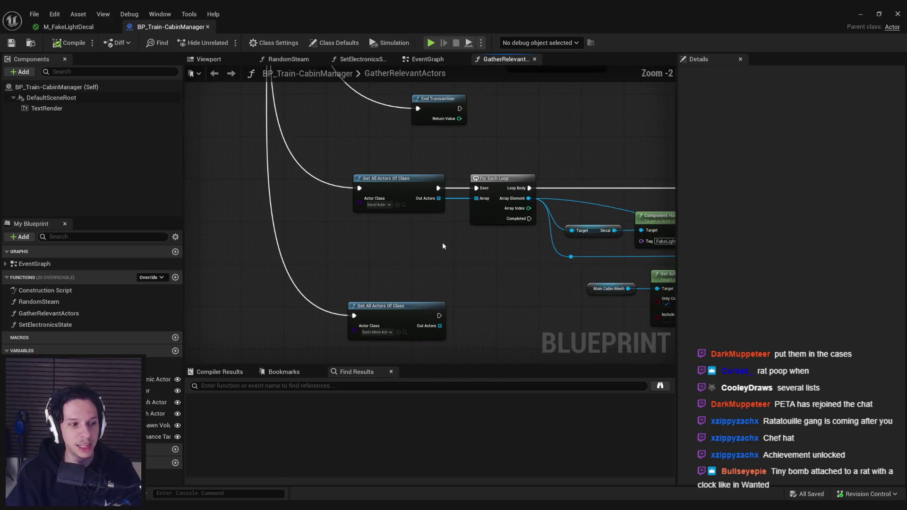
pyautogui.moveTo(372, 201); pyautogui.dragTo(355, 272)
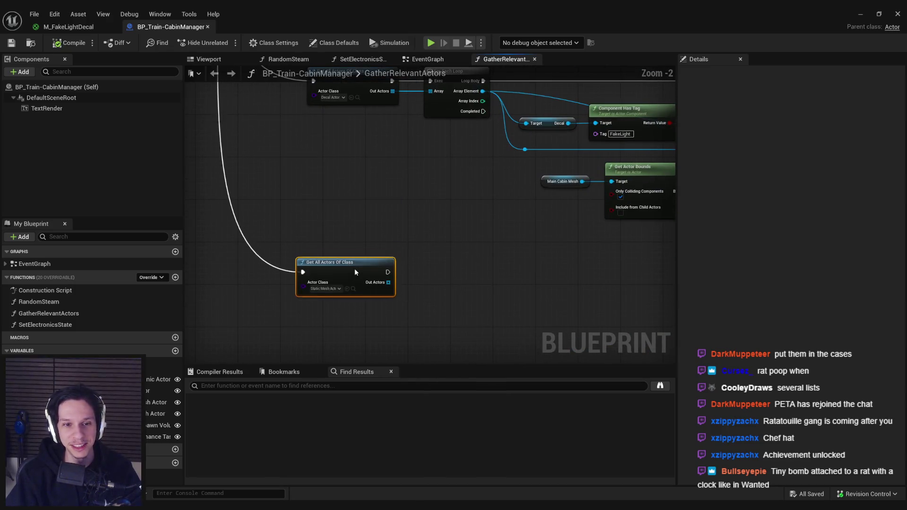
pyautogui.scroll(-2, 369, 259)
pyautogui.scroll(3, 367, 208)
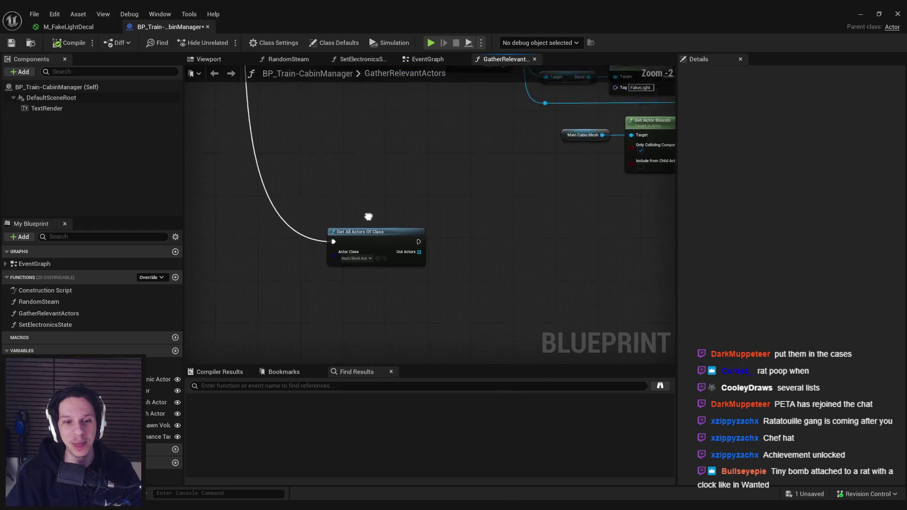
pyautogui.scroll(-3, 378, 198)
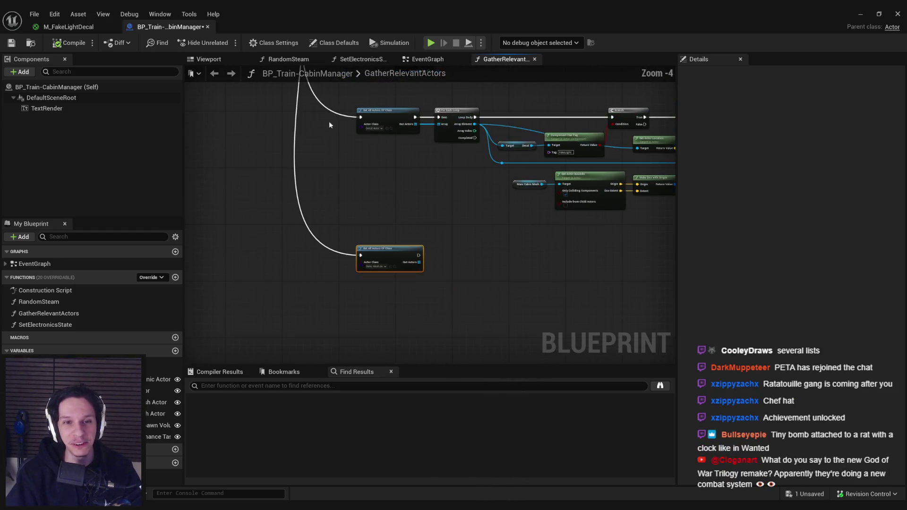
pyautogui.moveTo(360, 294); pyautogui.dragTo(356, 296)
pyautogui.scroll(3, 404, 189)
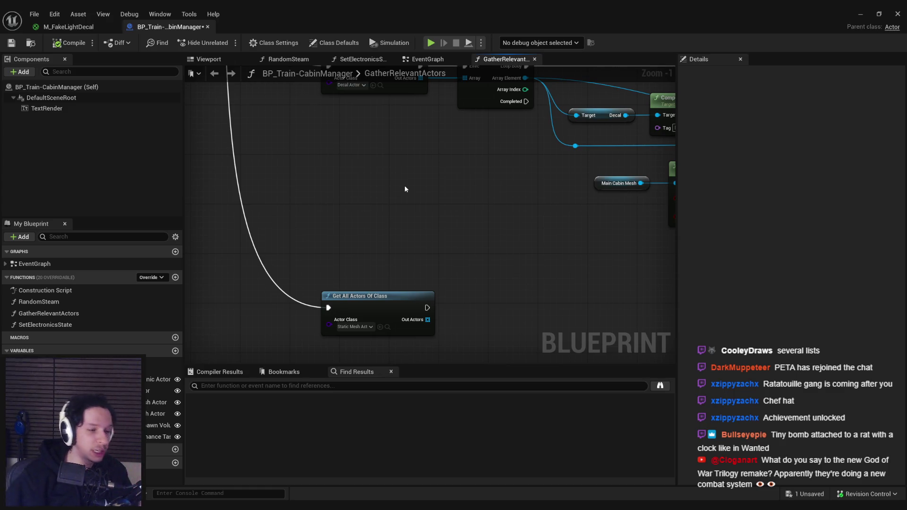
pyautogui.scroll(-1, 407, 162)
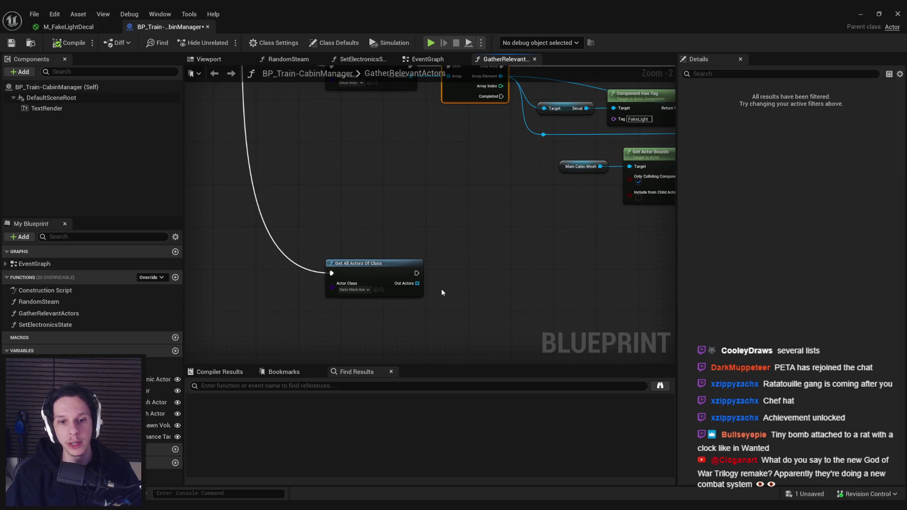
# Paste a For Each Loop beside the Static Mesh Actor Get All Actors node
pyautogui.hotkey('ctrl', 'v')
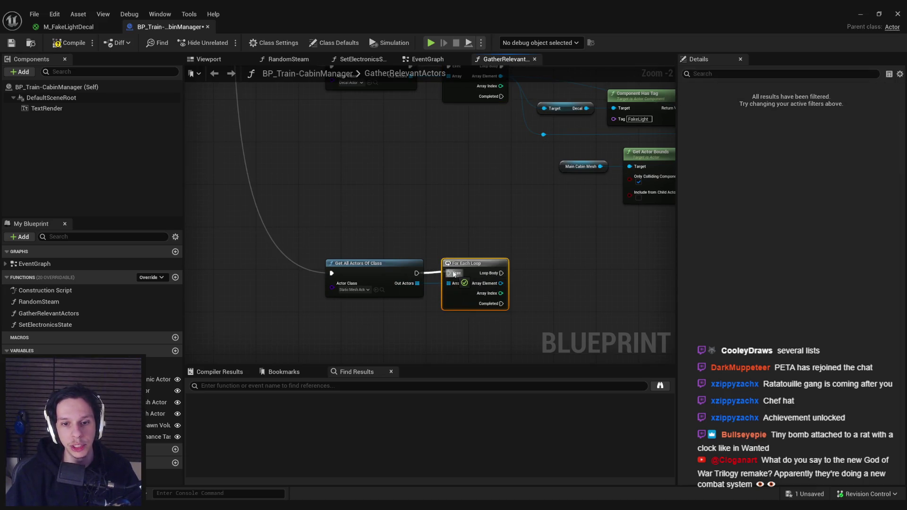
pyautogui.scroll(-1, 477, 228)
pyautogui.scroll(1, 475, 229)
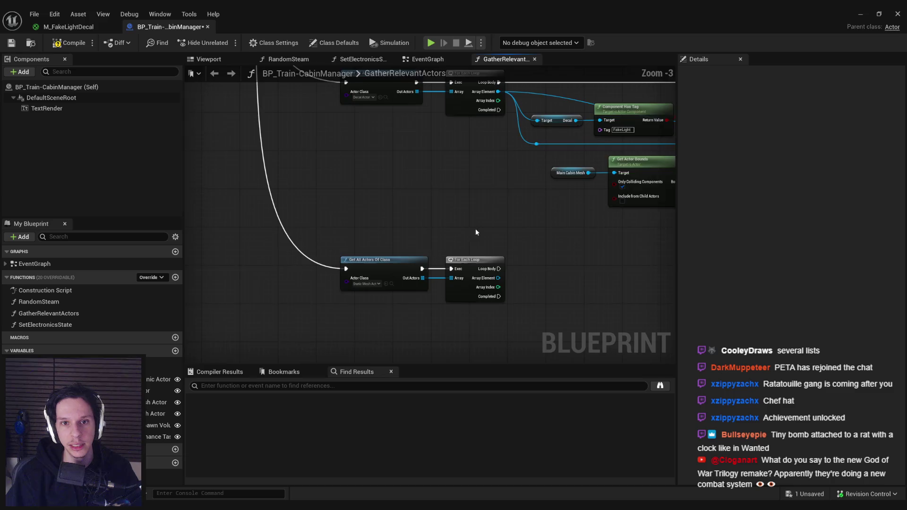
pyautogui.scroll(-1, 475, 228)
pyautogui.scroll(-1, 468, 246)
pyautogui.moveTo(469, 245)
pyautogui.mouseDown()
pyautogui.moveTo(296, 229)
pyautogui.moveTo(407, 192)
pyautogui.moveTo(367, 219)
pyautogui.moveTo(354, 206)
pyautogui.mouseUp()
pyautogui.scroll(2, 300, 265)
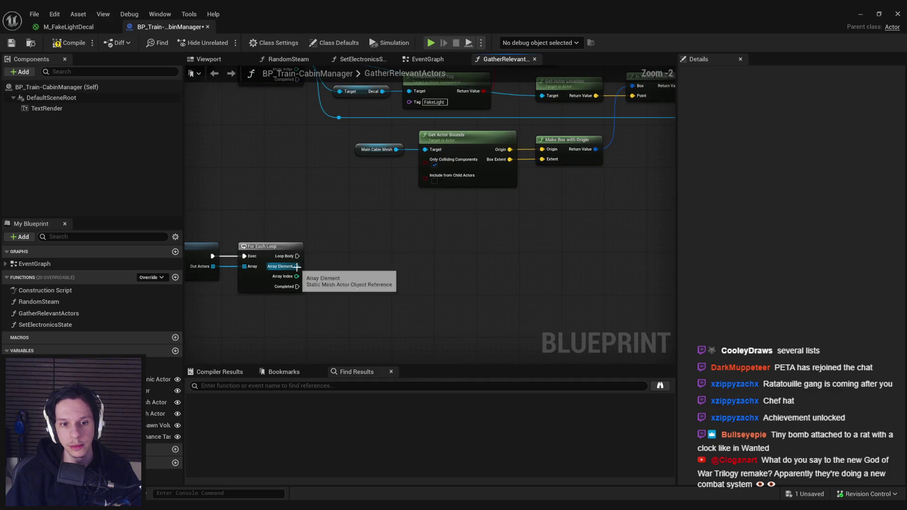
# Check each loop element with Actor Has Tag 'ElectricalComponent' feeding a new Branch node
pyautogui.moveTo(338, 286); pyautogui.dragTo(338, 285)
pyautogui.press('Escape')
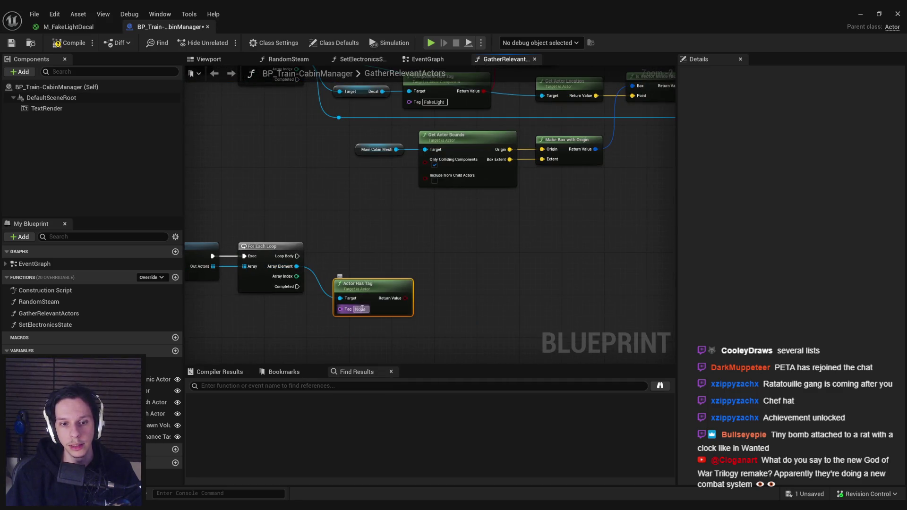
pyautogui.write('ElectricalComponent')
pyautogui.moveTo(429, 298); pyautogui.dragTo(456, 267)
pyautogui.write('branch')
pyautogui.press('Return')
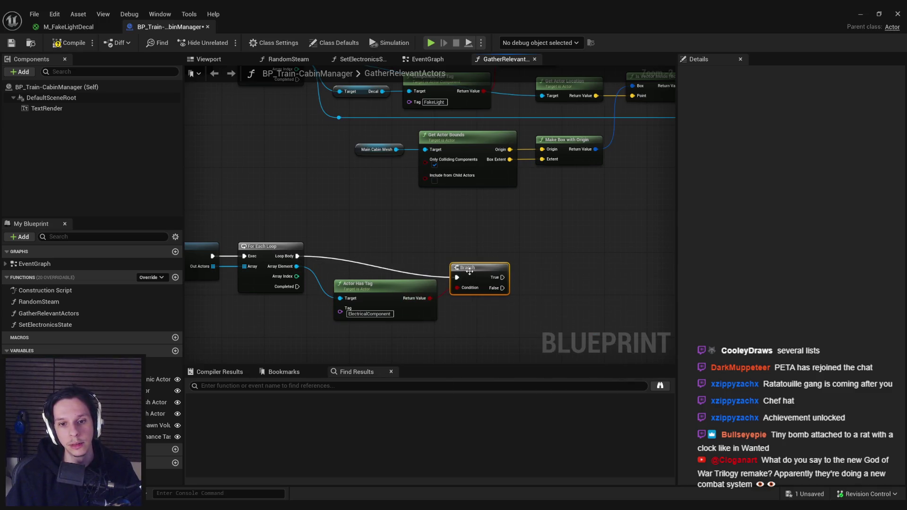
# Paste a copy of the cabin bounds-check nodes and wire the tag Branch's True into their Branch
pyautogui.scroll(-1, 325, 267)
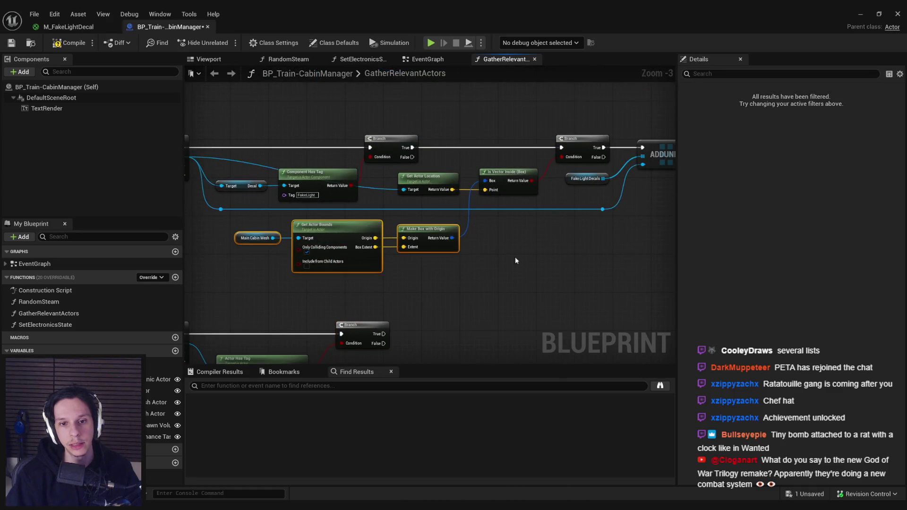
pyautogui.hotkey('ctrl', 'c')
pyautogui.moveTo(562, 182); pyautogui.dragTo(517, 64)
pyautogui.hotkey('ctrl', 'v')
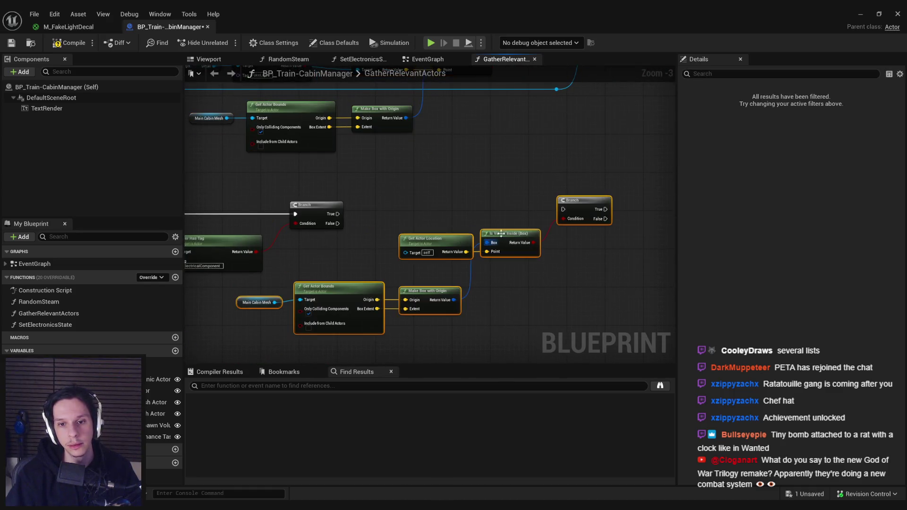
pyautogui.moveTo(341, 214)
pyautogui.mouseDown()
pyautogui.moveTo(591, 204)
pyautogui.moveTo(563, 210)
pyautogui.moveTo(577, 257)
pyautogui.mouseUp()
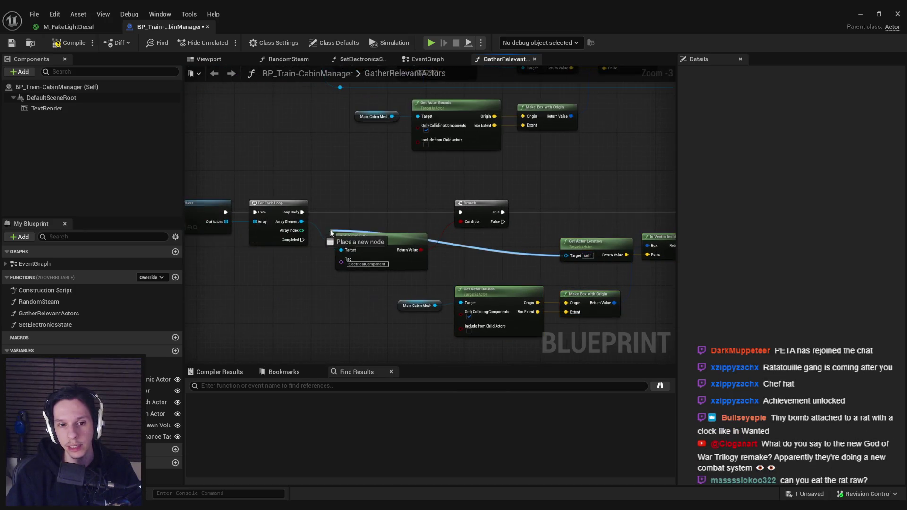
# Align the Get Actor Bounds and Make Box with Origin nodes with Main Cabin Mesh
pyautogui.moveTo(491, 267); pyautogui.dragTo(477, 222)
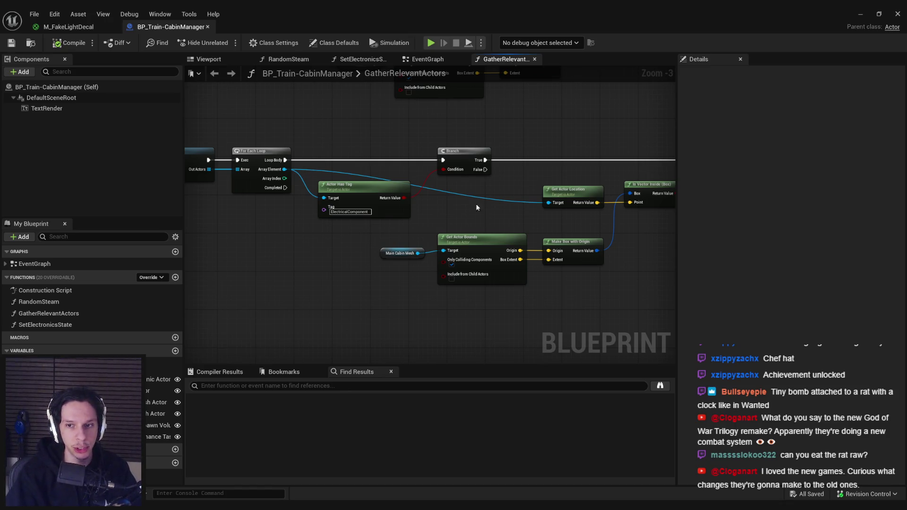
pyautogui.moveTo(502, 218)
pyautogui.mouseDown()
pyautogui.moveTo(395, 203)
pyautogui.moveTo(532, 288)
pyautogui.mouseUp()
pyautogui.press('q')
pyautogui.click(527, 285)
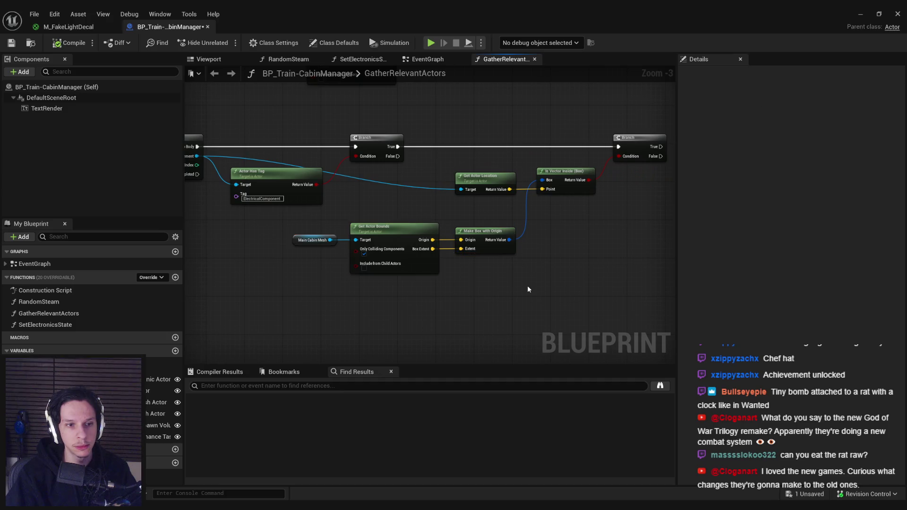
# Save the blueprint with Ctrl+S, pan the graph, and clear the node selection
pyautogui.moveTo(568, 239); pyautogui.dragTo(516, 239)
pyautogui.hotkey('ctrl', 's')
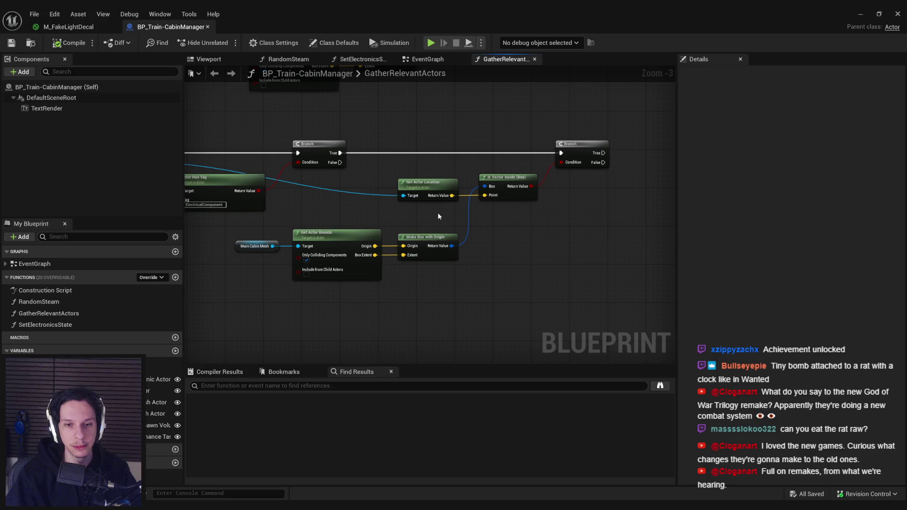
pyautogui.moveTo(439, 199); pyautogui.dragTo(381, 228)
pyautogui.moveTo(457, 236); pyautogui.dragTo(461, 242)
pyautogui.click(364, 236)
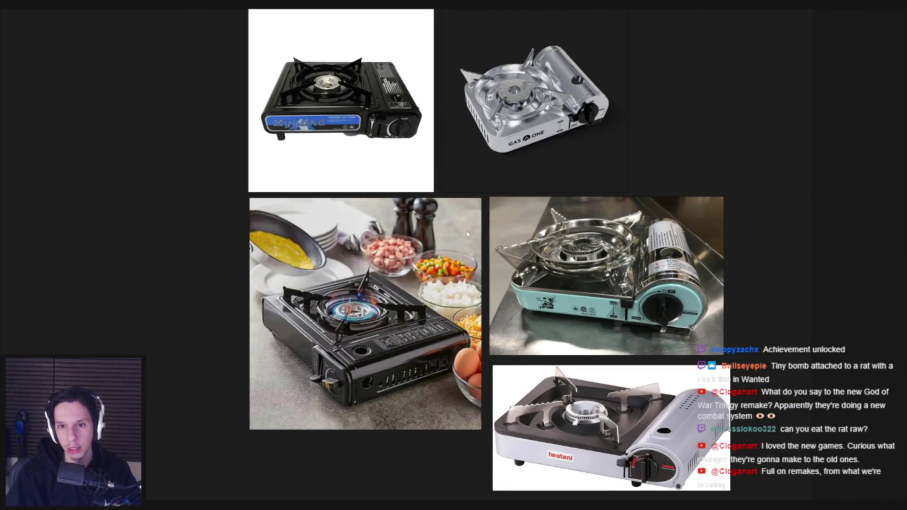
# Browse the PureRef stove, rat and plunger reference photos, then return to the Unreal blueprint editor
pyautogui.scroll(-3, 467, 231)
pyautogui.moveTo(303, 314)
pyautogui.mouseDown()
pyautogui.moveTo(700, 305)
pyautogui.moveTo(733, 285)
pyautogui.moveTo(285, 299)
pyautogui.moveTo(371, 296)
pyautogui.moveTo(301, 297)
pyautogui.mouseUp()
pyautogui.scroll(5, 482, 254)
pyautogui.scroll(-3, 482, 253)
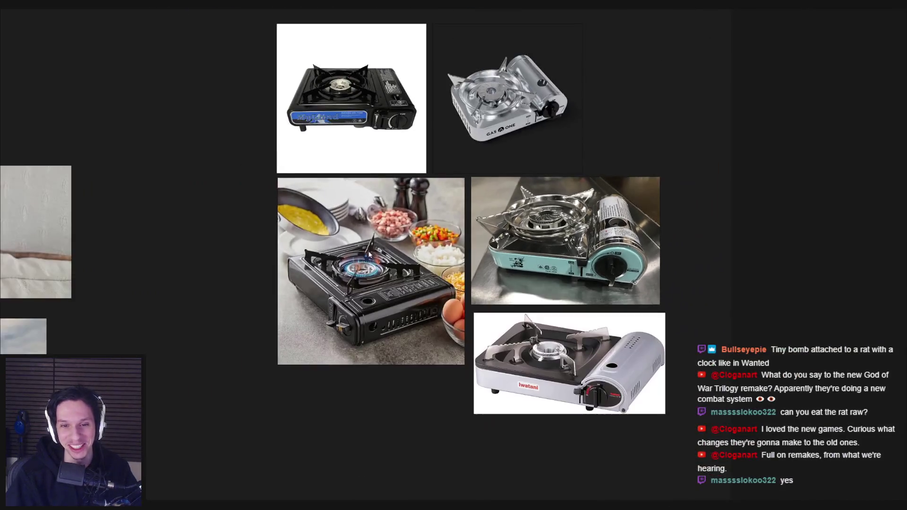
pyautogui.scroll(-2, 358, 298)
pyautogui.hotkey('alt', 'Tab')
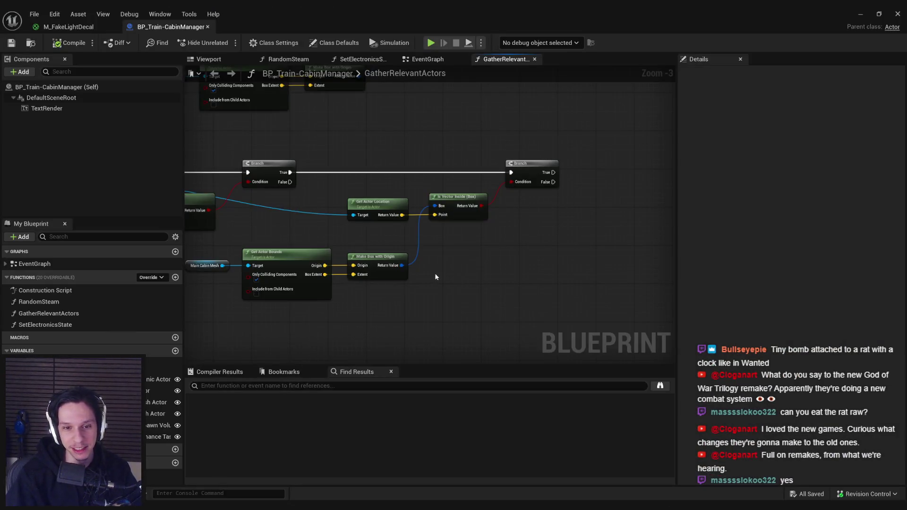
# Frame both GatherRelevantActors loop groups and drop the EmissiveMeshes variable beside the lower Branch
pyautogui.moveTo(435, 274); pyautogui.dragTo(463, 282)
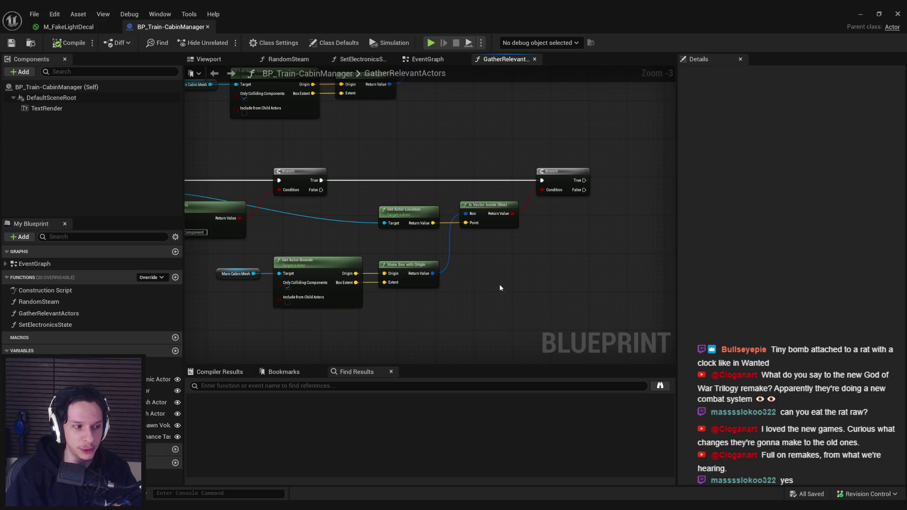
pyautogui.scroll(1, 454, 264)
pyautogui.scroll(-1, 422, 251)
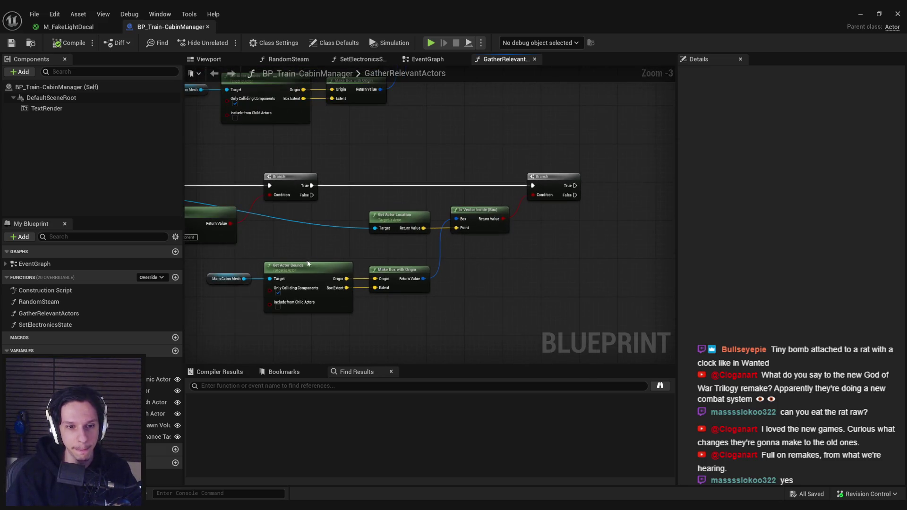
pyautogui.moveTo(313, 258); pyautogui.dragTo(408, 249)
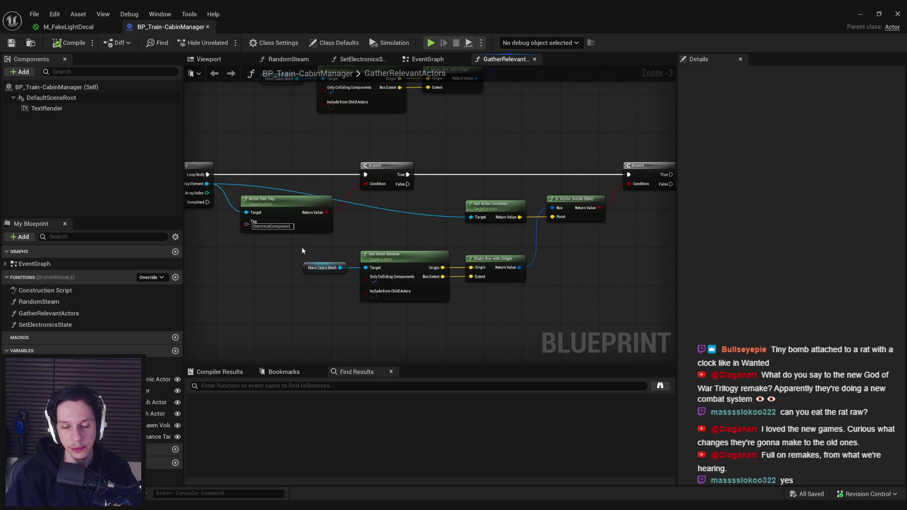
pyautogui.moveTo(291, 247)
pyautogui.mouseDown()
pyautogui.moveTo(534, 308)
pyautogui.moveTo(438, 299)
pyautogui.mouseUp()
pyautogui.moveTo(373, 282); pyautogui.dragTo(202, 240)
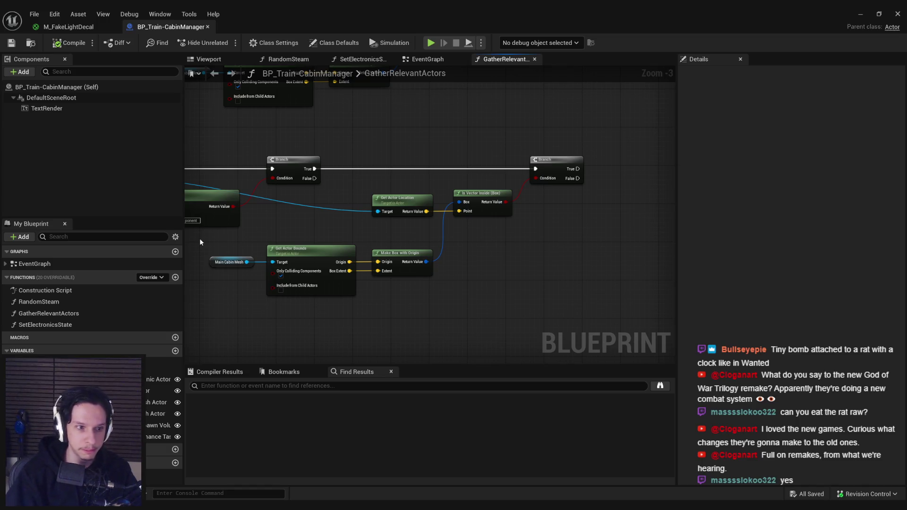
pyautogui.moveTo(199, 239); pyautogui.dragTo(442, 305)
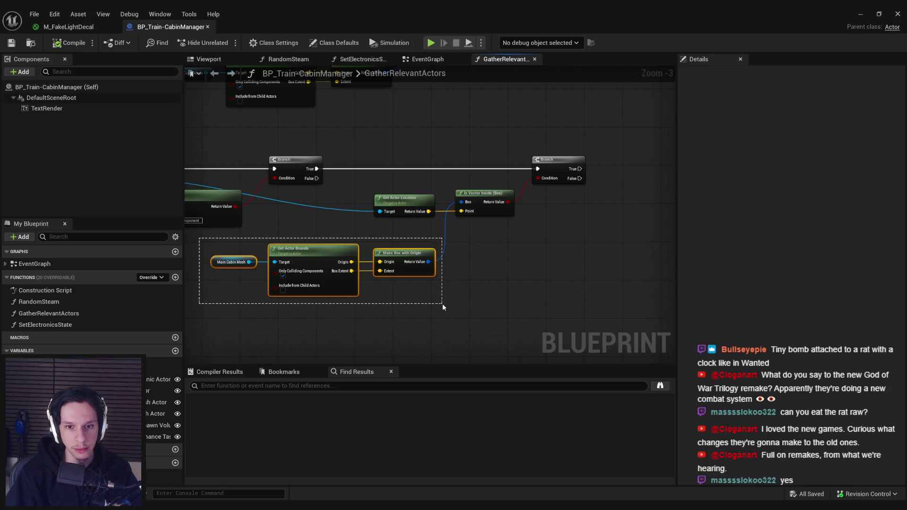
pyautogui.moveTo(442, 304)
pyautogui.mouseDown()
pyautogui.moveTo(608, 292)
pyautogui.moveTo(525, 280)
pyautogui.moveTo(582, 293)
pyautogui.moveTo(363, 302)
pyautogui.moveTo(539, 296)
pyautogui.moveTo(432, 299)
pyautogui.moveTo(470, 267)
pyautogui.moveTo(376, 236)
pyautogui.mouseUp()
pyautogui.click(446, 305)
pyautogui.scroll(-1, 363, 302)
pyautogui.moveTo(160, 402)
pyautogui.mouseDown()
pyautogui.moveTo(510, 221)
pyautogui.moveTo(501, 257)
pyautogui.moveTo(552, 243)
pyautogui.moveTo(563, 207)
pyautogui.moveTo(513, 214)
pyautogui.mouseUp()
# Add an ADDUNIQUE on Emissive Meshes, triggered by Branch True and fed the loop's Array Element; compile and save
pyautogui.click(529, 236)
pyautogui.write('add')
pyautogui.click(591, 319)
pyautogui.scroll(3, 563, 245)
pyautogui.moveTo(422, 198); pyautogui.dragTo(493, 204)
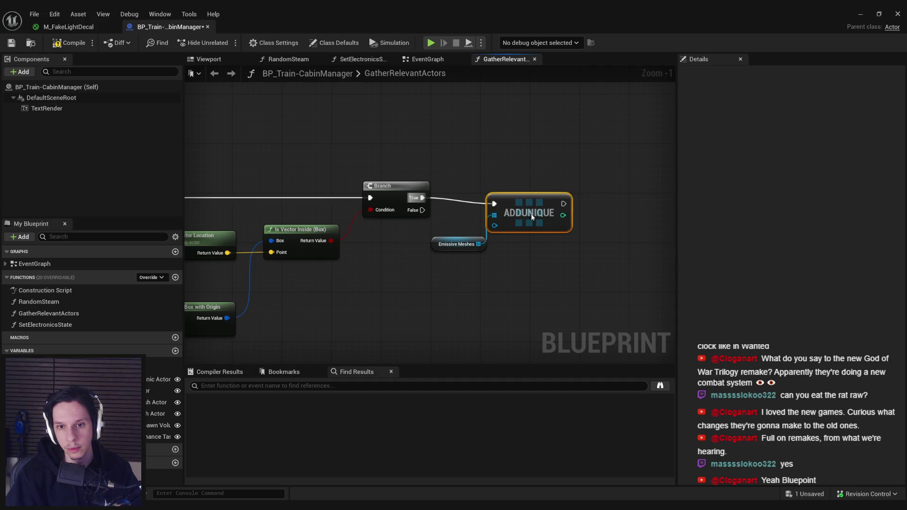
pyautogui.scroll(-3, 429, 236)
pyautogui.moveTo(309, 225); pyautogui.dragTo(392, 226)
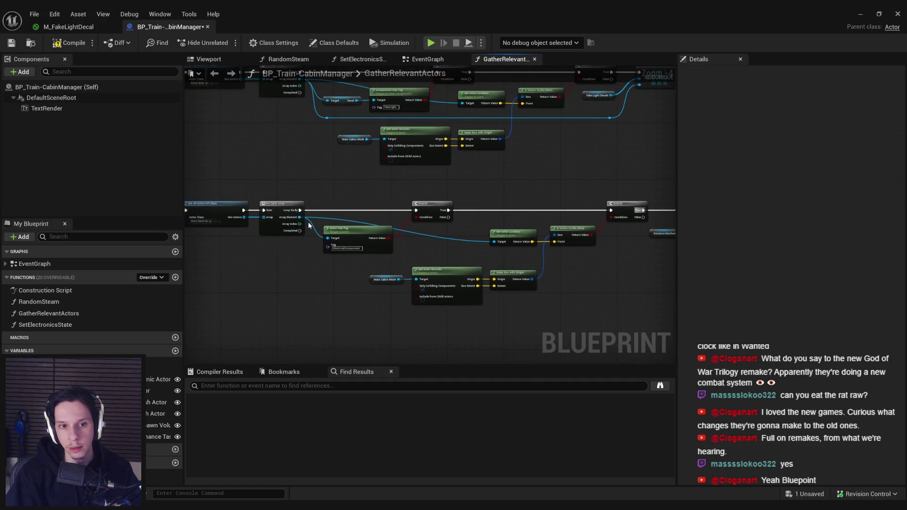
pyautogui.moveTo(300, 218)
pyautogui.mouseDown()
pyautogui.moveTo(704, 237)
pyautogui.moveTo(612, 222)
pyautogui.mouseUp()
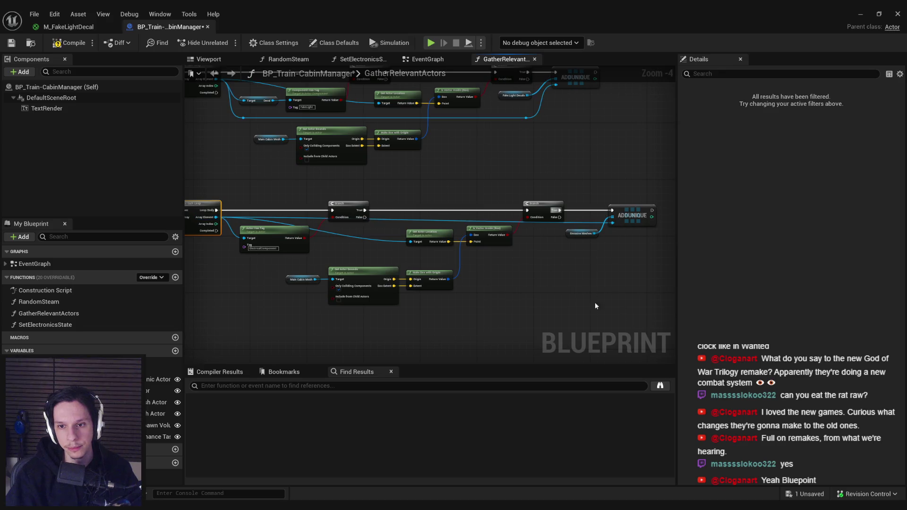
pyautogui.click(71, 42)
pyautogui.click(11, 42)
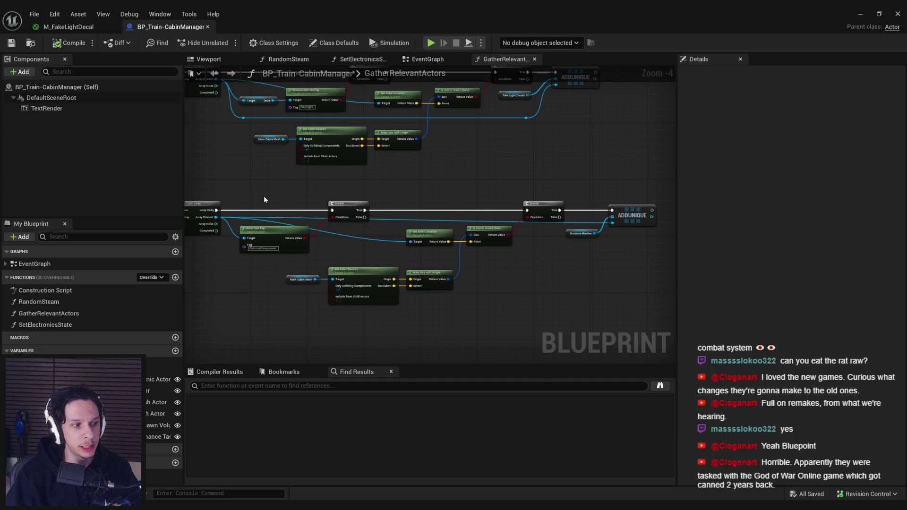
# Route the long Array Element wire through two aligned reroute knots, nudge ADDUNIQUE right, then compile and save
pyautogui.doubleClick(455, 220)
pyautogui.moveTo(455, 220)
pyautogui.mouseDown()
pyautogui.moveTo(402, 278)
pyautogui.moveTo(247, 315)
pyautogui.moveTo(538, 313)
pyautogui.moveTo(569, 323)
pyautogui.mouseUp()
pyautogui.doubleClick(283, 312)
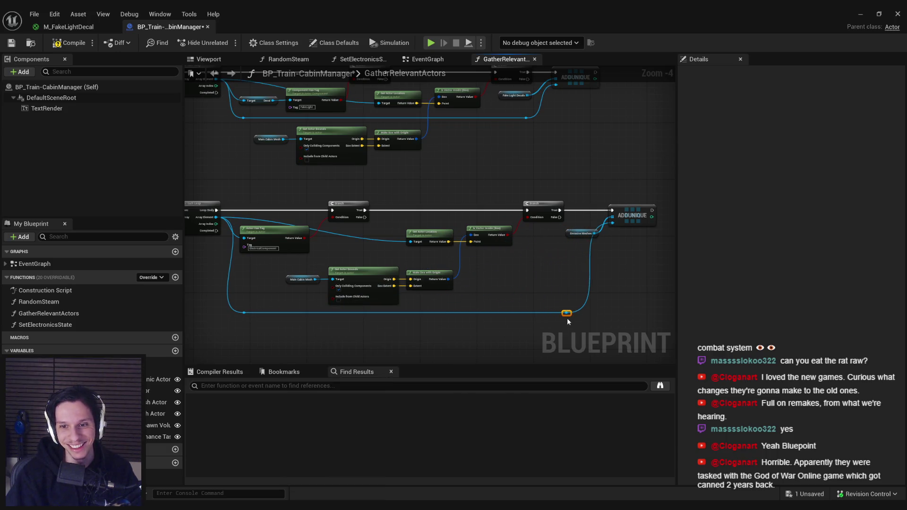
pyautogui.moveTo(555, 249); pyautogui.dragTo(548, 217)
pyautogui.hotkey('shift', 'd')
pyautogui.click(537, 247)
pyautogui.moveTo(629, 217); pyautogui.dragTo(647, 218)
pyautogui.click(476, 273)
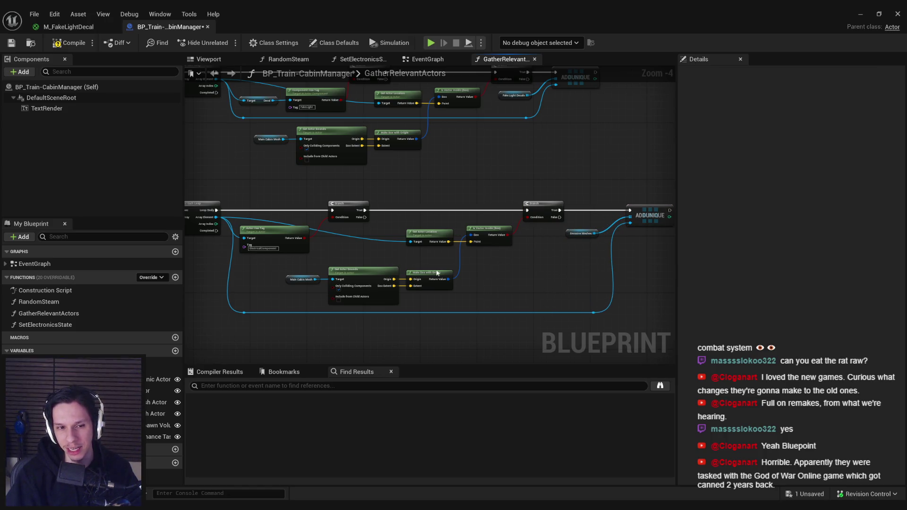
pyautogui.moveTo(243, 198)
pyautogui.mouseDown()
pyautogui.moveTo(660, 353)
pyautogui.moveTo(392, 278)
pyautogui.moveTo(438, 331)
pyautogui.mouseUp()
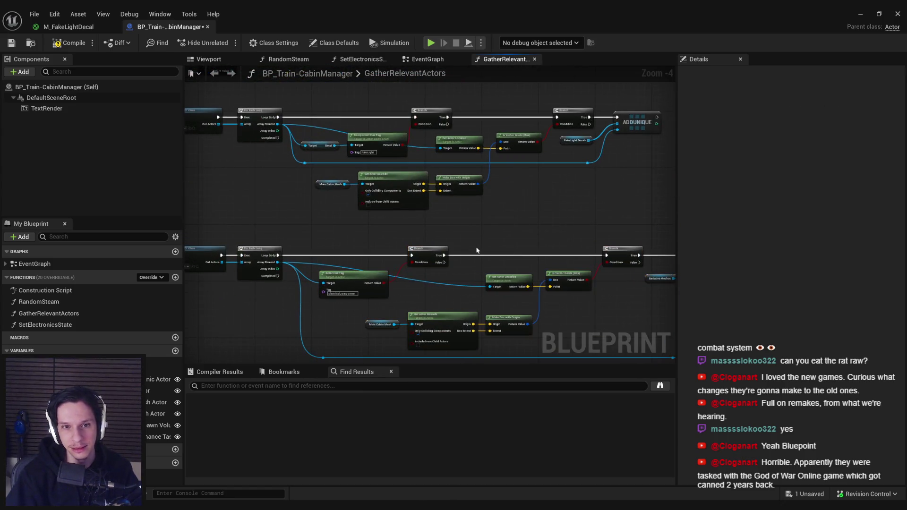
pyautogui.click(55, 43)
pyautogui.click(12, 43)
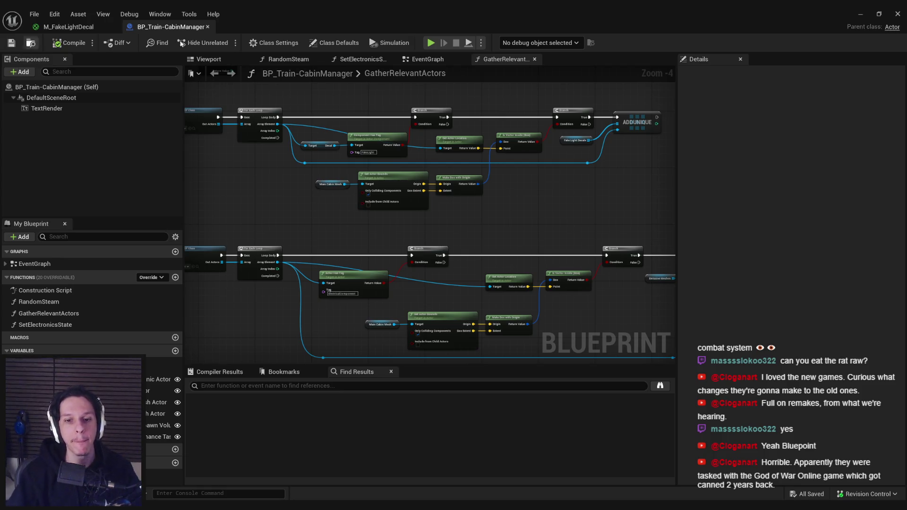
pyautogui.moveTo(549, 228)
pyautogui.mouseDown()
pyautogui.moveTo(527, 201)
pyautogui.moveTo(410, 195)
pyautogui.mouseUp()
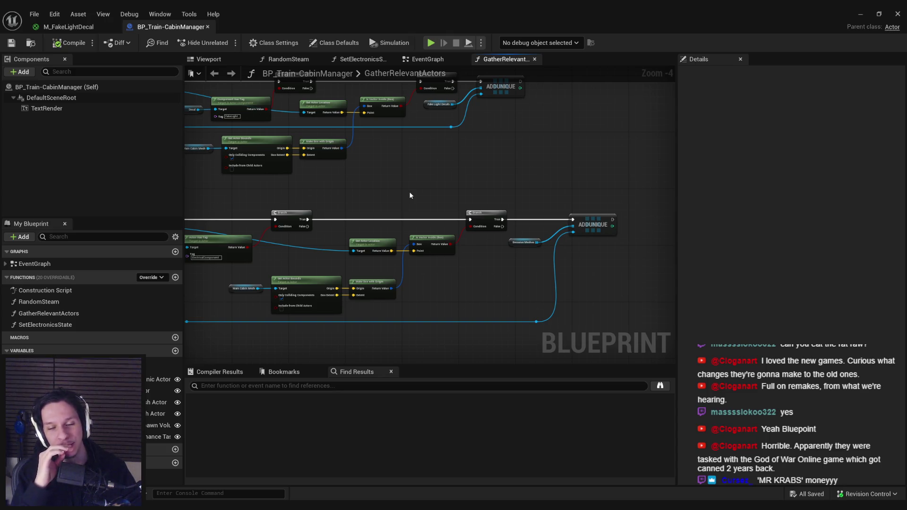
# Move Get Actor Location and Is Vector Inside down, raise the bounds nodes, add a reroute, and save
pyautogui.scroll(1, 404, 204)
pyautogui.moveTo(405, 204); pyautogui.dragTo(461, 148)
pyautogui.moveTo(428, 185)
pyautogui.mouseDown()
pyautogui.moveTo(494, 174)
pyautogui.moveTo(579, 208)
pyautogui.moveTo(571, 312)
pyautogui.mouseUp()
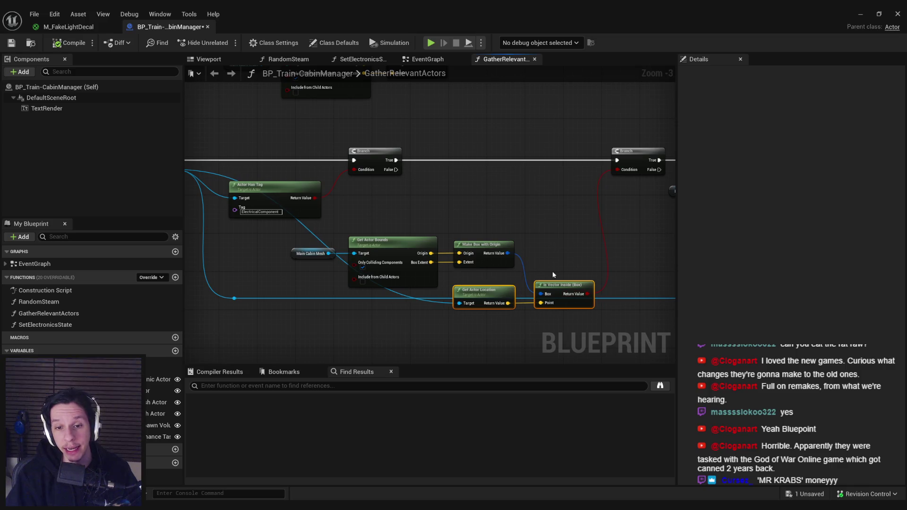
pyautogui.moveTo(494, 285)
pyautogui.mouseDown()
pyautogui.moveTo(331, 234)
pyautogui.moveTo(290, 231)
pyautogui.mouseUp()
pyautogui.moveTo(419, 280)
pyautogui.mouseDown()
pyautogui.moveTo(425, 227)
pyautogui.moveTo(424, 239)
pyautogui.moveTo(458, 227)
pyautogui.moveTo(438, 252)
pyautogui.moveTo(430, 246)
pyautogui.moveTo(448, 240)
pyautogui.moveTo(231, 273)
pyautogui.mouseUp()
pyautogui.click(431, 271)
pyautogui.doubleClick(434, 266)
pyautogui.moveTo(215, 310); pyautogui.dragTo(286, 215)
pyautogui.click(287, 256)
pyautogui.press('F7')
pyautogui.hotkey('ctrl', 's')
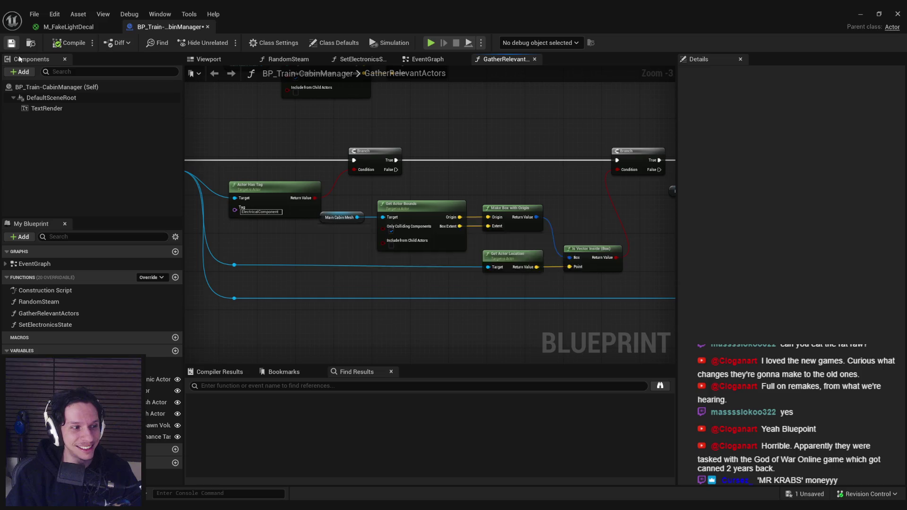
# Reposition the Actor Has Tag node and shift the Branch about 110 px right, then save
pyautogui.moveTo(300, 209); pyautogui.dragTo(300, 199)
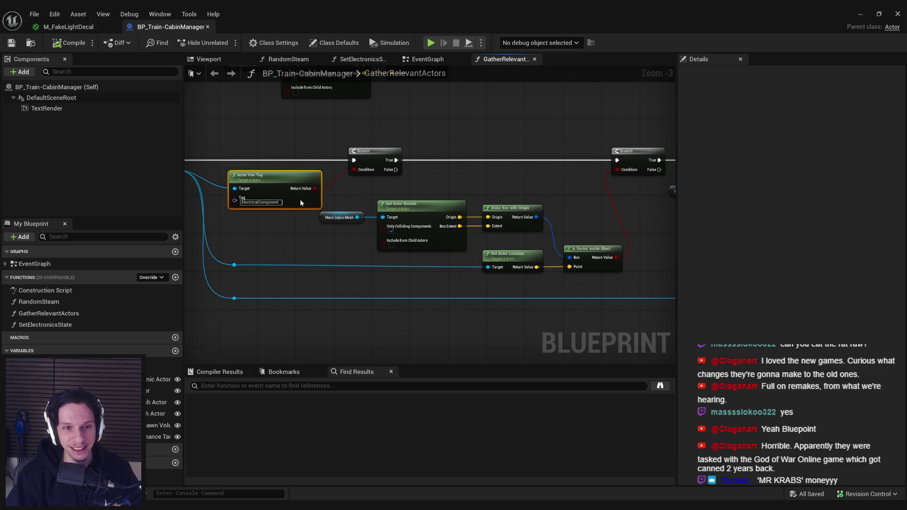
pyautogui.moveTo(301, 230)
pyautogui.mouseDown()
pyautogui.moveTo(416, 243)
pyautogui.moveTo(404, 219)
pyautogui.moveTo(366, 212)
pyautogui.moveTo(469, 221)
pyautogui.moveTo(384, 228)
pyautogui.moveTo(556, 294)
pyautogui.moveTo(592, 285)
pyautogui.mouseUp()
pyautogui.click(414, 218)
pyautogui.click(411, 253)
pyautogui.click(399, 171)
pyautogui.hotkey('ctrl', 's')
pyautogui.scroll(1, 383, 228)
pyautogui.scroll(-2, 383, 229)
pyautogui.click(581, 294)
pyautogui.scroll(2, 563, 257)
pyautogui.scroll(-2, 442, 262)
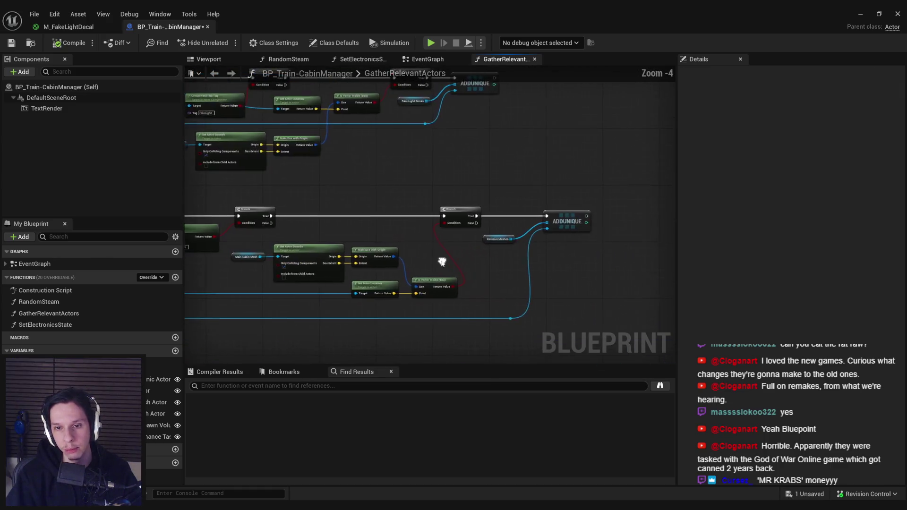
pyautogui.scroll(3, 510, 251)
pyautogui.moveTo(420, 189); pyautogui.dragTo(473, 189)
pyautogui.click(457, 260)
pyautogui.hotkey('ctrl', 's')
# Switch to the M_FakeLightDecal material graph with its warm emissive color
pyautogui.scroll(-3, 519, 210)
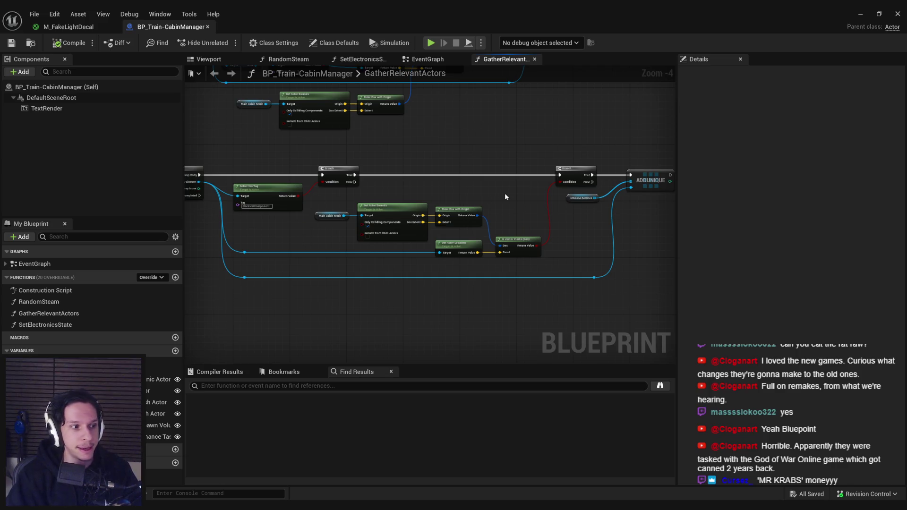
pyautogui.scroll(4, 278, 216)
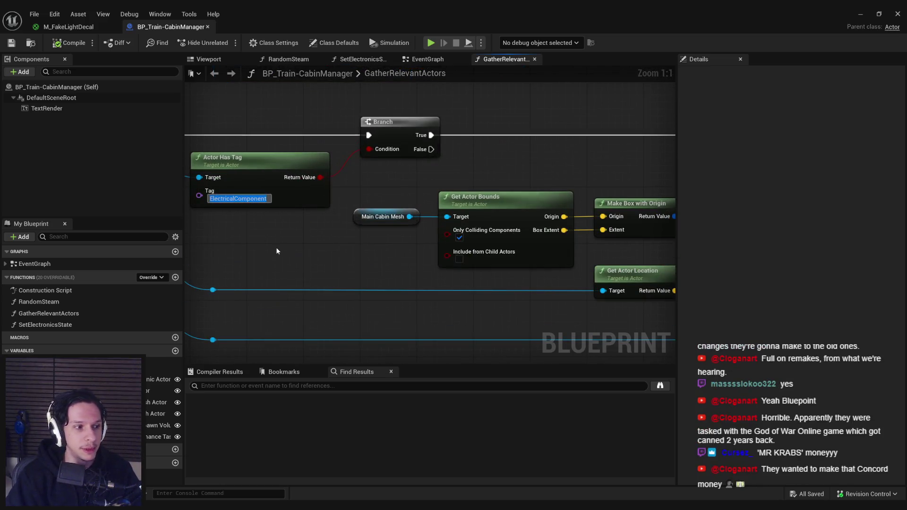
pyautogui.scroll(-3, 277, 251)
pyautogui.click(71, 27)
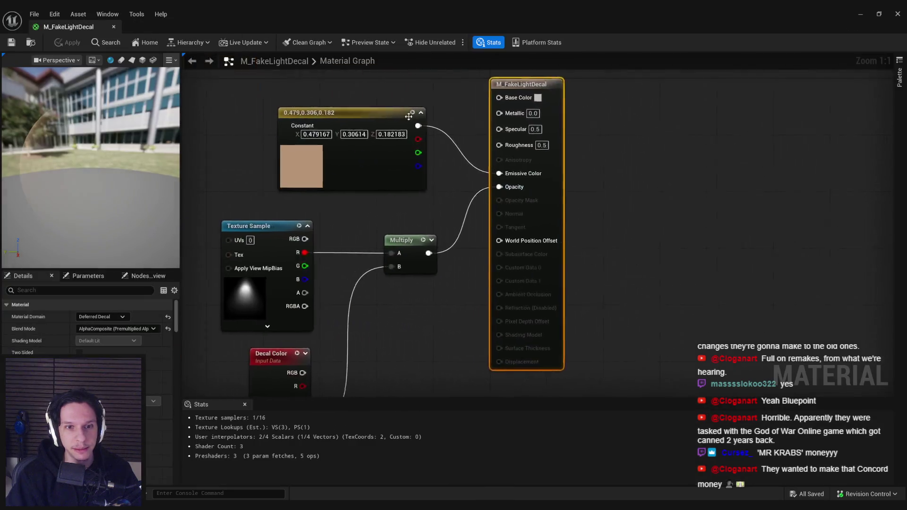
# Minimise the material editor, edit the LevelTrain_MainEngine level instance, and select BP_Train-MainEngine
pyautogui.click(860, 14)
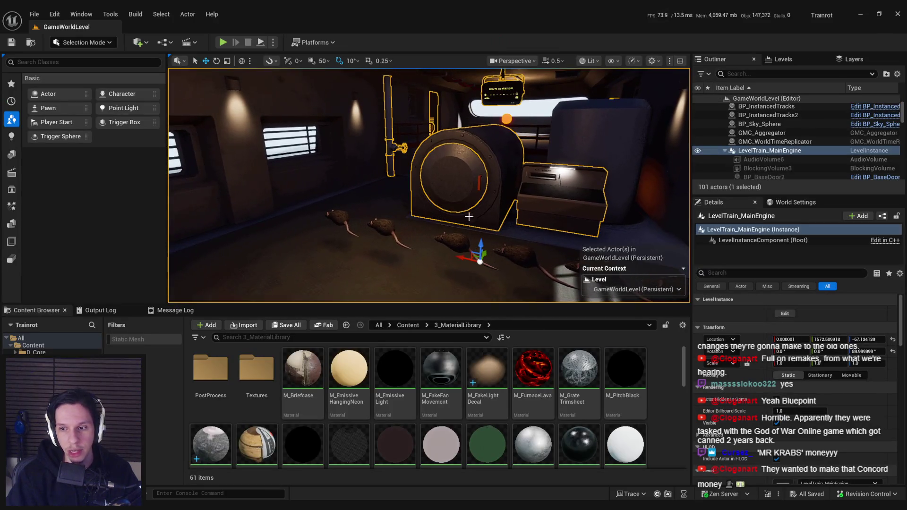
pyautogui.click(785, 314)
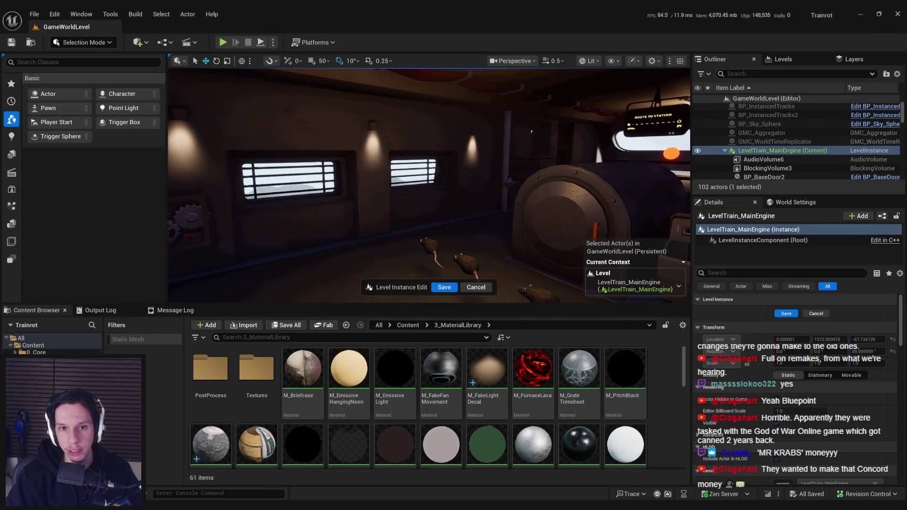
pyautogui.click(557, 198)
pyautogui.moveTo(901, 331); pyautogui.dragTo(900, 450)
# Filter Details by 'tag' and add an Actor Tags entry, then select BP_Train-CabinManager7
pyautogui.click(775, 274)
pyautogui.write('tag')
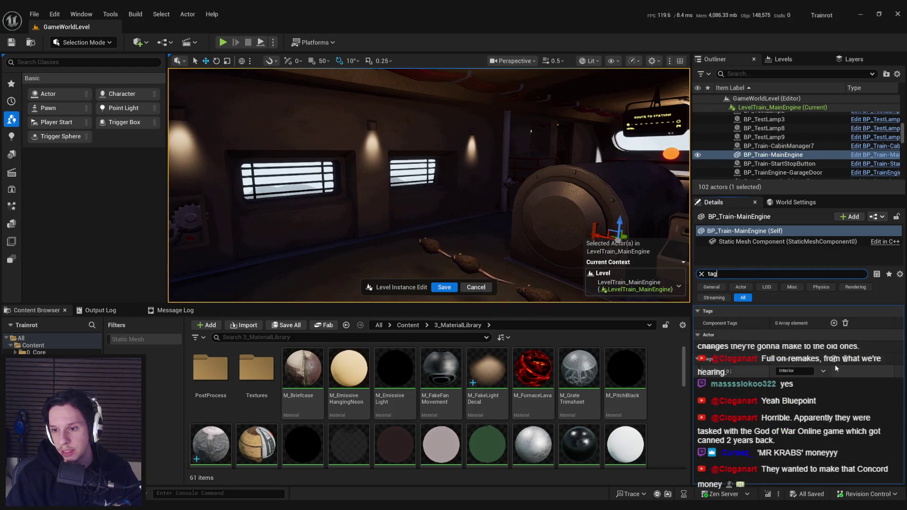
pyautogui.click(834, 359)
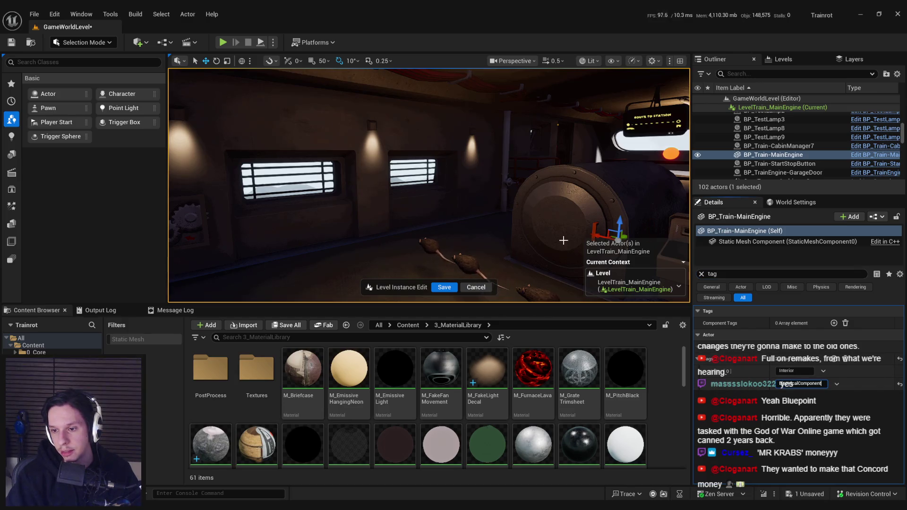
pyautogui.moveTo(466, 202)
pyautogui.mouseDown()
pyautogui.moveTo(552, 289)
pyautogui.moveTo(415, 203)
pyautogui.mouseUp()
pyautogui.click(415, 203)
pyautogui.click(702, 274)
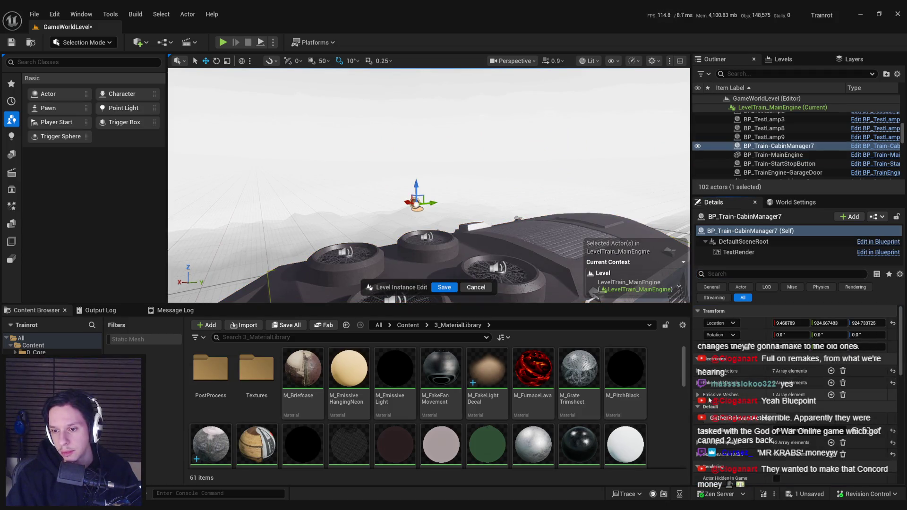
# Save the level and play-test it in the editor, walking back through the train corridor
pyautogui.click(447, 288)
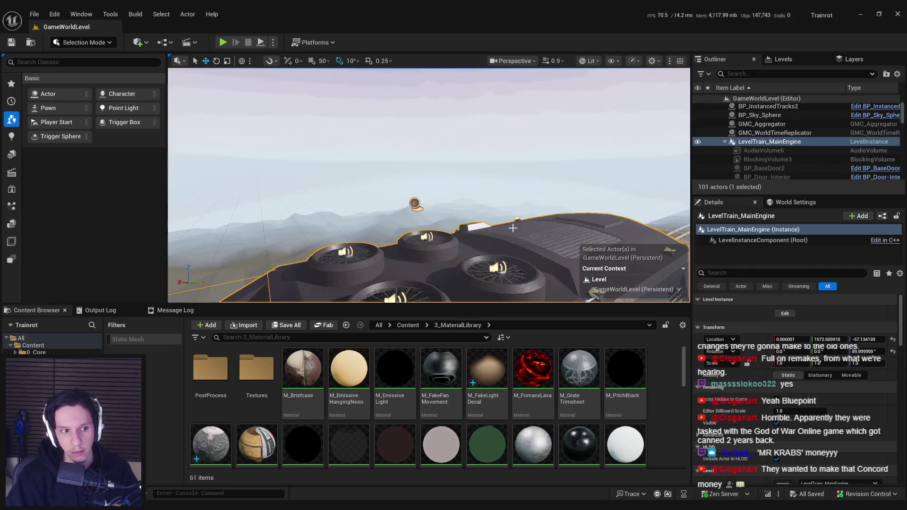
pyautogui.hotkey('alt', 'p')
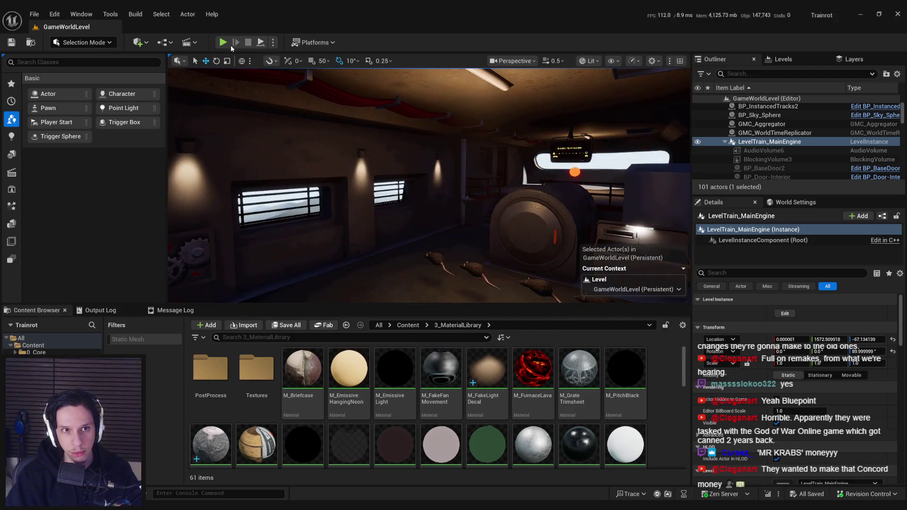
pyautogui.press('s')
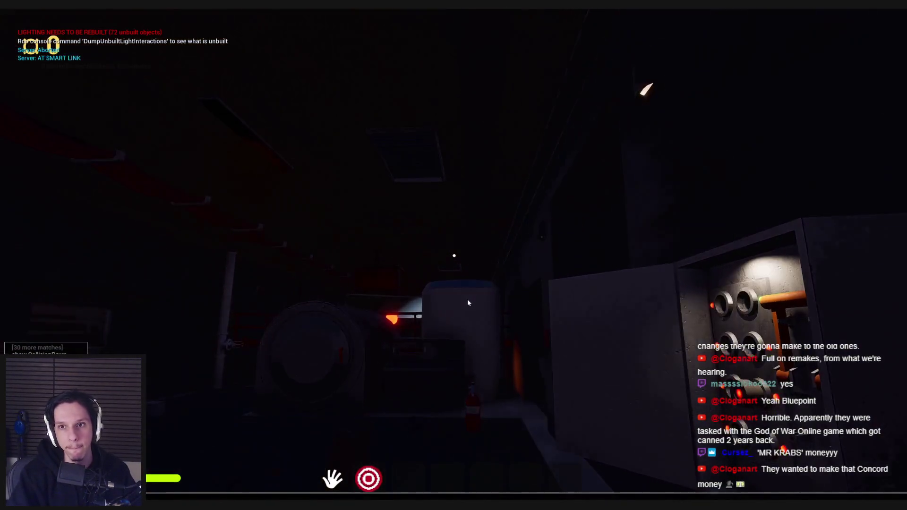
pyautogui.click(467, 302)
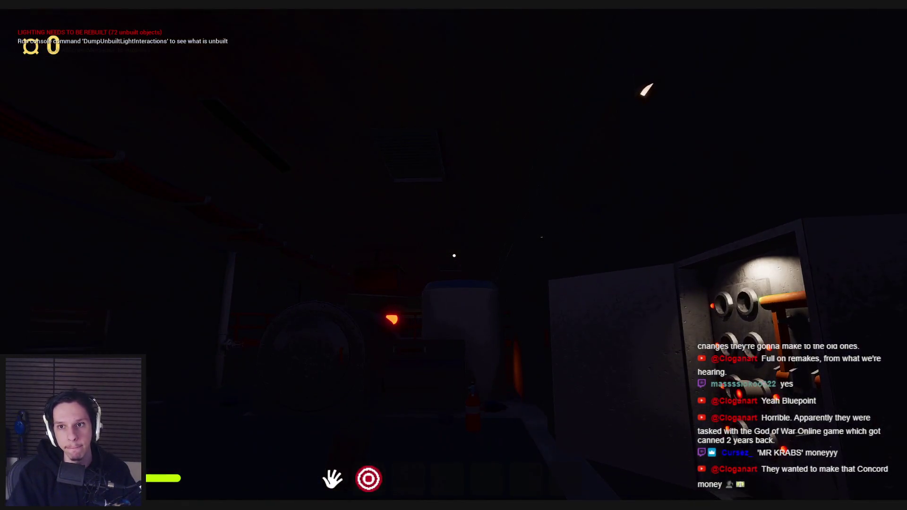
pyautogui.press('Escape')
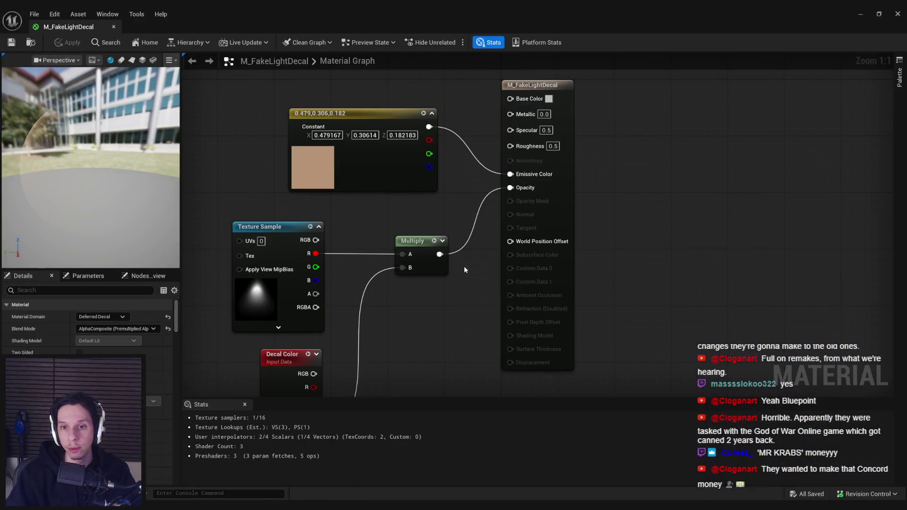
# Close the M_FakeLightDecal editor, frame the train, and open BP_Train-CabinManager's Blueprint editor
pyautogui.click(897, 13)
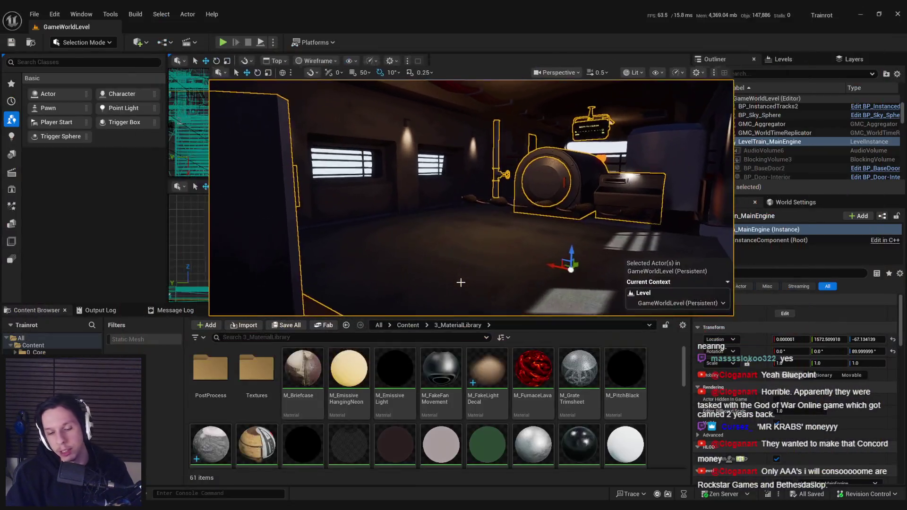
pyautogui.press('f')
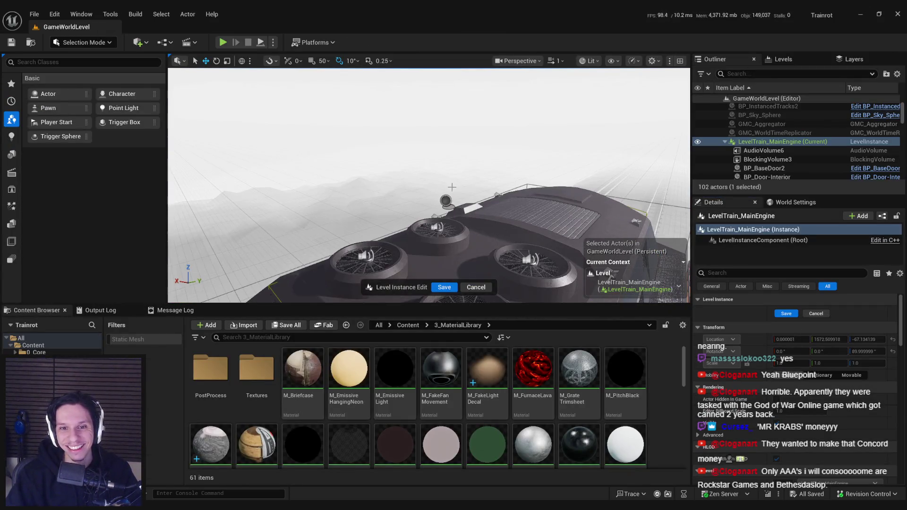
pyautogui.click(880, 218)
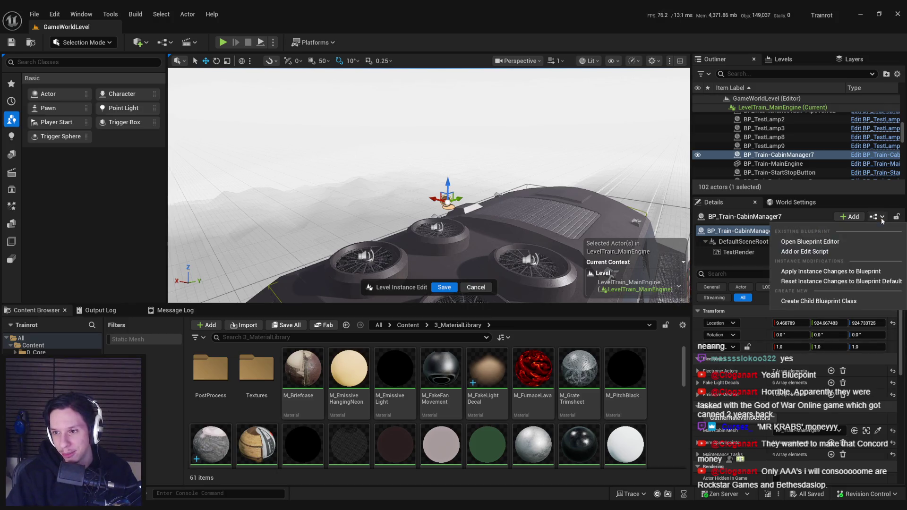
pyautogui.click(871, 236)
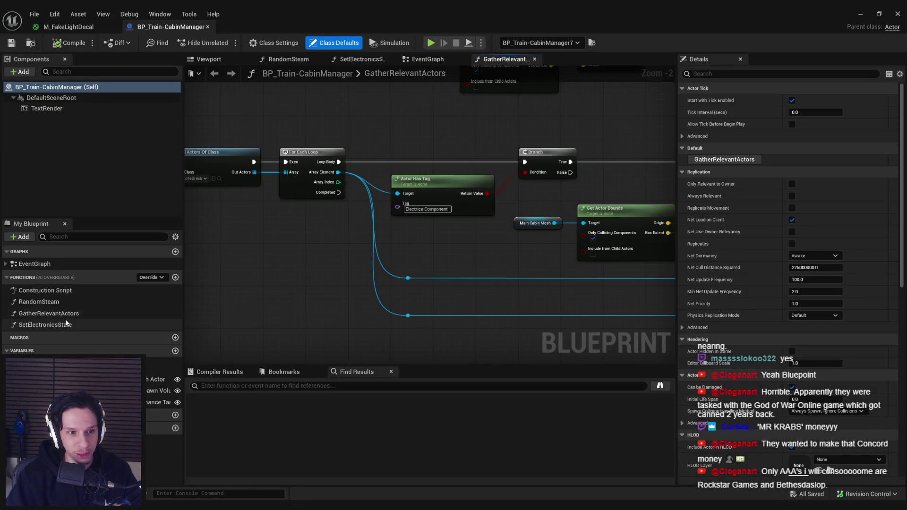
# In SetElectronicsState, duplicate the For Each Loop and run it after the decal loop completes
pyautogui.doubleClick(54, 325)
pyautogui.scroll(-2, 353, 129)
pyautogui.click(380, 208)
pyautogui.hotkey('ctrl', 'c')
pyautogui.hotkey('ctrl', 'v')
pyautogui.scroll(3, 380, 322)
pyautogui.moveTo(346, 314)
pyautogui.mouseDown()
pyautogui.moveTo(379, 210)
pyautogui.moveTo(406, 170)
pyautogui.mouseUp()
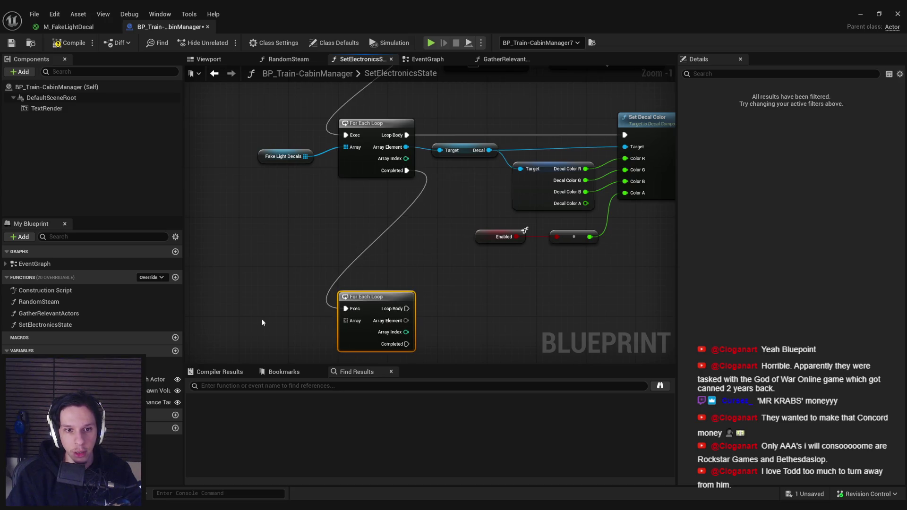
pyautogui.moveTo(274, 320); pyautogui.dragTo(386, 289)
# Feed Get EmissiveMeshes into the new loop's Array and add a Set Custom Primitive Data Float node
pyautogui.moveTo(156, 402)
pyautogui.mouseDown()
pyautogui.moveTo(362, 300)
pyautogui.moveTo(411, 320)
pyautogui.moveTo(457, 290)
pyautogui.mouseUp()
pyautogui.click(411, 320)
pyautogui.moveTo(526, 286)
pyautogui.mouseDown()
pyautogui.moveTo(420, 249)
pyautogui.moveTo(445, 257)
pyautogui.mouseUp()
pyautogui.write('set custom primi')
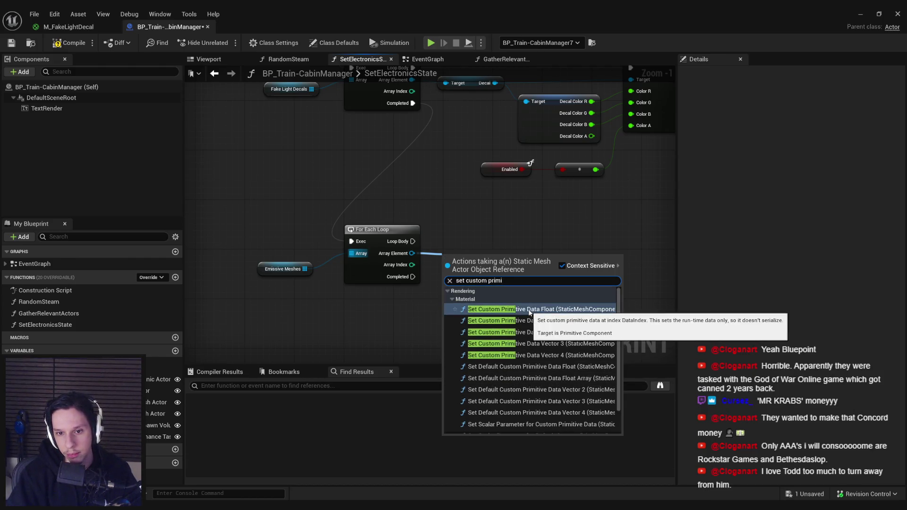
pyautogui.click(519, 309)
pyautogui.moveTo(466, 275)
pyautogui.mouseDown()
pyautogui.moveTo(558, 291)
pyautogui.moveTo(602, 236)
pyautogui.mouseUp()
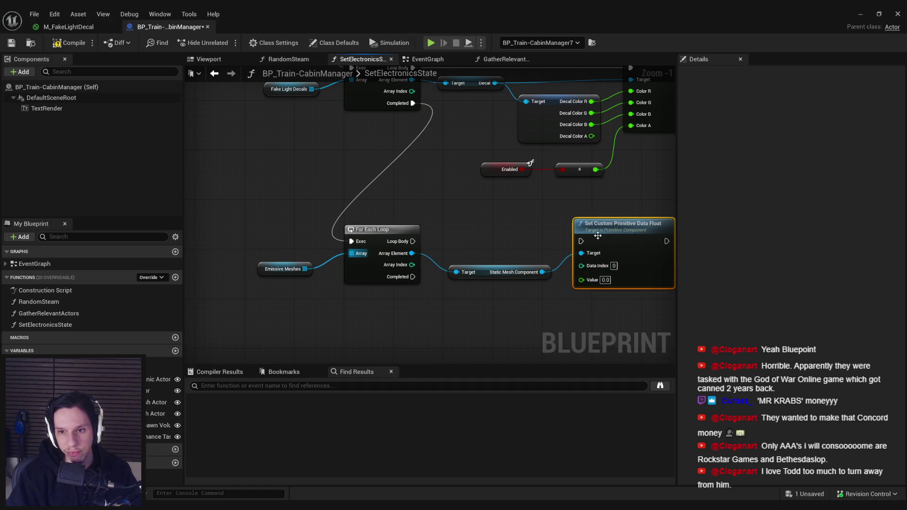
pyautogui.click(859, 17)
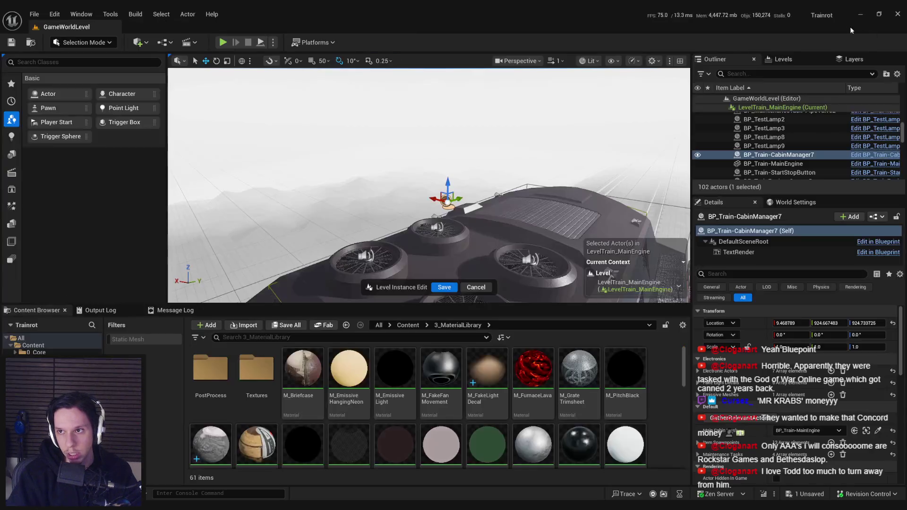
# Filter BP_Train-MainEngine's Details for its primitive data settings
pyautogui.click(773, 164)
pyautogui.click(744, 274)
pyautogui.write('primi')
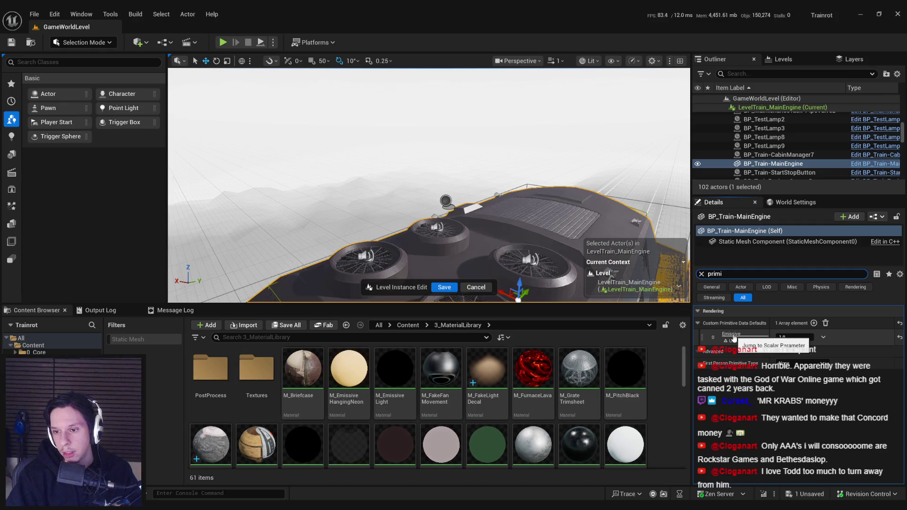
pyautogui.hotkey('alt', 'Tab')
# From Static Mesh Component, add Set Scalar Parameter for Custom Primitive Data named 'Emissive'
pyautogui.moveTo(416, 257); pyautogui.dragTo(459, 312)
pyautogui.write('custom data')
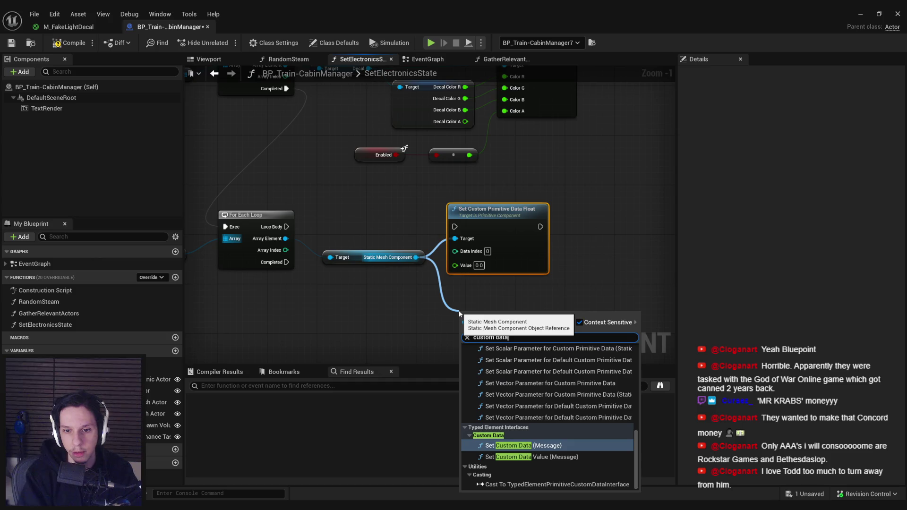
pyautogui.scroll(2, 514, 368)
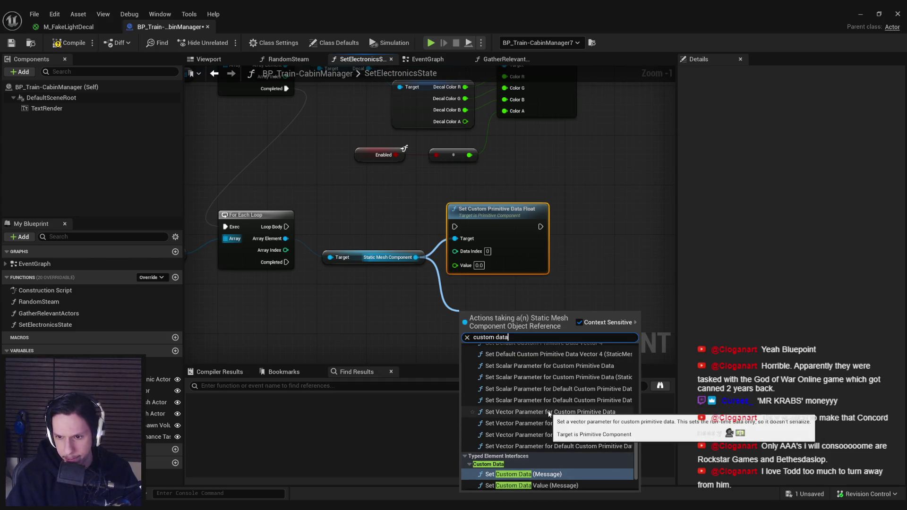
pyautogui.scroll(8, 548, 413)
pyautogui.scroll(5, 544, 413)
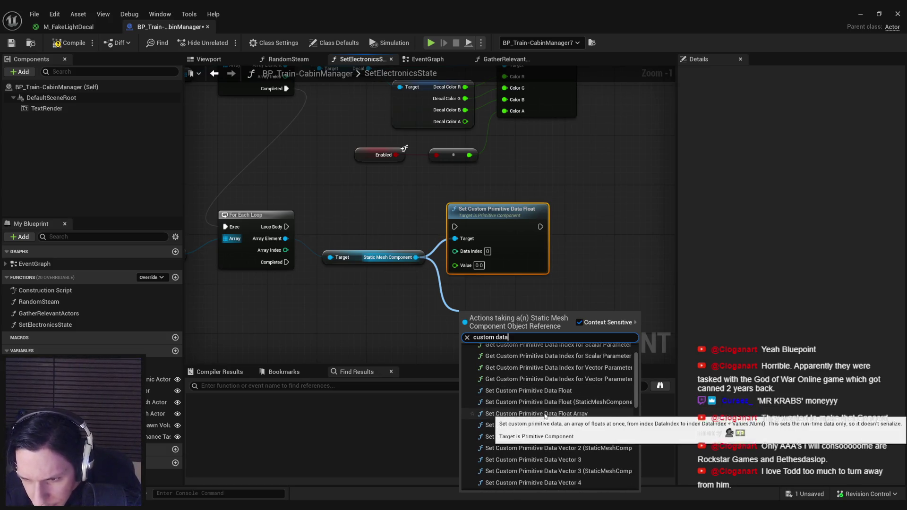
pyautogui.scroll(-3, 552, 430)
pyautogui.scroll(-6, 559, 447)
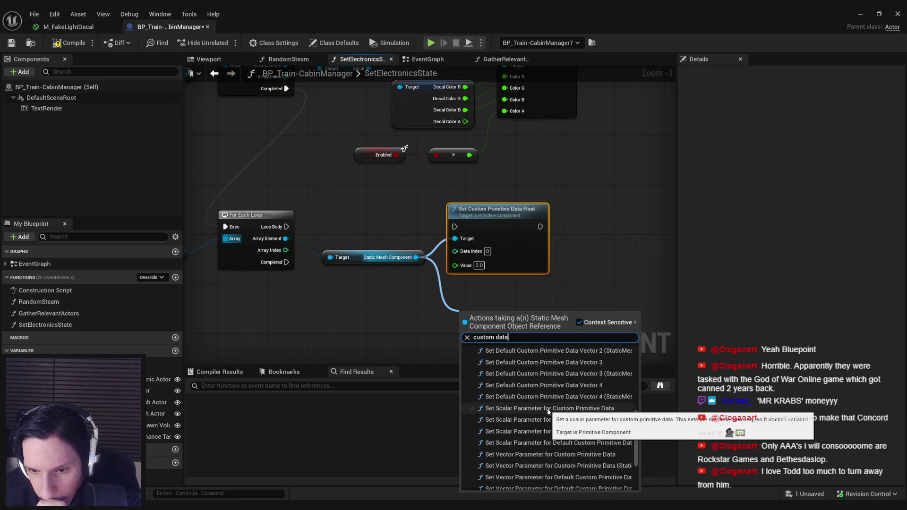
pyautogui.click(548, 410)
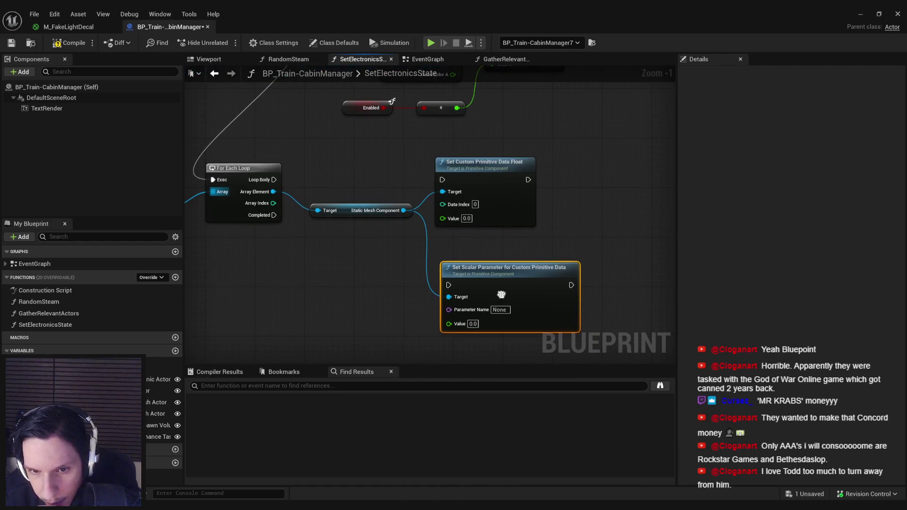
pyautogui.click(499, 310)
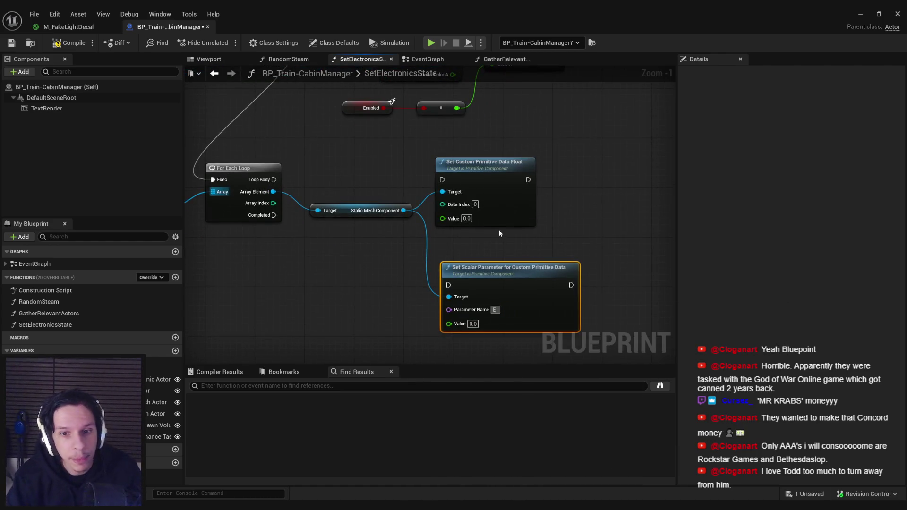
pyautogui.write('Emissive')
pyautogui.press('Return')
# Replace the Float node, wire Loop Body and a copied Enabled select into Value; compile and save
pyautogui.click(498, 194)
pyautogui.press('Delete')
pyautogui.moveTo(484, 274); pyautogui.dragTo(490, 168)
pyautogui.moveTo(455, 179); pyautogui.dragTo(273, 180)
pyautogui.moveTo(475, 92); pyautogui.dragTo(375, 186)
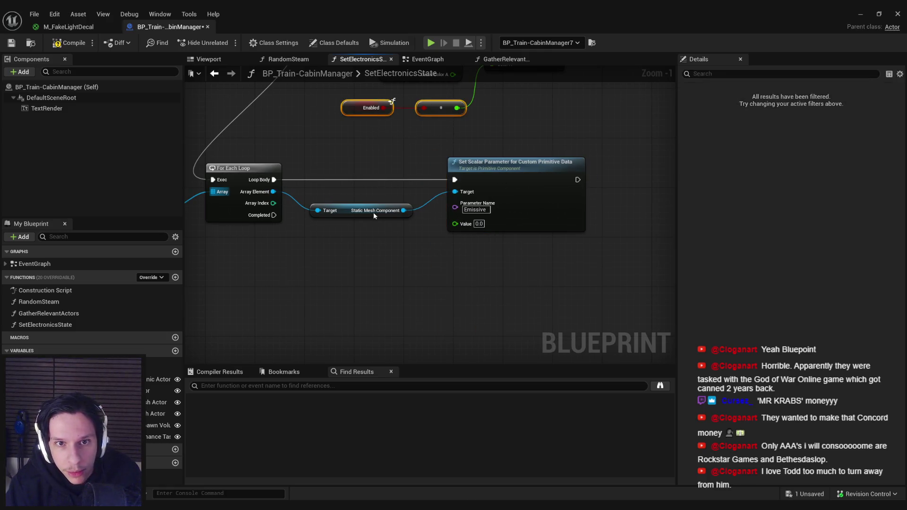
pyautogui.hotkey('ctrl', 'c')
pyautogui.hotkey('ctrl', 'v')
pyautogui.moveTo(401, 251); pyautogui.dragTo(455, 223)
pyautogui.click(70, 46)
pyautogui.click(11, 43)
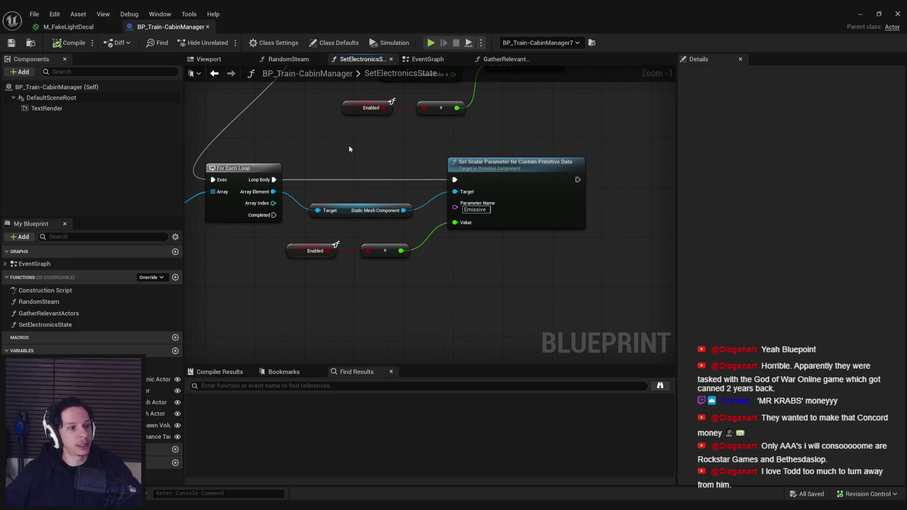
# Align the Emissive Meshes node with the Fake Light Decals loop, then save and recompile SetElectronicsState
pyautogui.moveTo(332, 153)
pyautogui.mouseDown()
pyautogui.moveTo(450, 179)
pyautogui.moveTo(407, 212)
pyautogui.mouseUp()
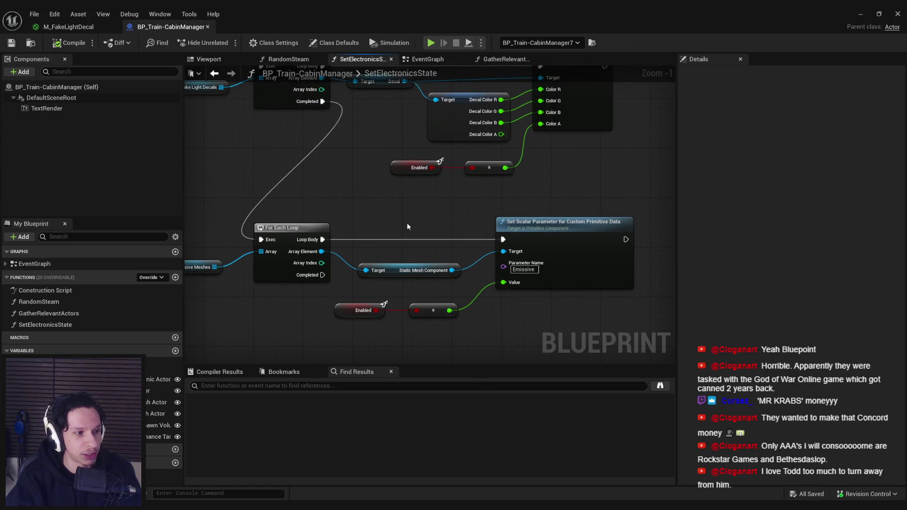
pyautogui.hotkey('ctrl', 's')
pyautogui.moveTo(582, 181); pyautogui.dragTo(535, 232)
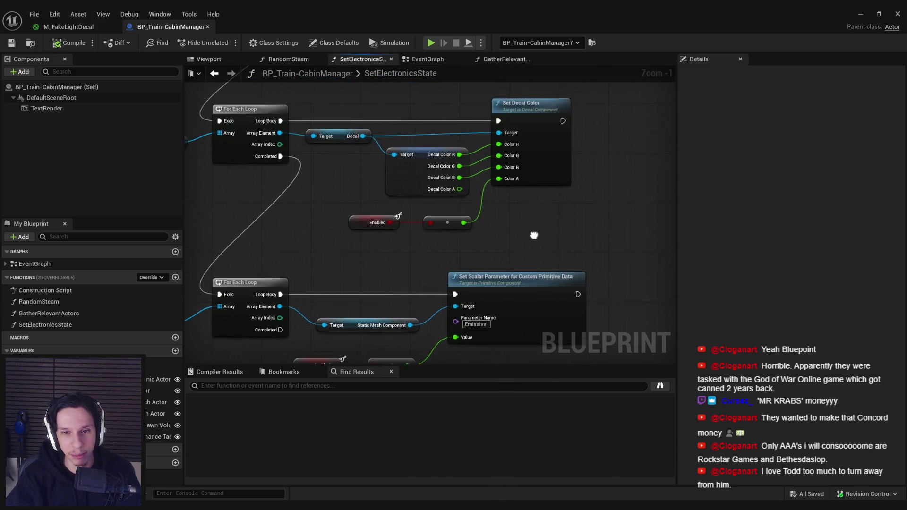
pyautogui.scroll(-1, 338, 172)
pyautogui.moveTo(338, 172)
pyautogui.mouseDown()
pyautogui.moveTo(432, 175)
pyautogui.moveTo(400, 180)
pyautogui.moveTo(402, 215)
pyautogui.mouseUp()
pyautogui.scroll(1, 430, 176)
pyautogui.scroll(-3, 384, 151)
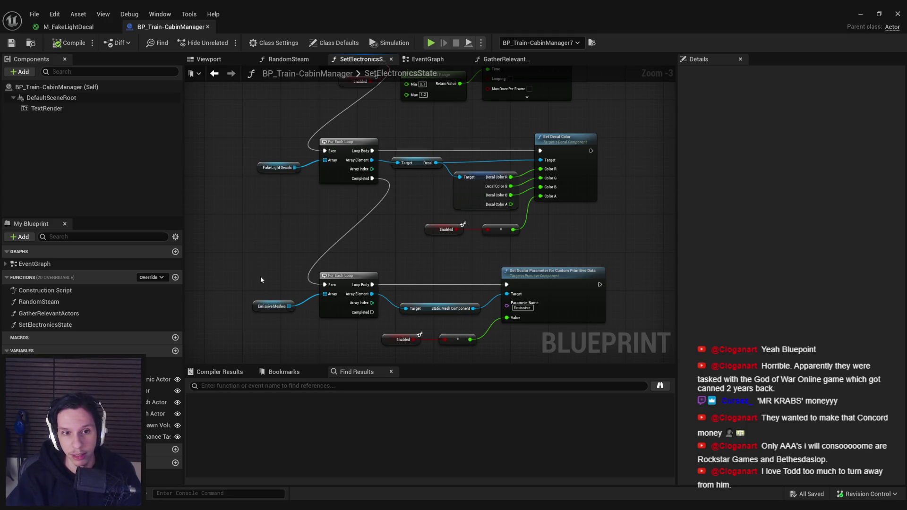
pyautogui.moveTo(264, 310); pyautogui.dragTo(269, 311)
pyautogui.hotkey('ctrl', 's')
pyautogui.scroll(-1, 287, 243)
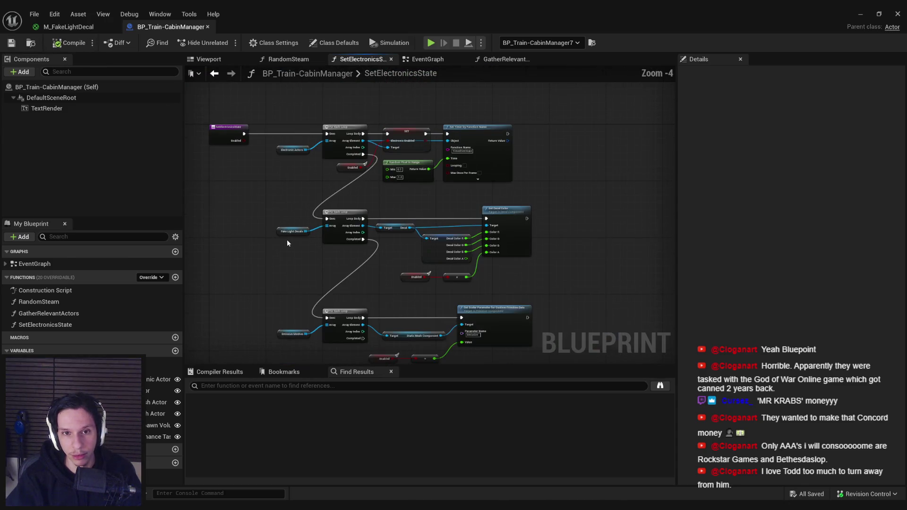
pyautogui.moveTo(294, 301); pyautogui.dragTo(299, 277)
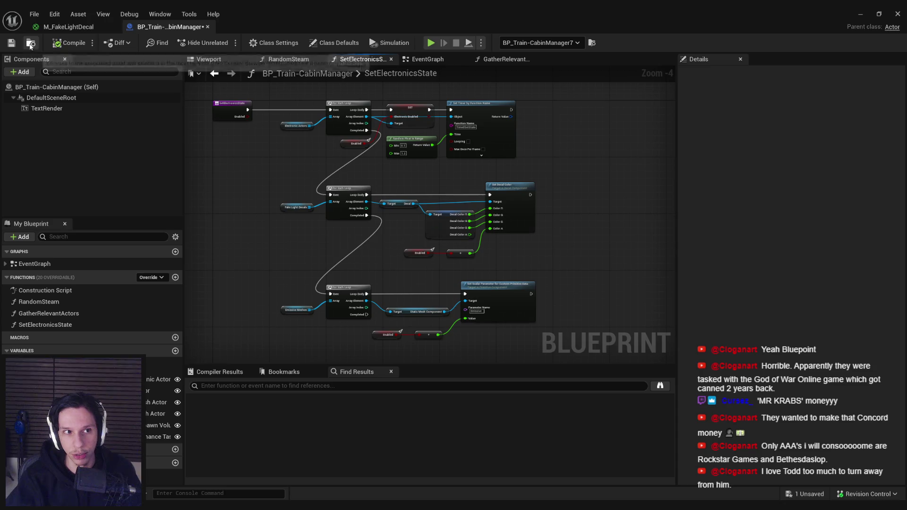
pyautogui.click(60, 42)
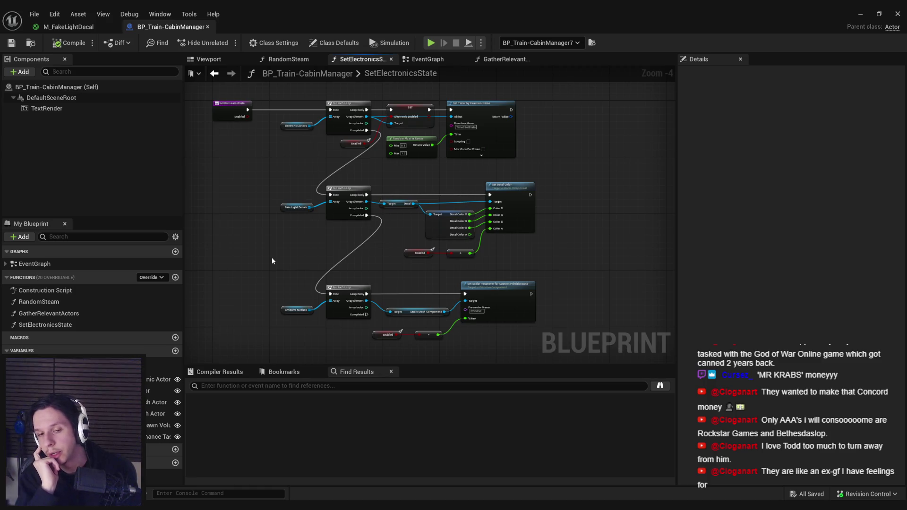
# Straighten the Static Mesh Component getter and the bottom Enabled/select nodes, then save the blueprint
pyautogui.scroll(4, 418, 319)
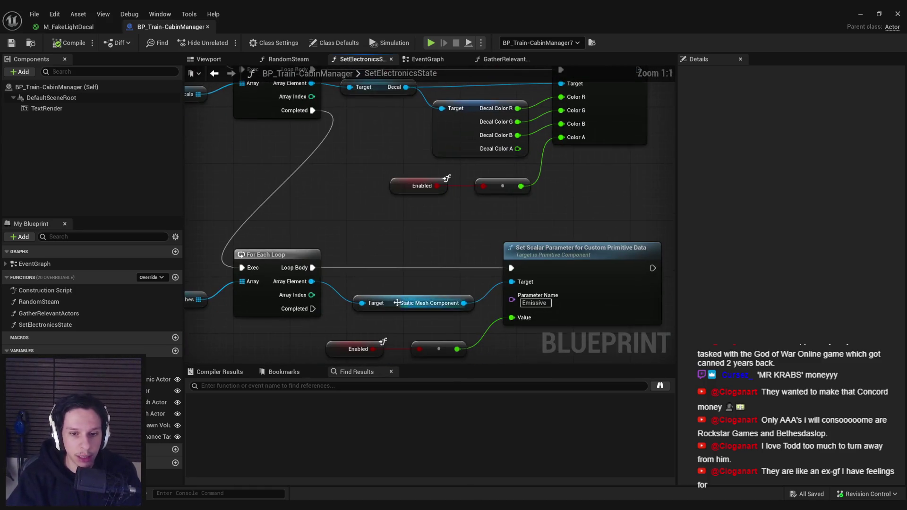
pyautogui.click(402, 289)
pyautogui.hotkey('ctrl', 'z')
pyautogui.hotkey('ctrl', 'z')
pyautogui.hotkey('ctrl', 'z')
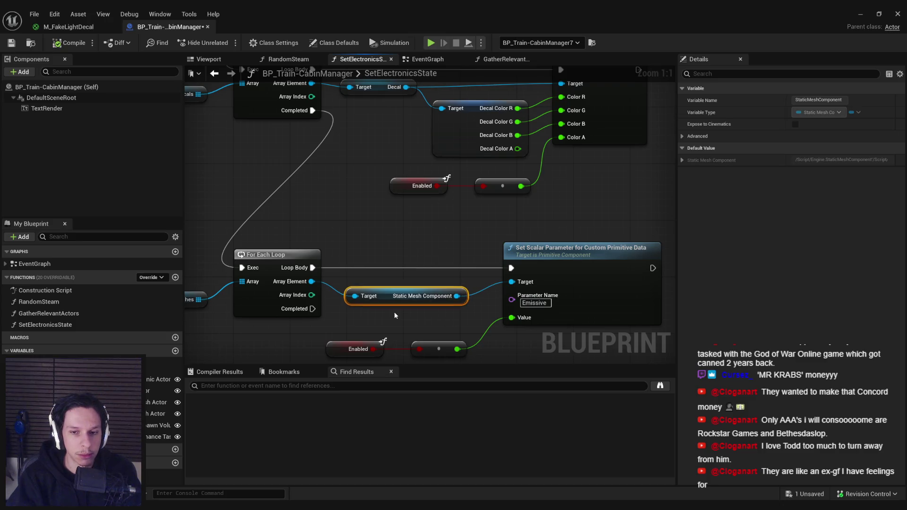
pyautogui.click(11, 42)
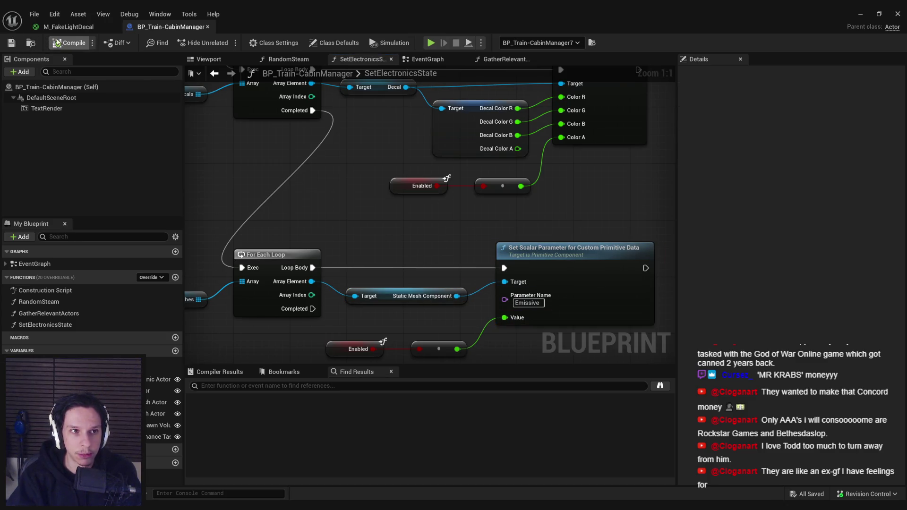
pyautogui.scroll(-2, 335, 201)
pyautogui.moveTo(334, 200); pyautogui.dragTo(333, 198)
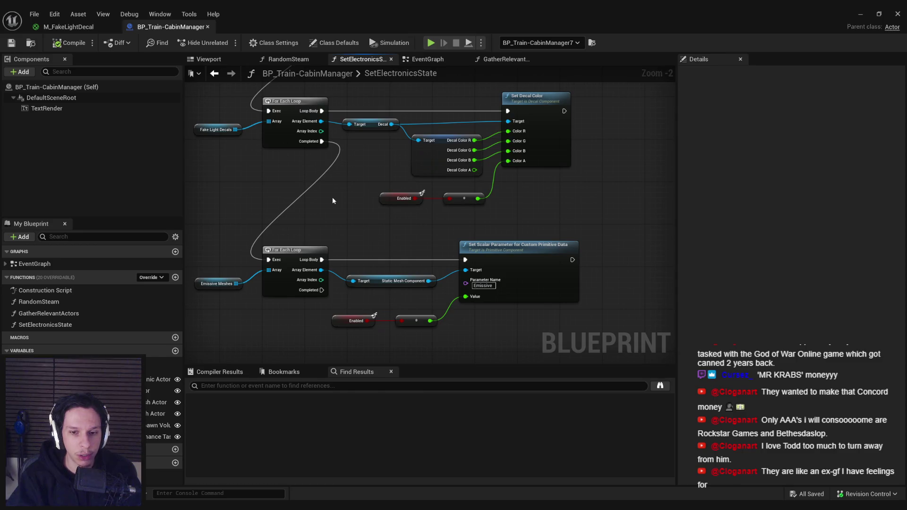
pyautogui.scroll(2, 412, 294)
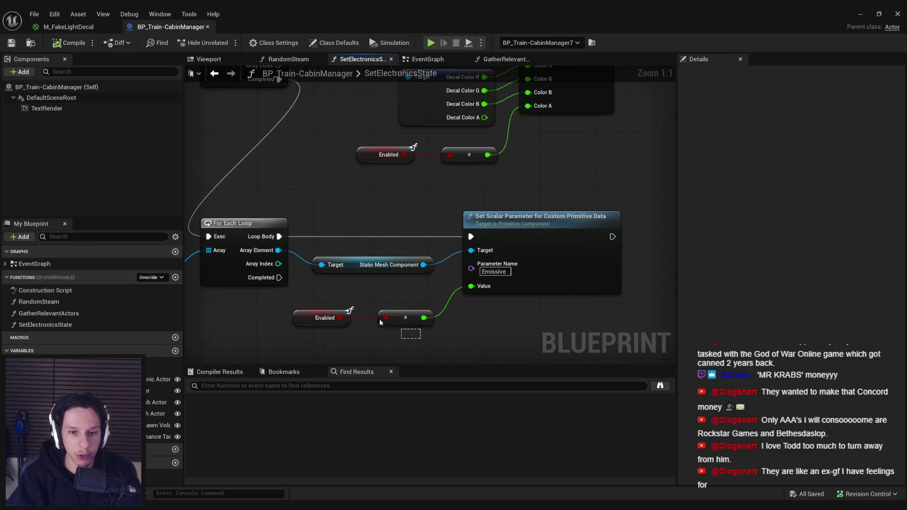
pyautogui.hotkey('ctrl', 'z')
pyautogui.hotkey('ctrl', 'z')
pyautogui.moveTo(350, 304); pyautogui.dragTo(364, 299)
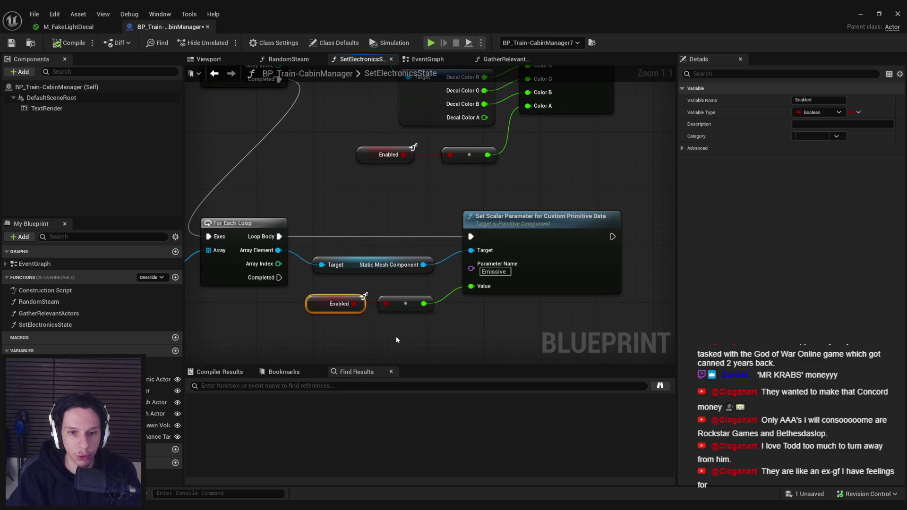
pyautogui.hotkey('ctrl', 'z')
pyautogui.hotkey('ctrl', 's')
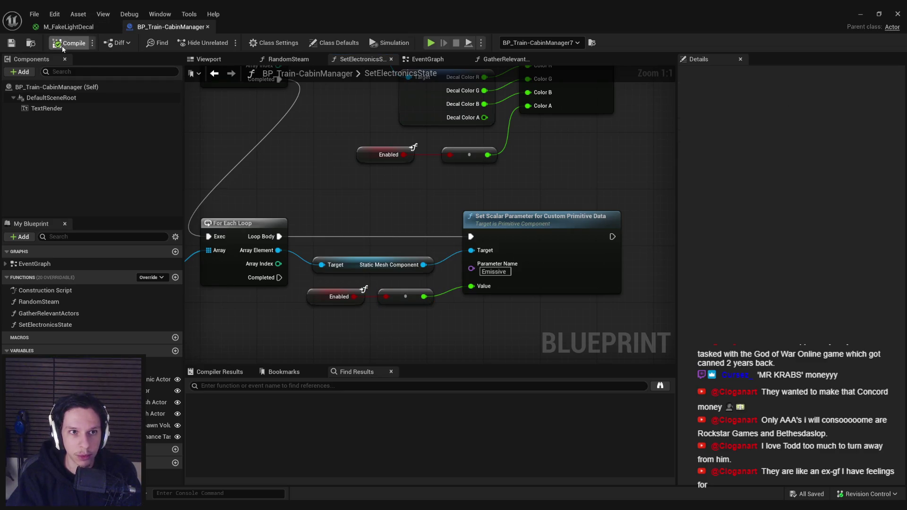
# Line up the Break Decal Color node with the raised Enabled and select nodes, then save
pyautogui.scroll(-1, 302, 218)
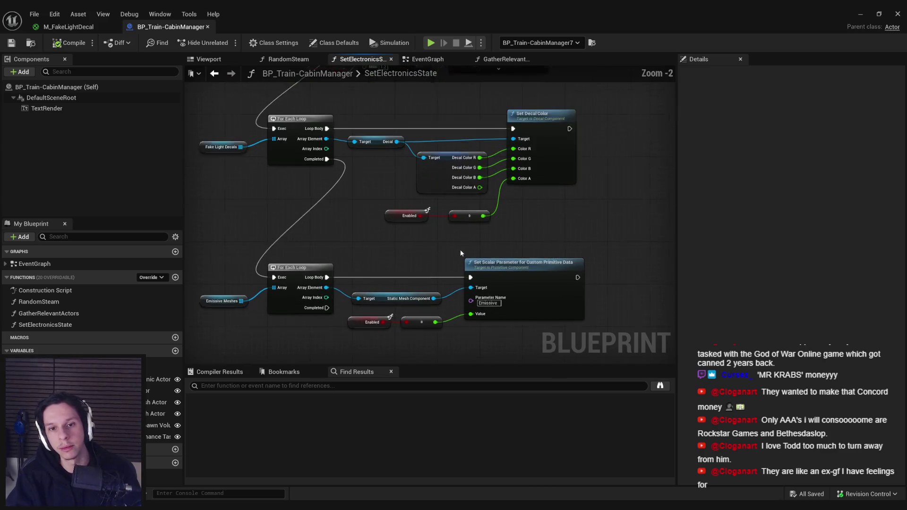
pyautogui.moveTo(449, 161); pyautogui.dragTo(452, 161)
pyautogui.moveTo(364, 191); pyautogui.dragTo(503, 222)
pyautogui.moveTo(397, 211); pyautogui.dragTo(397, 205)
pyautogui.click(473, 246)
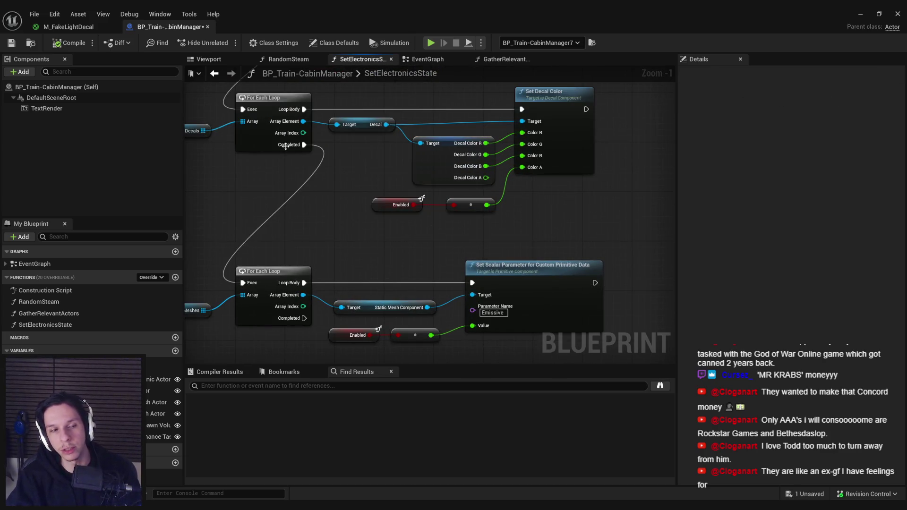
pyautogui.click(12, 43)
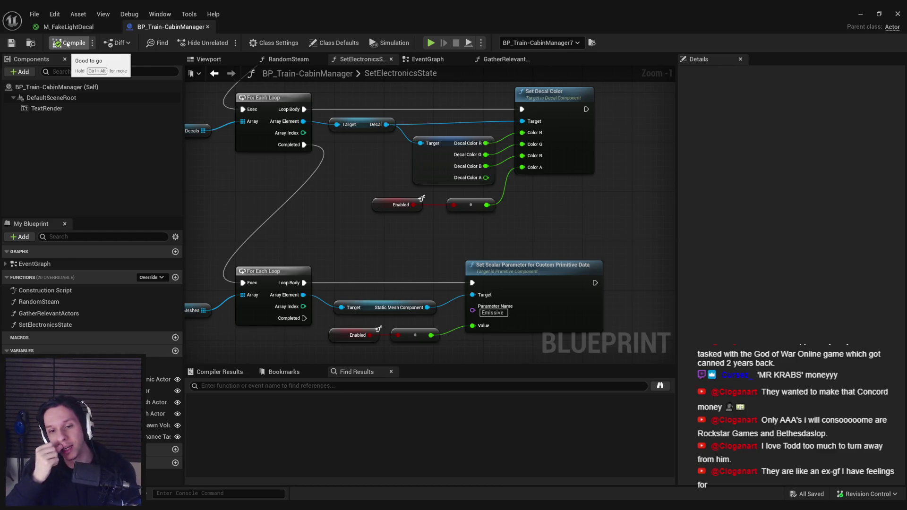
# Nudge the Set Decal Color node into alignment near the Set Timer and SET nodes
pyautogui.scroll(-2, 309, 263)
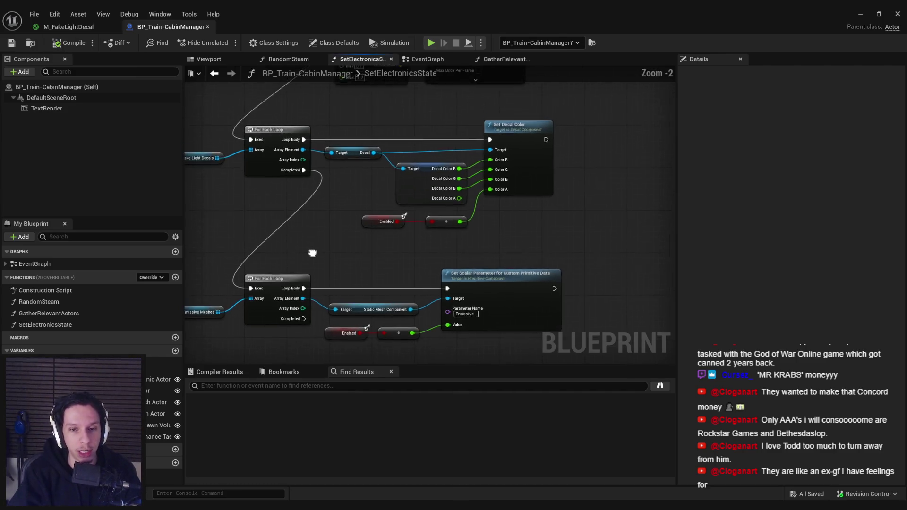
pyautogui.moveTo(339, 262)
pyautogui.mouseDown()
pyautogui.moveTo(324, 217)
pyautogui.moveTo(483, 180)
pyautogui.moveTo(477, 165)
pyautogui.moveTo(501, 160)
pyautogui.moveTo(511, 170)
pyautogui.moveTo(501, 174)
pyautogui.mouseUp()
pyautogui.scroll(-1, 501, 174)
pyautogui.scroll(3, 541, 277)
pyautogui.scroll(-1, 541, 277)
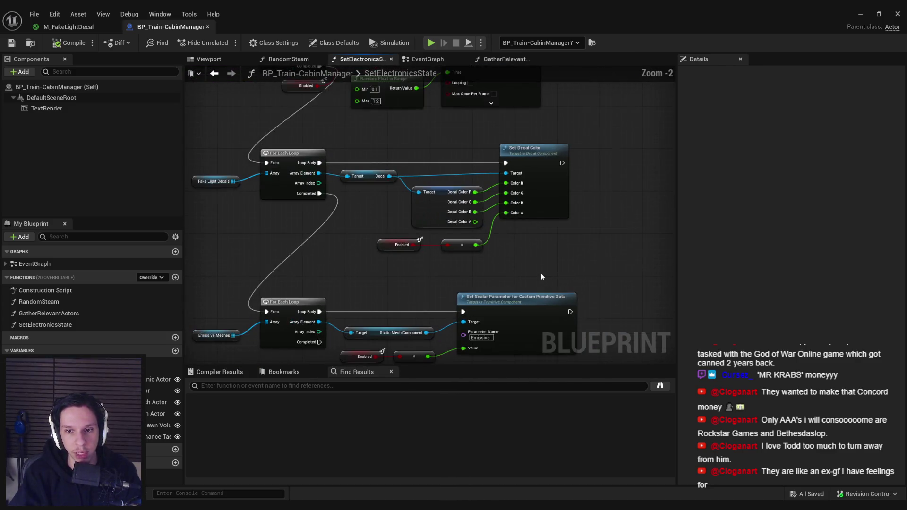
pyautogui.scroll(-1, 549, 263)
pyautogui.moveTo(530, 160); pyautogui.dragTo(533, 160)
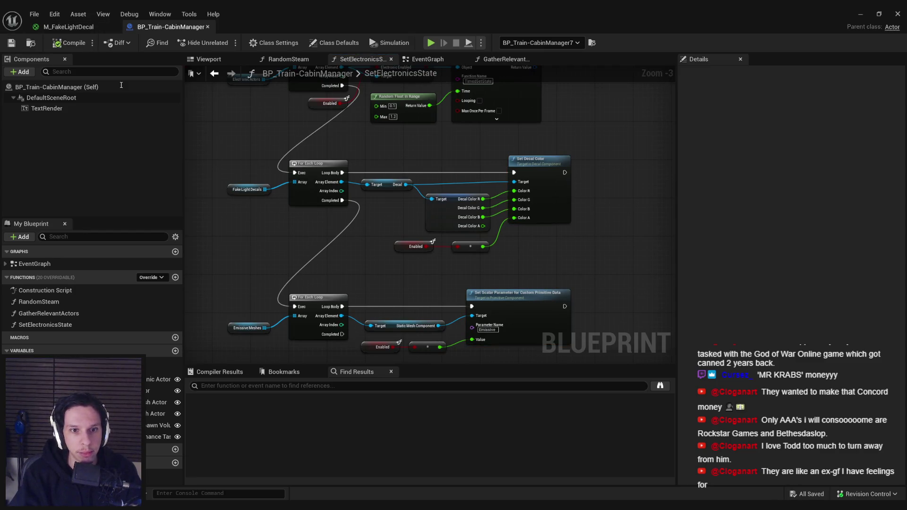
# Marquee-select the Emissive Meshes loop group, shift it up-left, and save the blueprint
pyautogui.scroll(1, 386, 256)
pyautogui.scroll(-1, 361, 248)
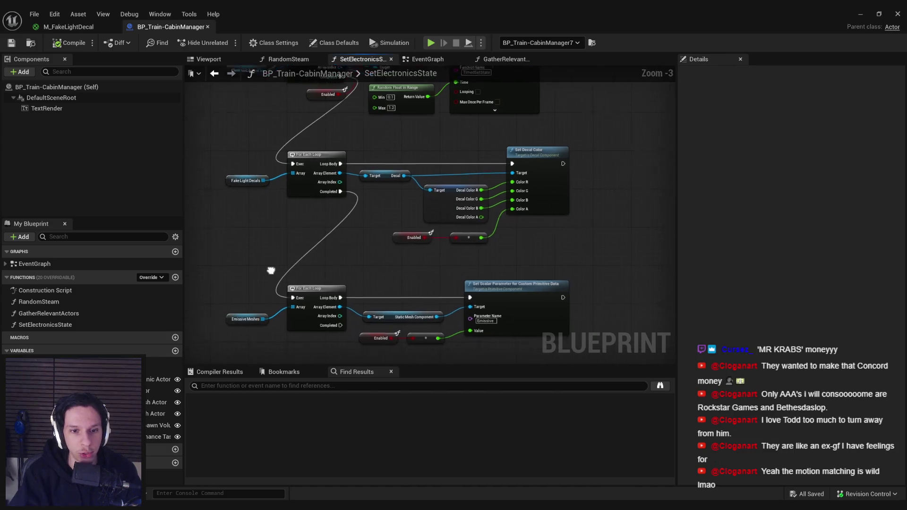
pyautogui.scroll(1, 359, 250)
pyautogui.moveTo(227, 232); pyautogui.dragTo(605, 321)
pyautogui.scroll(2, 325, 234)
pyautogui.moveTo(324, 235); pyautogui.dragTo(318, 233)
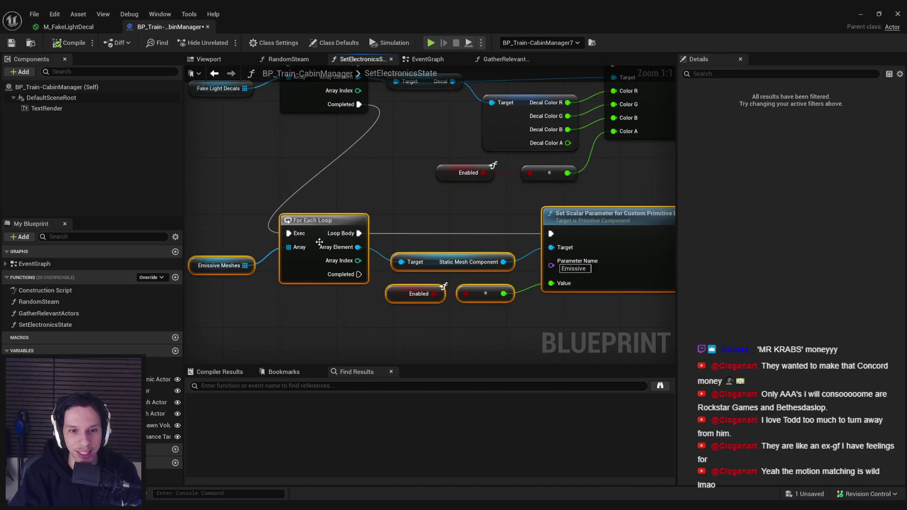
pyautogui.hotkey('ctrl', 's')
# Reselect the Emissive Meshes group, check M_FakeLightDecal, then switch to Steam's game library
pyautogui.scroll(-3, 399, 186)
pyautogui.moveTo(231, 219); pyautogui.dragTo(515, 312)
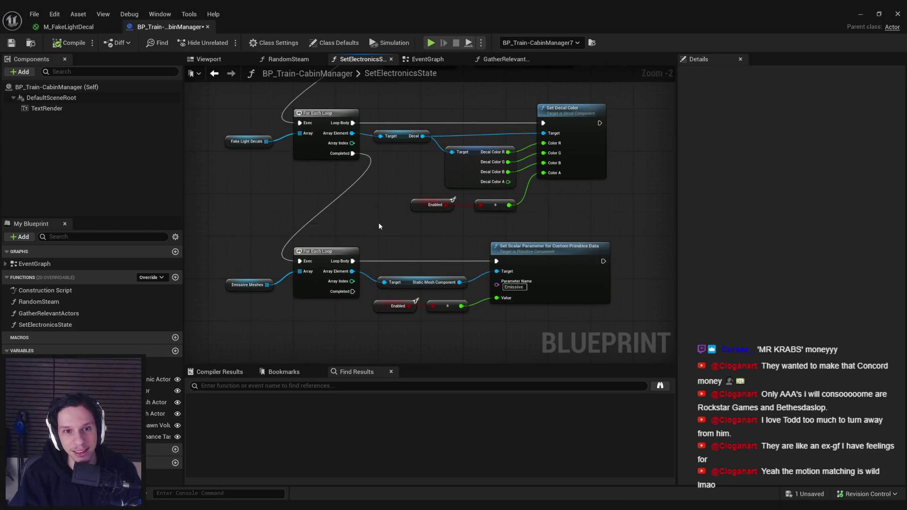
pyautogui.click(69, 26)
pyautogui.click(150, 26)
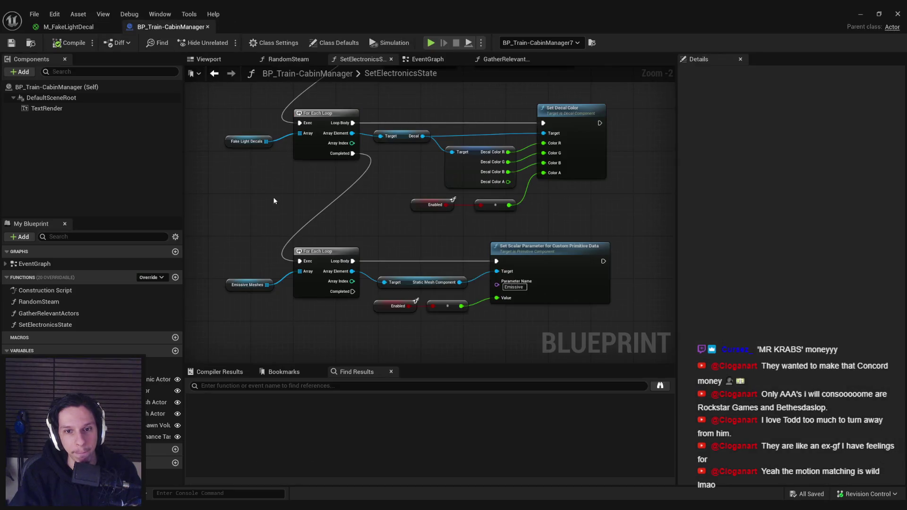
pyautogui.moveTo(372, 274); pyautogui.dragTo(357, 348)
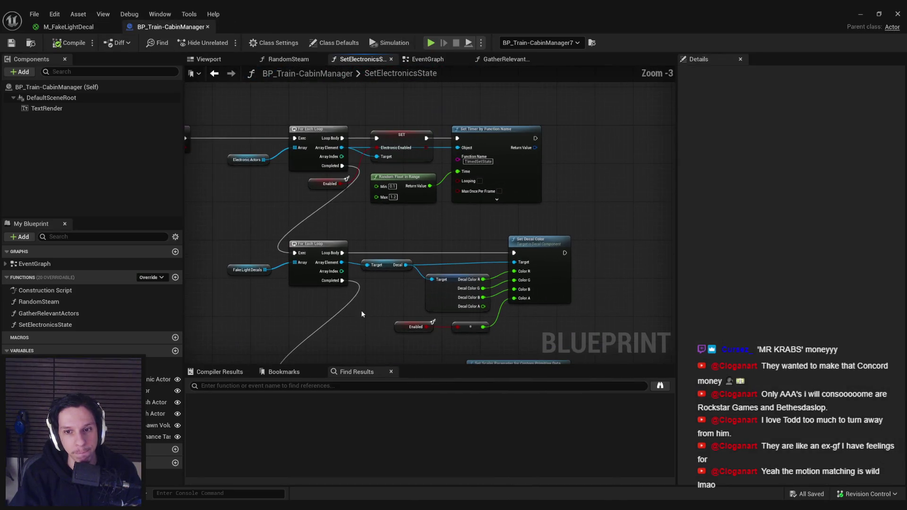
pyautogui.scroll(-1, 482, 228)
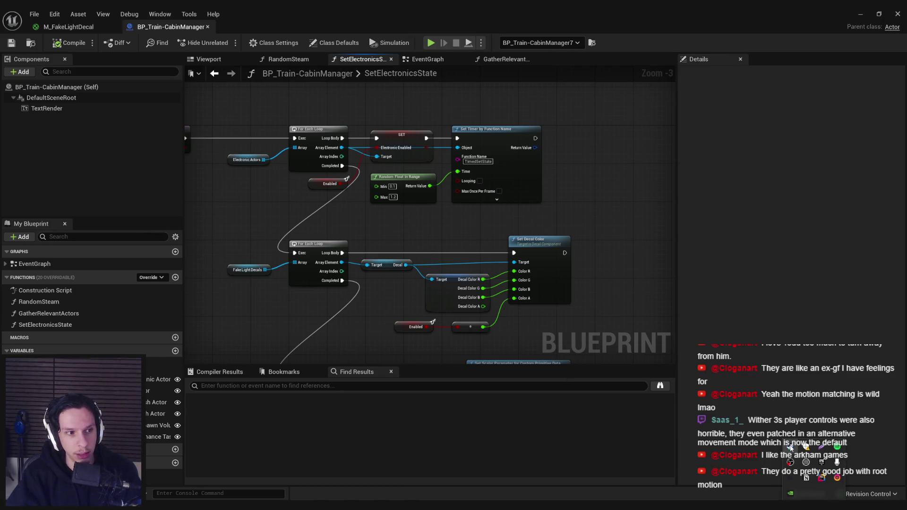
pyautogui.click(790, 448)
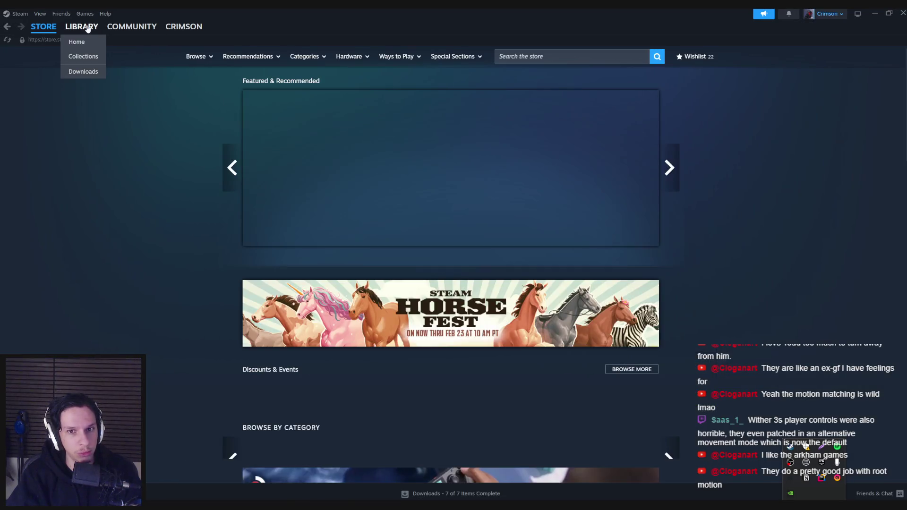
pyautogui.click(81, 27)
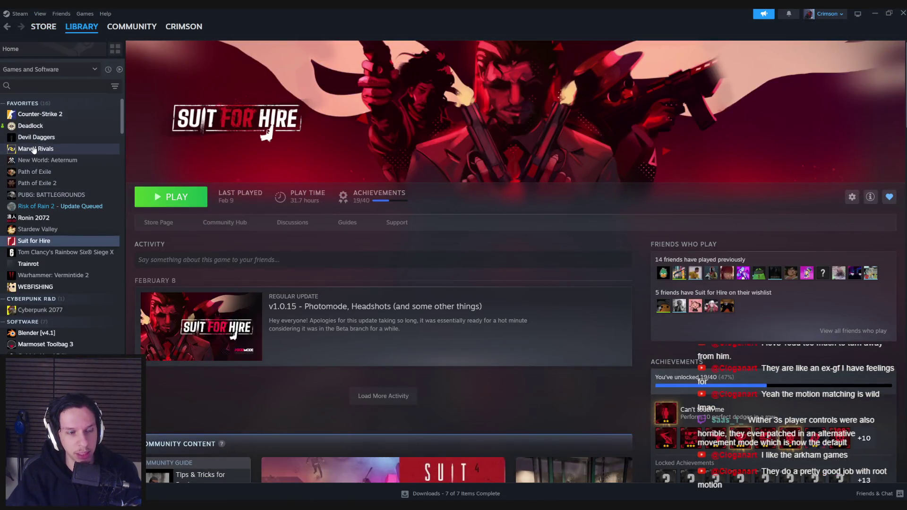
# Scroll the Steam library down to The Last of Us Part I, then close the Steam window
pyautogui.scroll(-5, 52, 227)
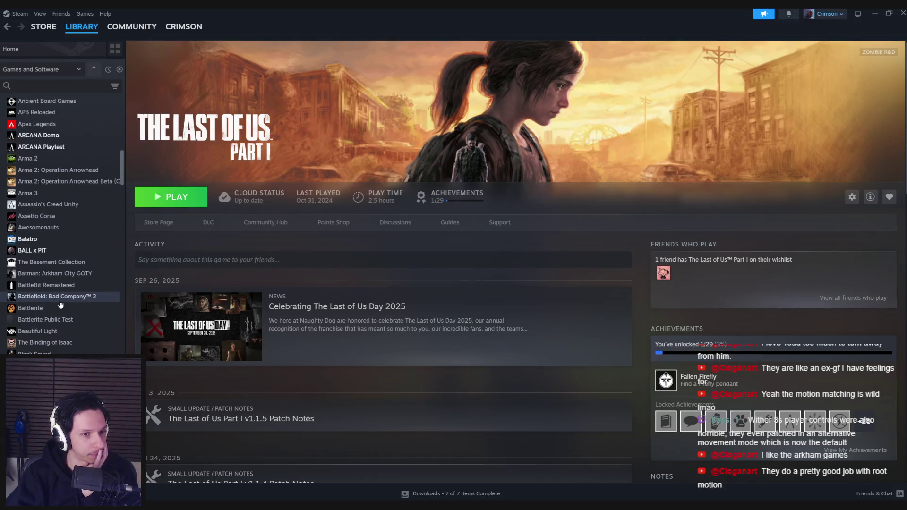
pyautogui.scroll(-6, 61, 304)
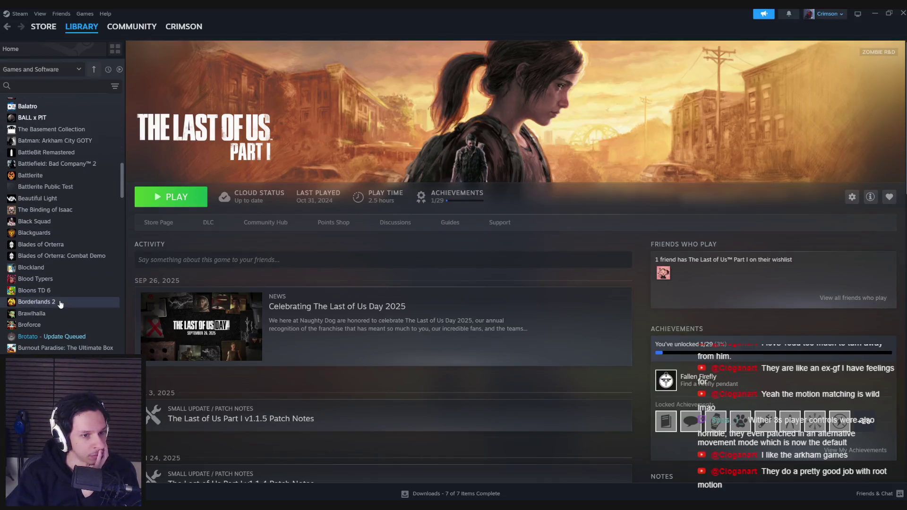
pyautogui.moveTo(121, 203)
pyautogui.mouseDown()
pyautogui.moveTo(134, 278)
pyautogui.moveTo(134, 409)
pyautogui.moveTo(124, 382)
pyautogui.moveTo(116, 103)
pyautogui.mouseUp()
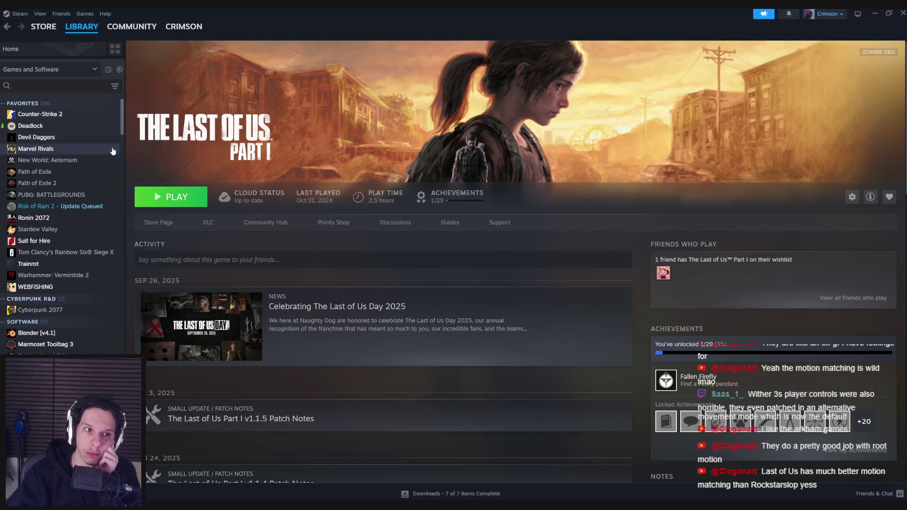
pyautogui.scroll(-2, 123, 136)
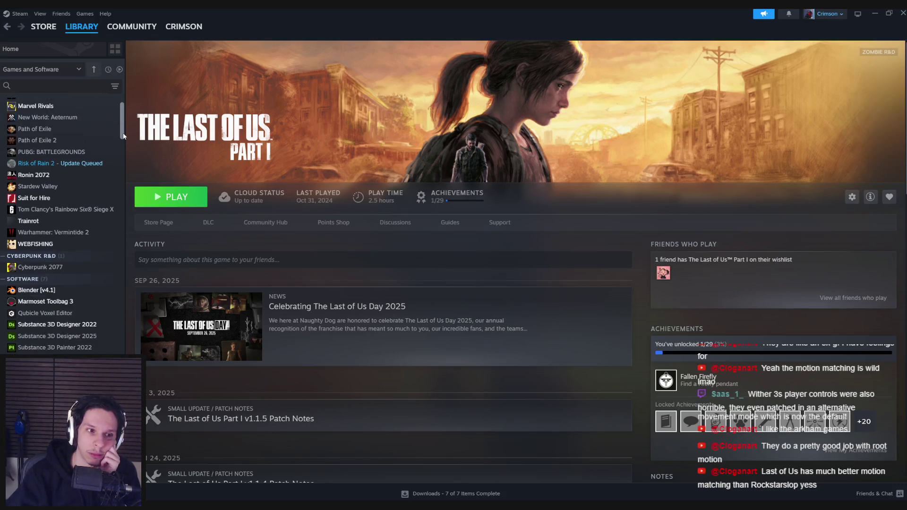
pyautogui.scroll(-5, 123, 142)
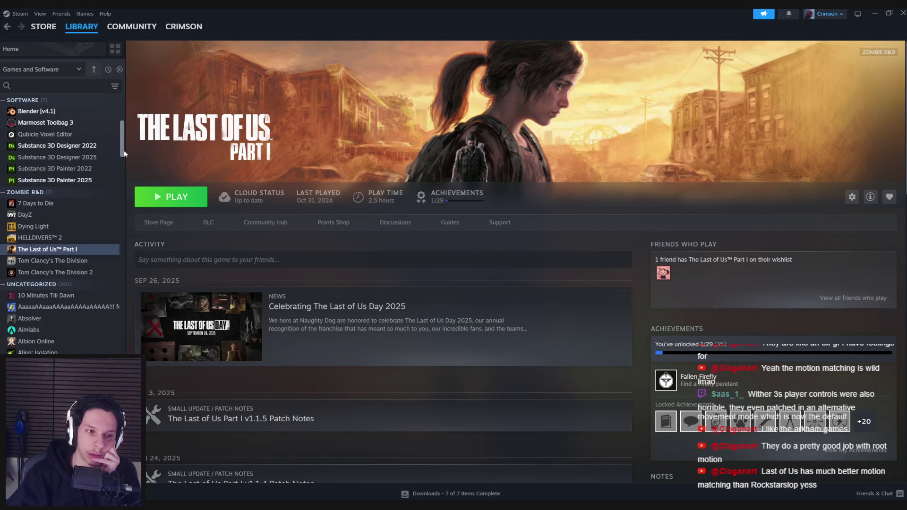
pyautogui.moveTo(124, 150)
pyautogui.mouseDown()
pyautogui.moveTo(133, 233)
pyautogui.moveTo(180, 179)
pyautogui.moveTo(313, 81)
pyautogui.mouseUp()
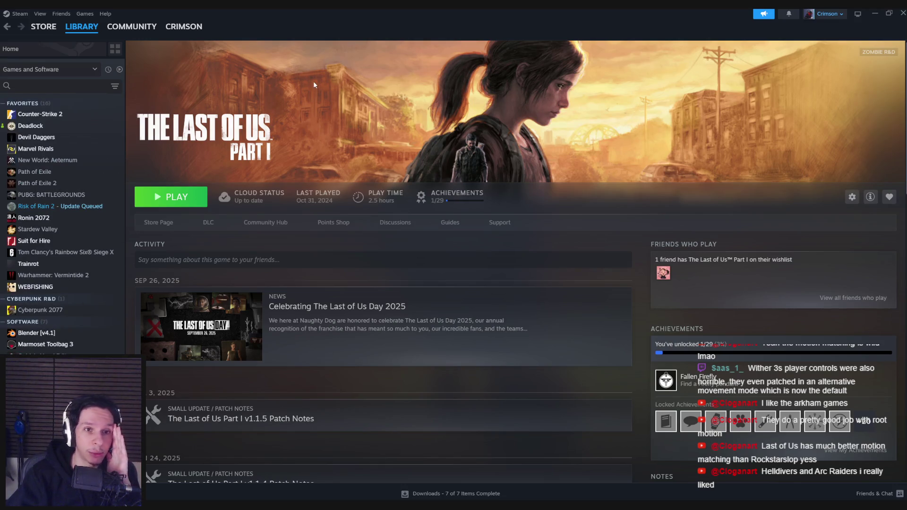
pyautogui.click(903, 13)
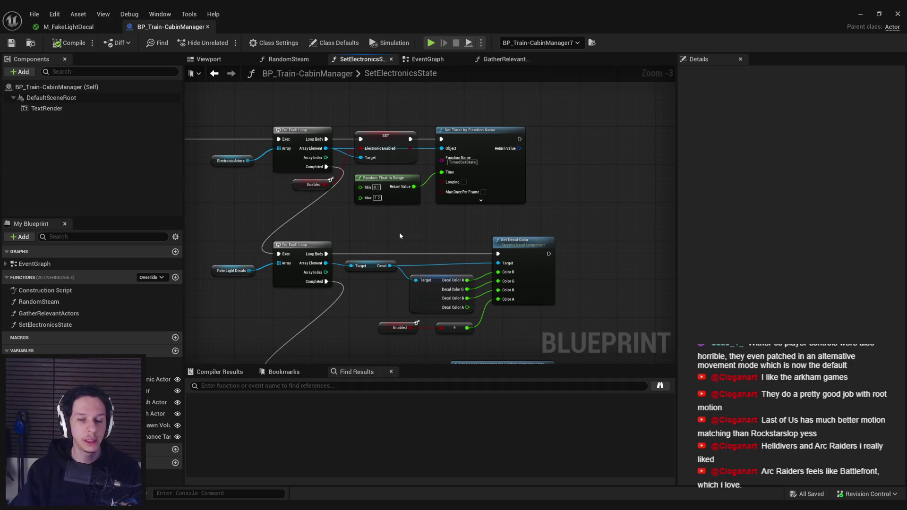
pyautogui.click(92, 25)
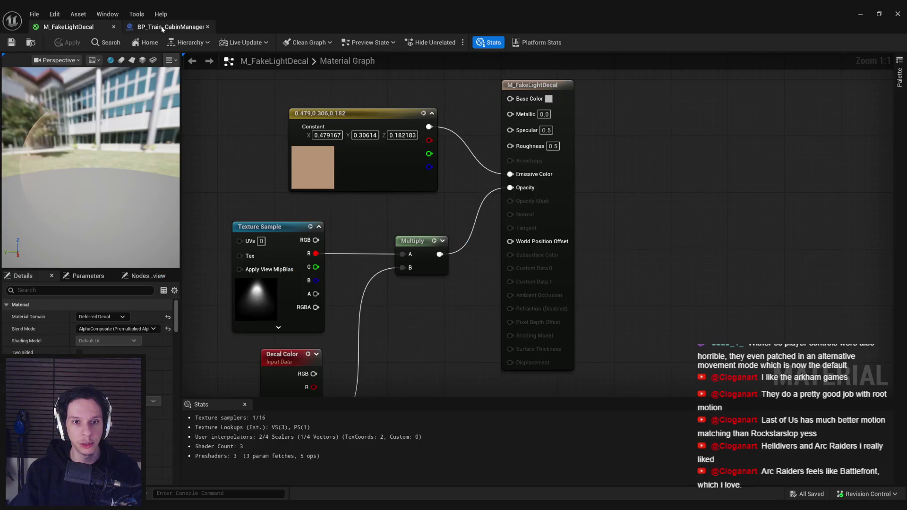
pyautogui.click(170, 26)
pyautogui.scroll(1, 327, 212)
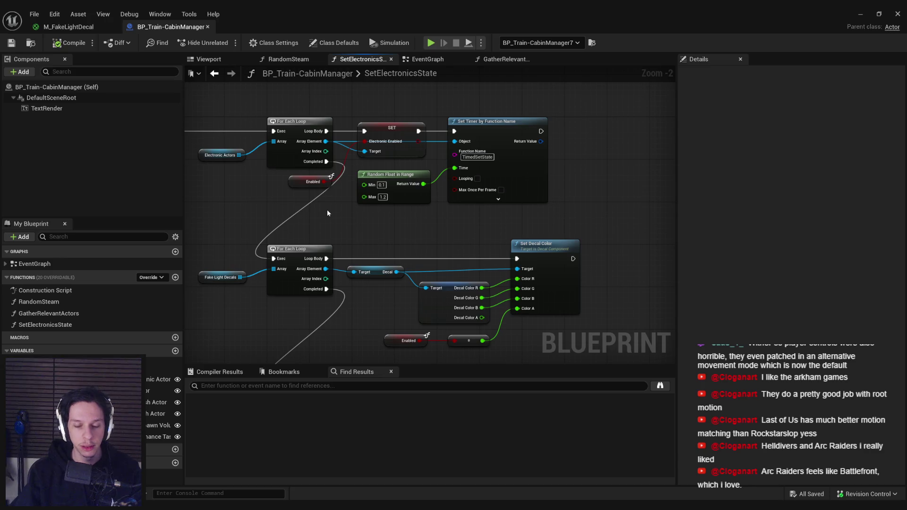
pyautogui.scroll(-1, 327, 211)
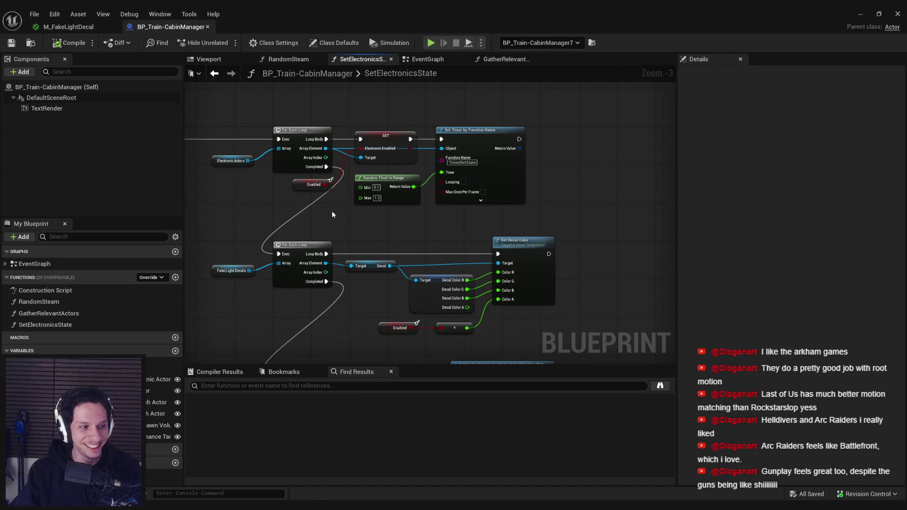
pyautogui.scroll(2, 343, 235)
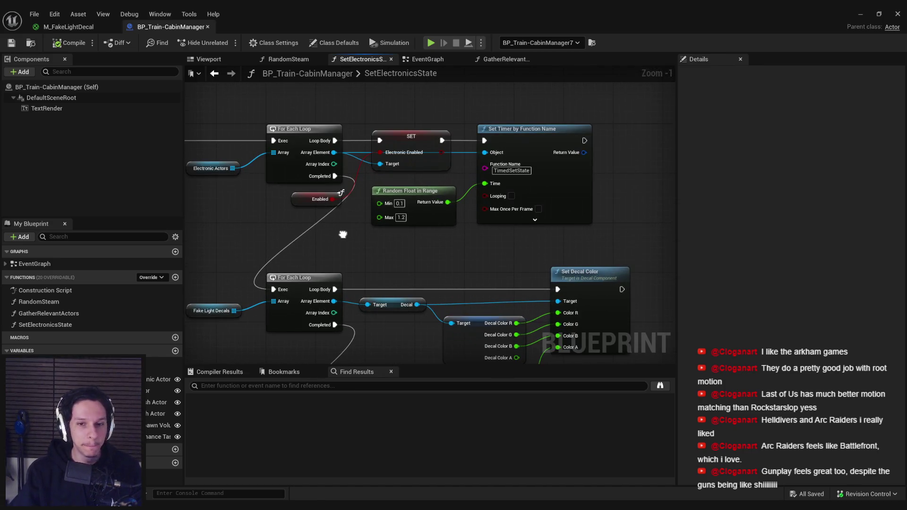
pyautogui.scroll(-1, 342, 233)
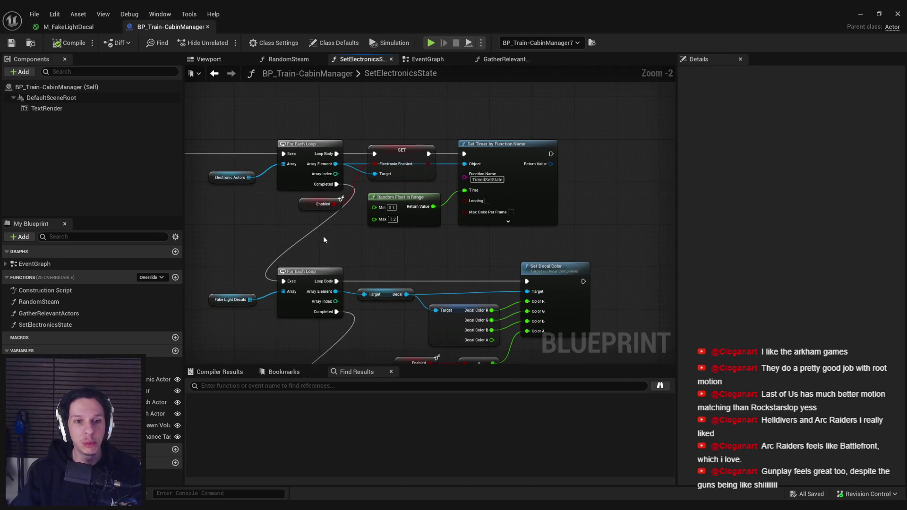
pyautogui.scroll(-1, 325, 236)
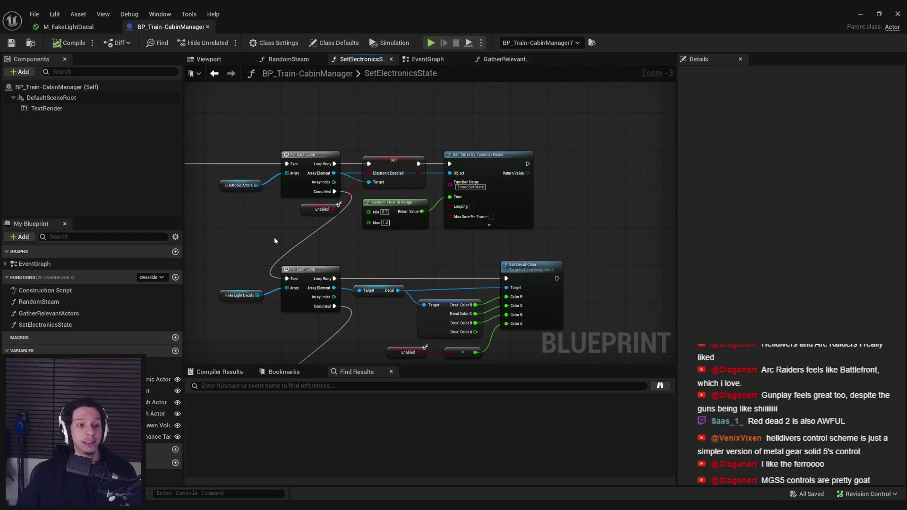
pyautogui.moveTo(373, 244); pyautogui.dragTo(349, 232)
pyautogui.moveTo(291, 314); pyautogui.dragTo(302, 213)
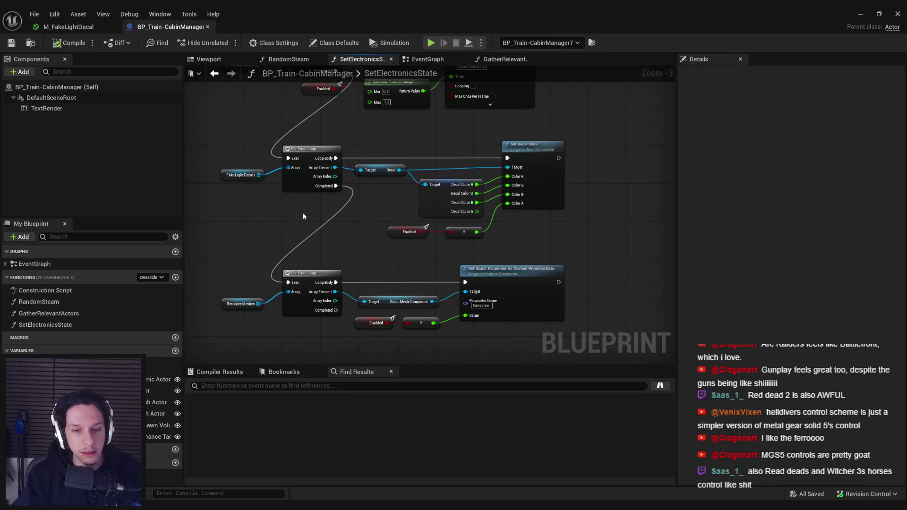
pyautogui.scroll(2, 302, 216)
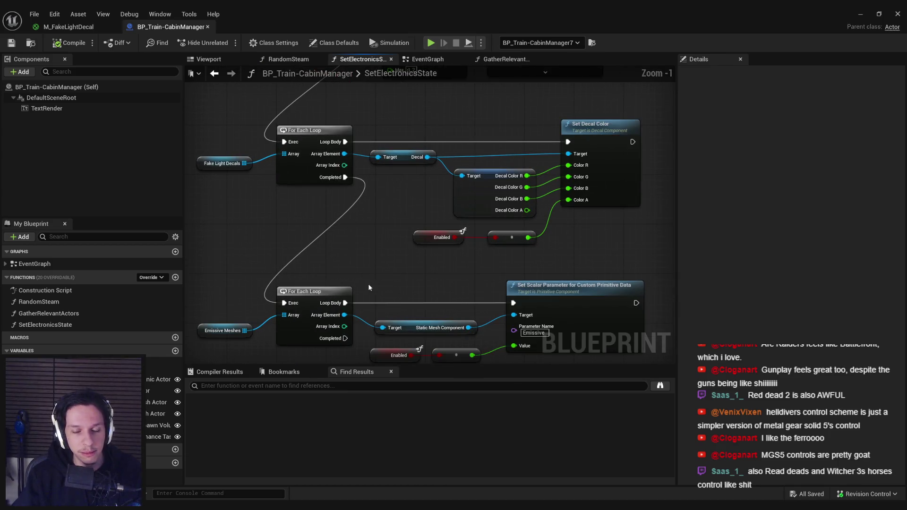
pyautogui.scroll(-1, 369, 286)
pyautogui.moveTo(404, 282); pyautogui.dragTo(405, 282)
pyautogui.click(416, 330)
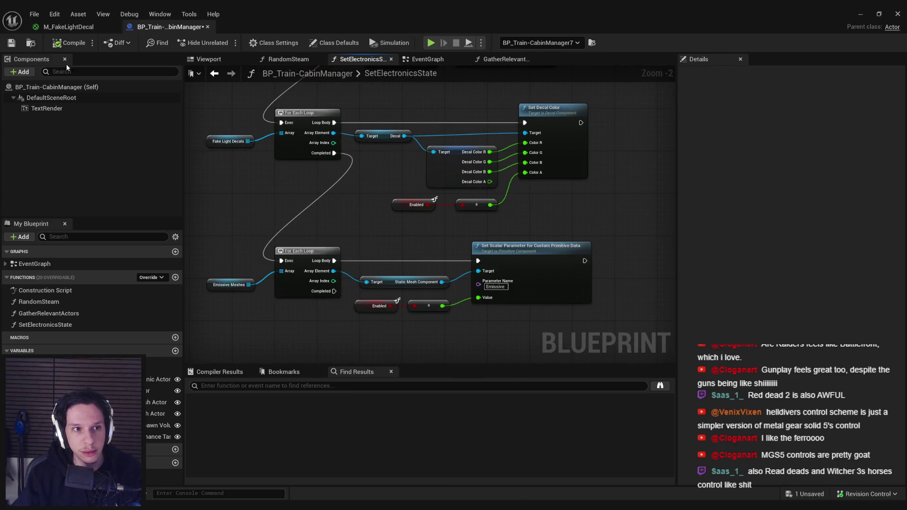
pyautogui.hotkey('ctrl', 's')
pyautogui.moveTo(378, 198); pyautogui.dragTo(392, 245)
pyautogui.scroll(-1, 397, 205)
pyautogui.moveTo(397, 205); pyautogui.dragTo(400, 243)
pyautogui.scroll(2, 400, 243)
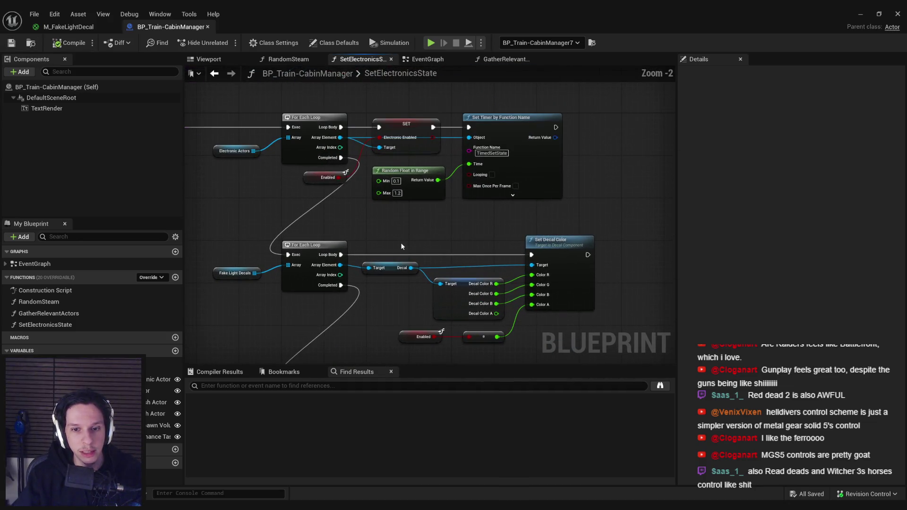
pyautogui.moveTo(395, 290); pyautogui.dragTo(382, 239)
pyautogui.scroll(-1, 383, 240)
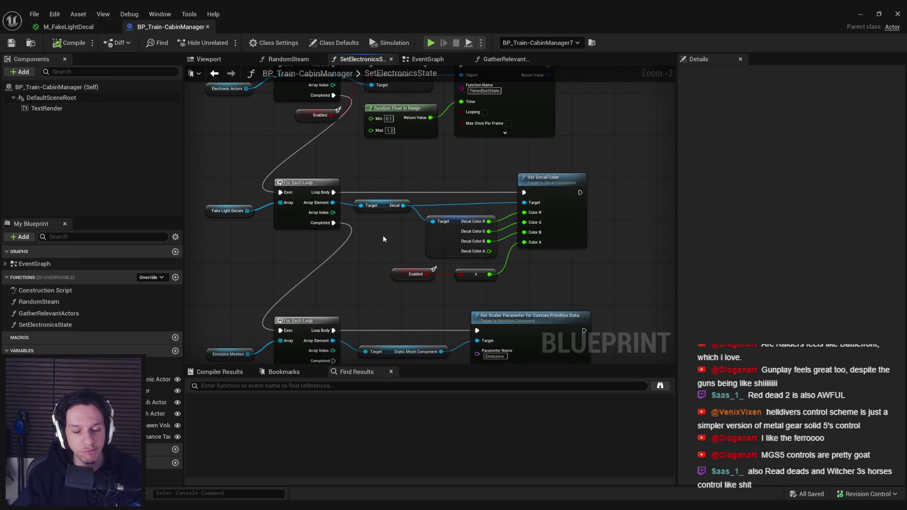
pyautogui.click(439, 254)
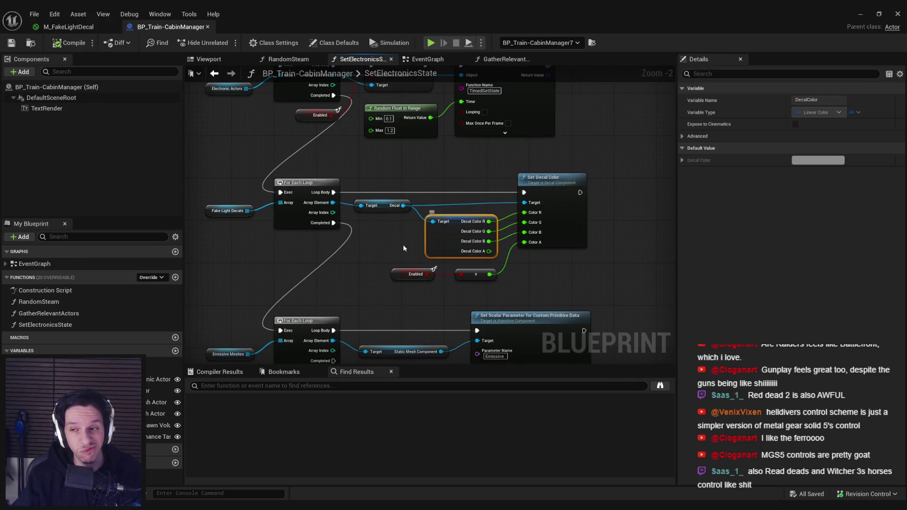
pyautogui.click(396, 247)
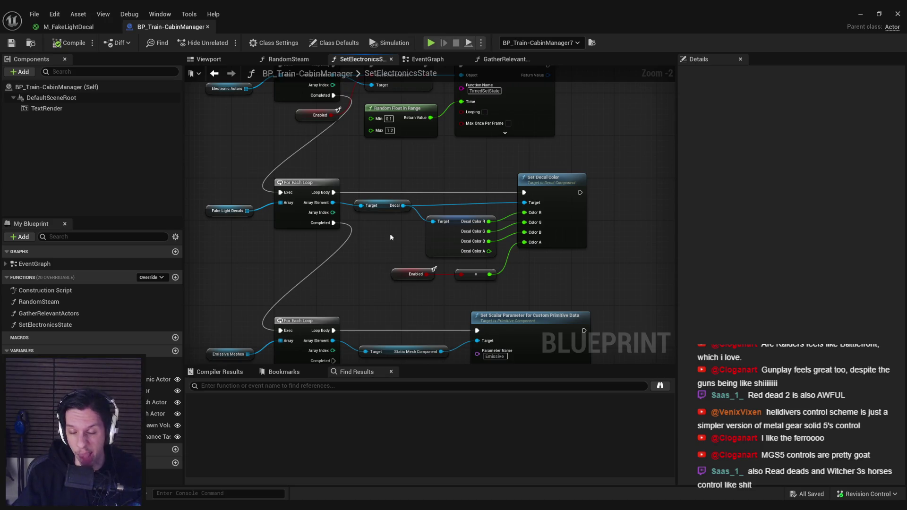
pyautogui.moveTo(392, 174); pyautogui.dragTo(377, 191)
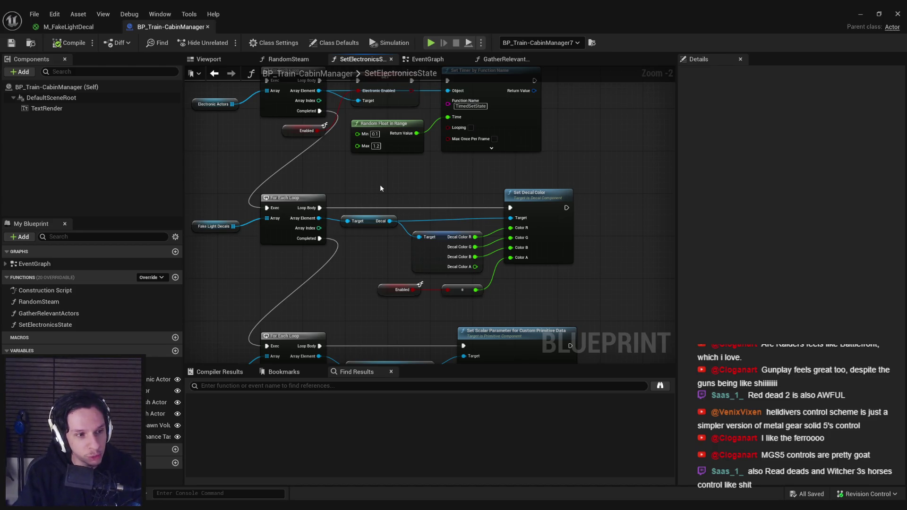
pyautogui.scroll(-2, 412, 189)
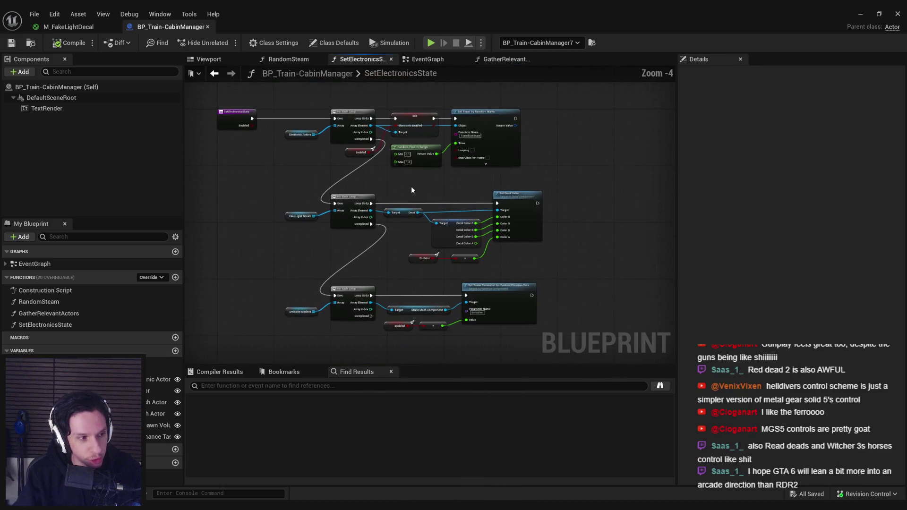
pyautogui.scroll(2, 411, 188)
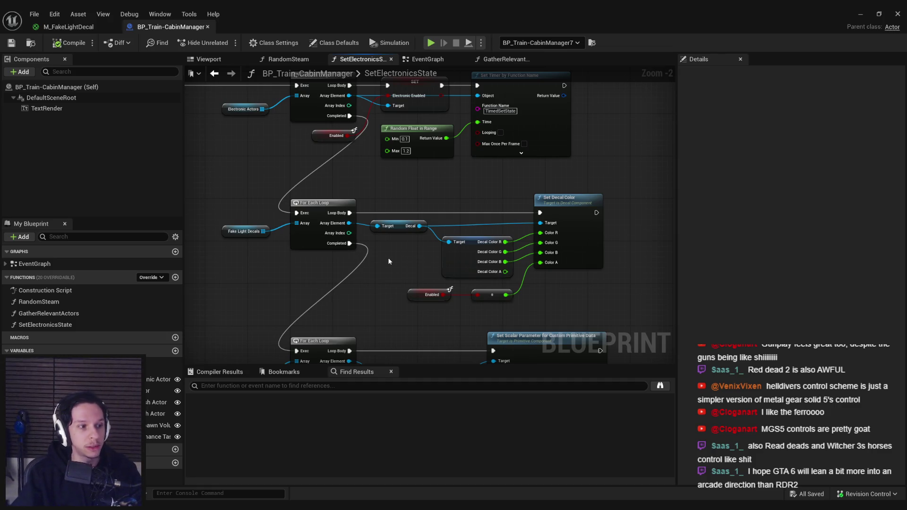
pyautogui.scroll(2, 395, 193)
pyautogui.scroll(-1, 391, 190)
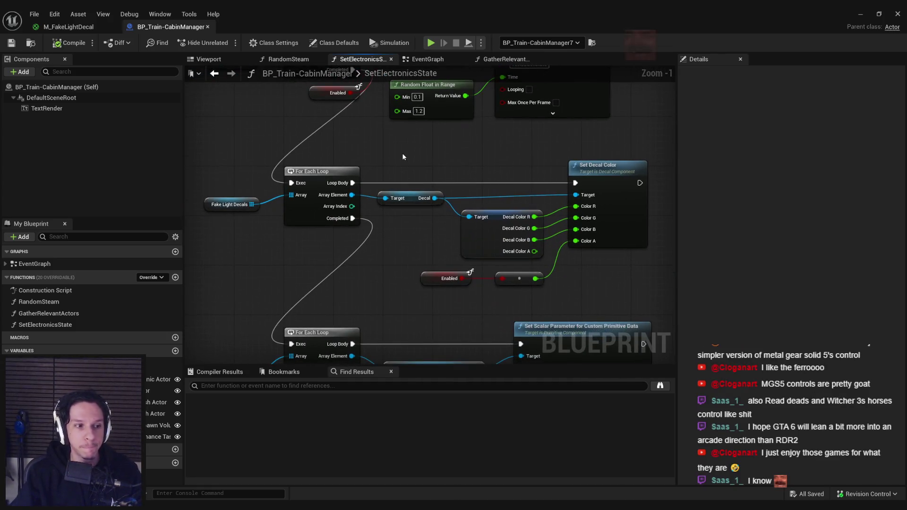
pyautogui.click(68, 27)
pyautogui.click(147, 27)
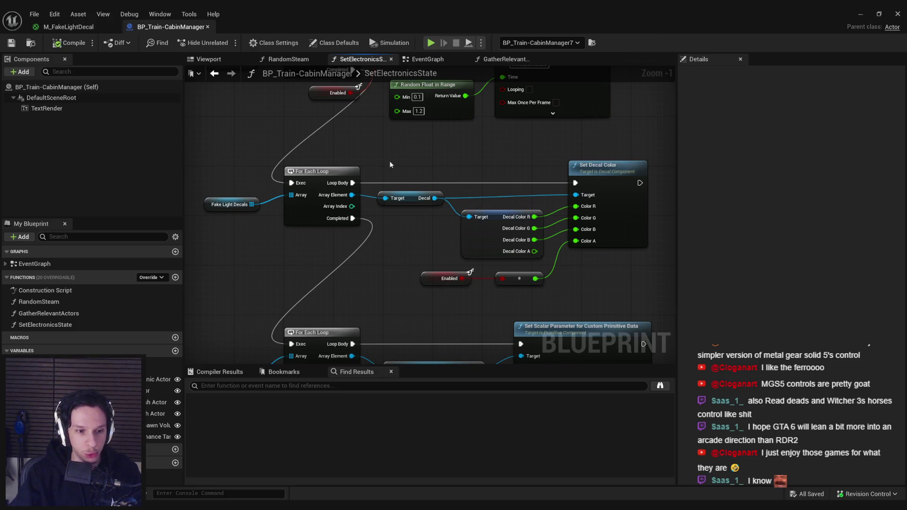
pyautogui.scroll(-1, 412, 227)
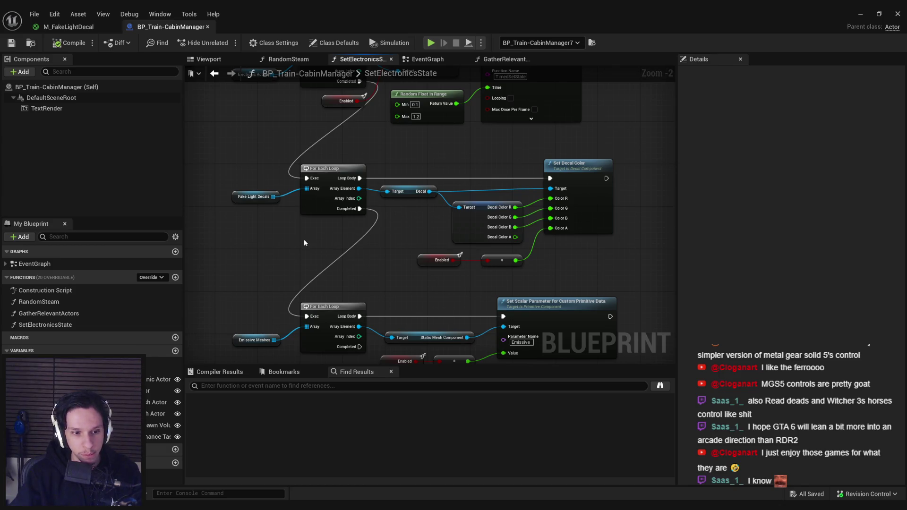
pyautogui.scroll(1, 324, 240)
pyautogui.scroll(-1, 324, 247)
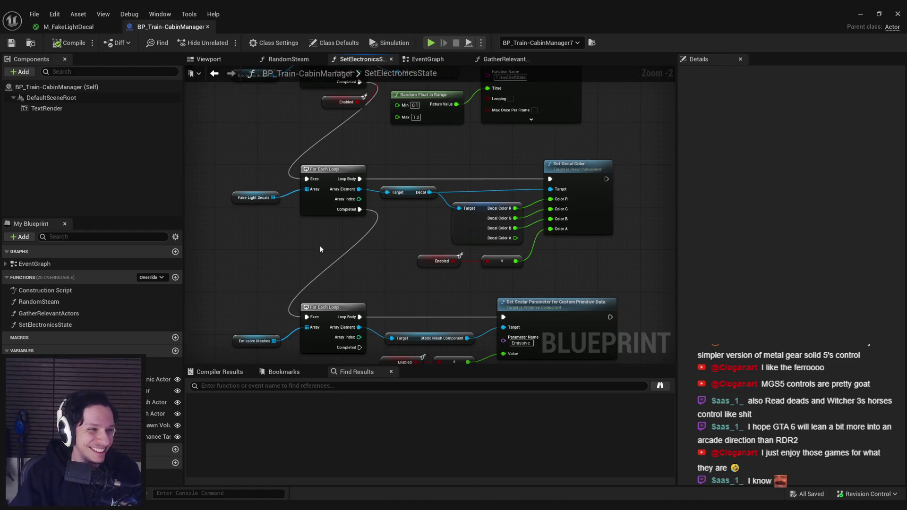
pyautogui.scroll(2, 326, 242)
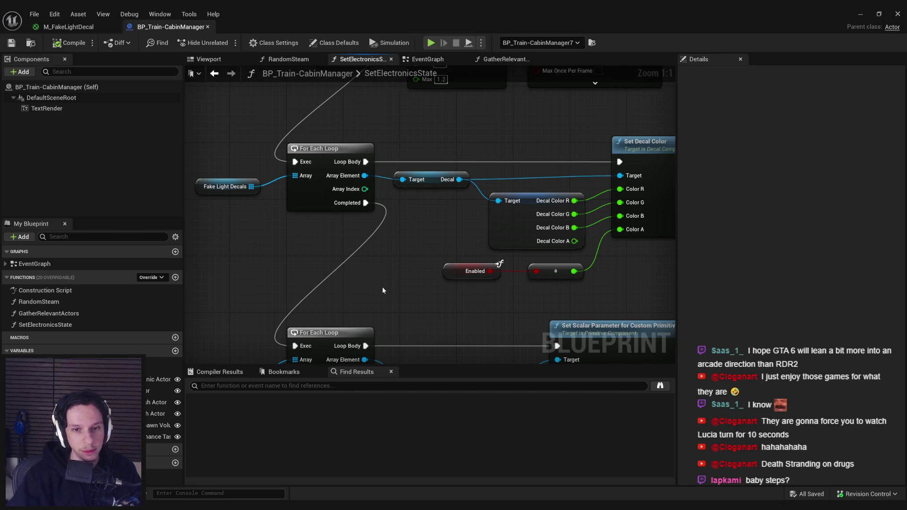
pyautogui.scroll(-1, 394, 296)
pyautogui.scroll(-1, 519, 270)
# Right-align Set Decal Color with the Set Scalar Parameter node below it using Shift+D
pyautogui.moveTo(584, 341); pyautogui.dragTo(527, 181)
pyautogui.hotkey('shift', 'd')
pyautogui.click(240, 109)
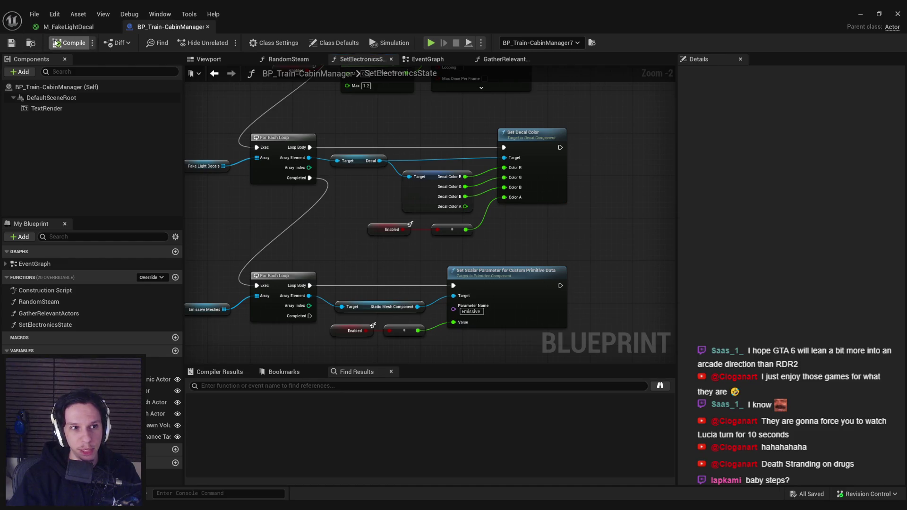
pyautogui.moveTo(338, 223); pyautogui.dragTo(338, 229)
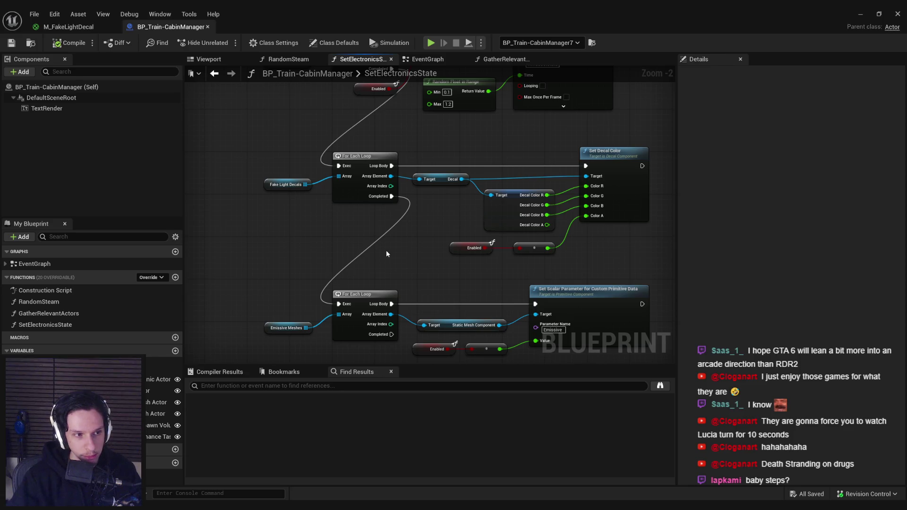
pyautogui.hotkey('ctrl', 'Tab')
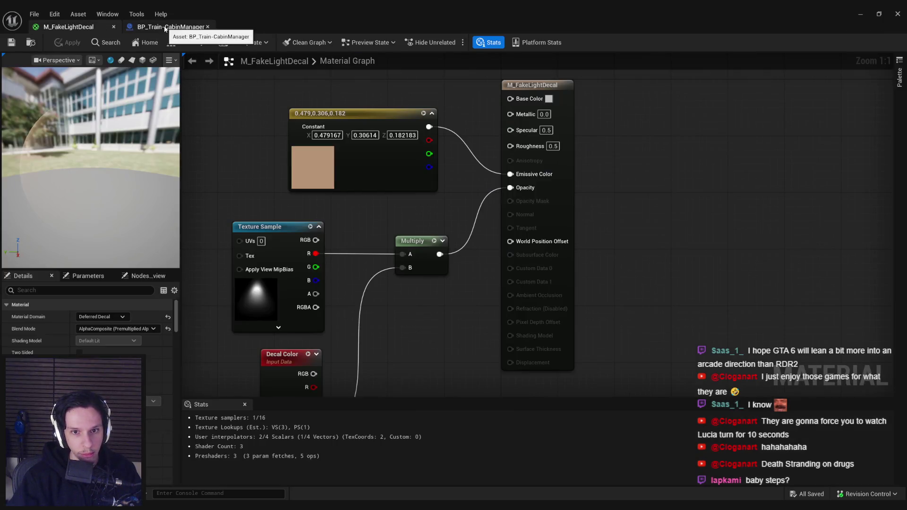
pyautogui.click(165, 27)
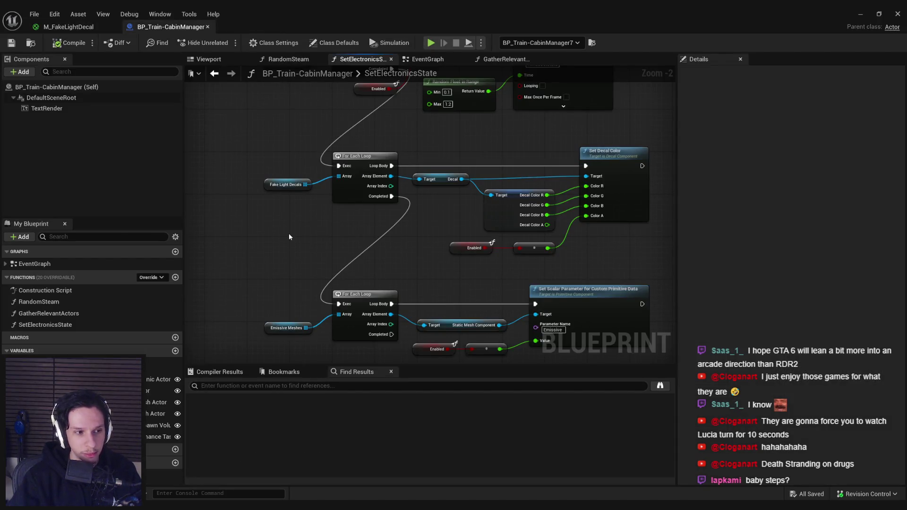
# Nudge the Enabled node to the right and save the blueprint
pyautogui.scroll(2, 424, 232)
pyautogui.scroll(-2, 424, 231)
pyautogui.scroll(2, 521, 252)
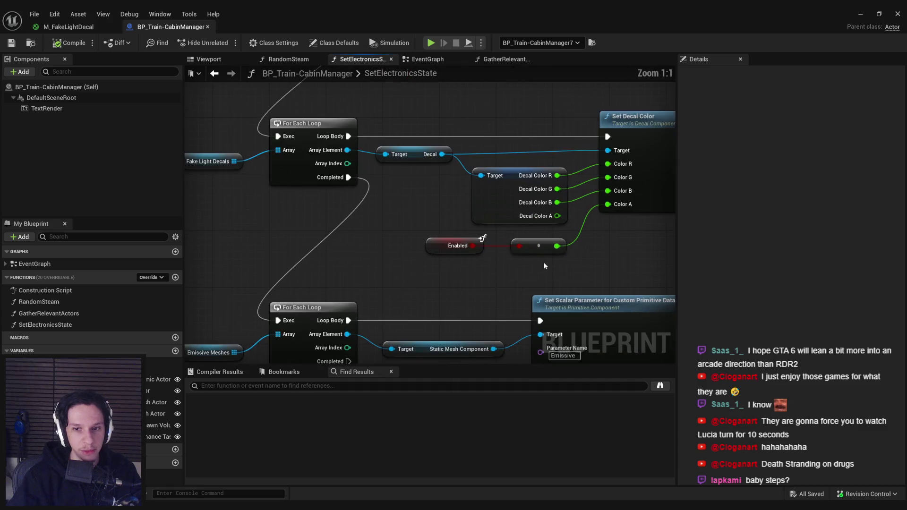
pyautogui.moveTo(559, 276)
pyautogui.mouseDown()
pyautogui.moveTo(444, 241)
pyautogui.moveTo(459, 241)
pyautogui.mouseUp()
pyautogui.click(444, 241)
pyautogui.click(402, 219)
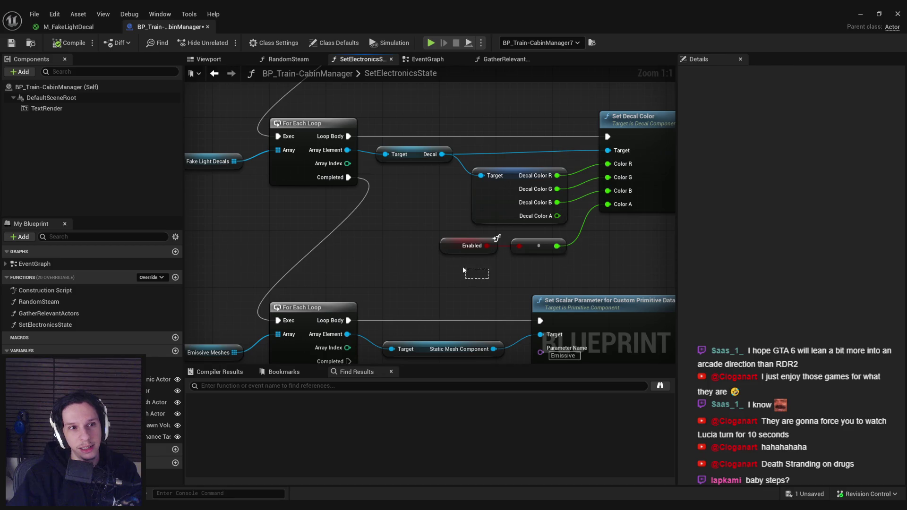
pyautogui.hotkey('ctrl', 's')
# Check the Enabled node once more, then return to the GameWorldLevel level editor
pyautogui.scroll(-4, 402, 218)
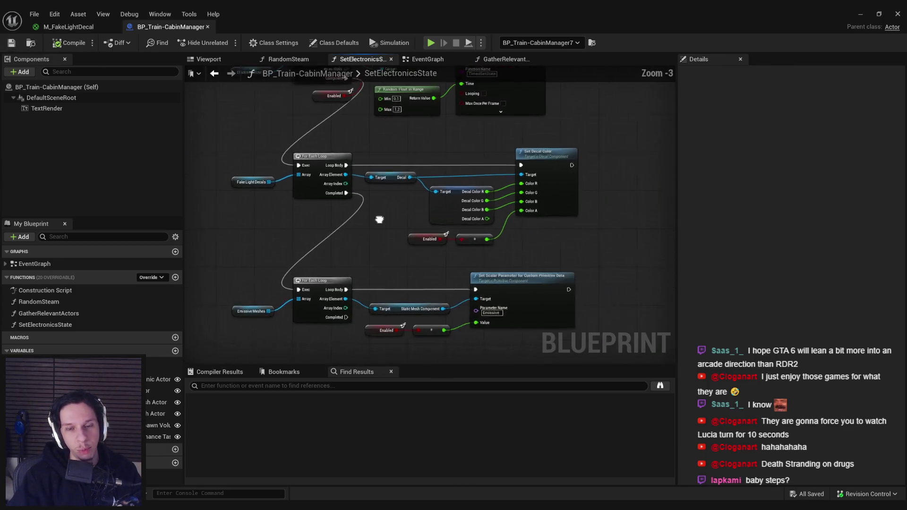
pyautogui.scroll(3, 366, 229)
pyautogui.scroll(-2, 356, 230)
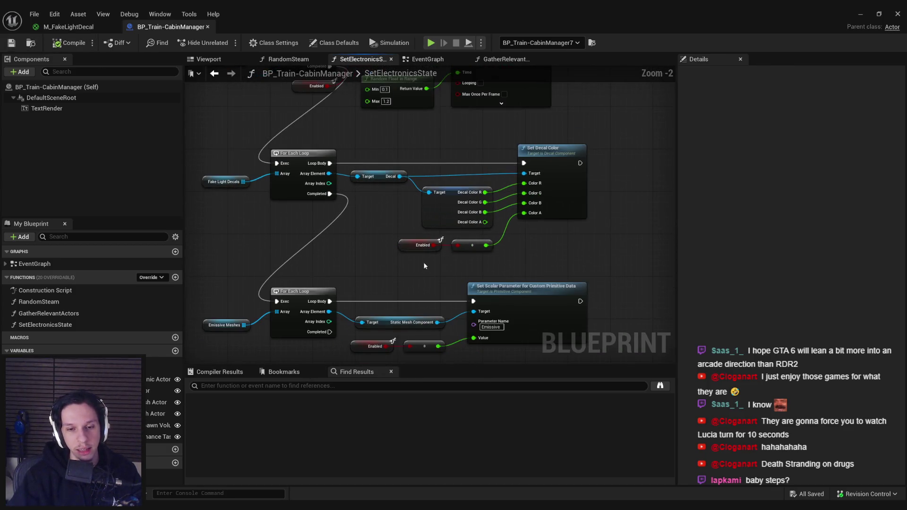
pyautogui.scroll(2, 421, 259)
pyautogui.moveTo(451, 255)
pyautogui.mouseDown()
pyautogui.moveTo(364, 163)
pyautogui.moveTo(375, 232)
pyautogui.mouseUp()
pyautogui.click(367, 225)
pyautogui.scroll(-2, 367, 225)
pyautogui.scroll(1, 364, 215)
pyautogui.scroll(-1, 364, 216)
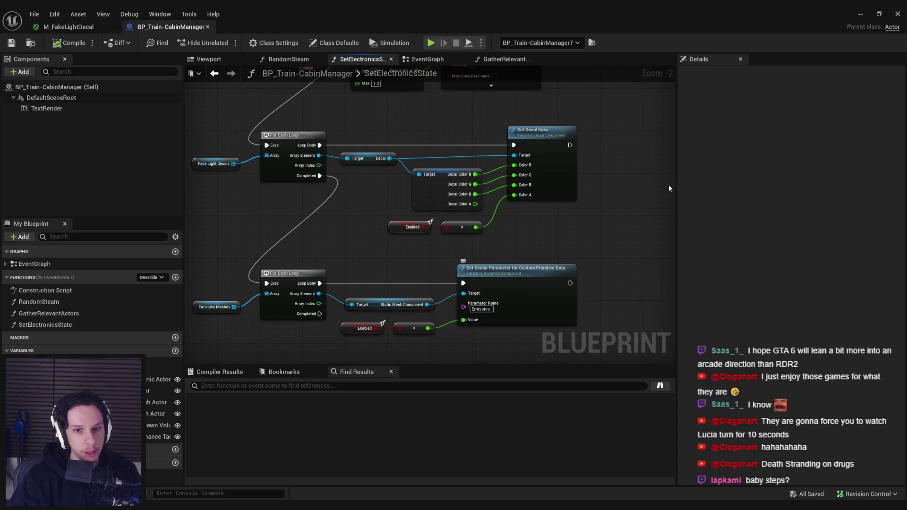
pyautogui.hotkey('alt', 'Tab')
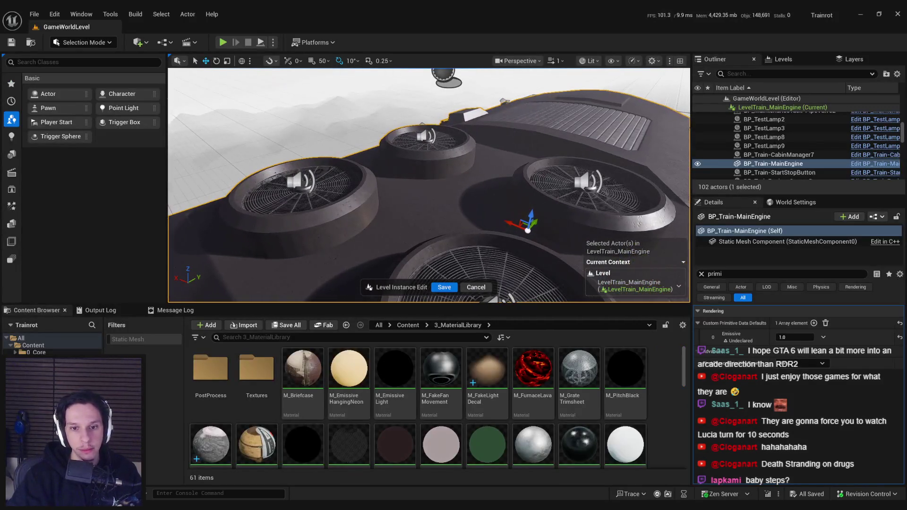
# Leave the level instance edit, start a fullscreen play-test, and insert a fuse into the fuse box
pyautogui.click(444, 287)
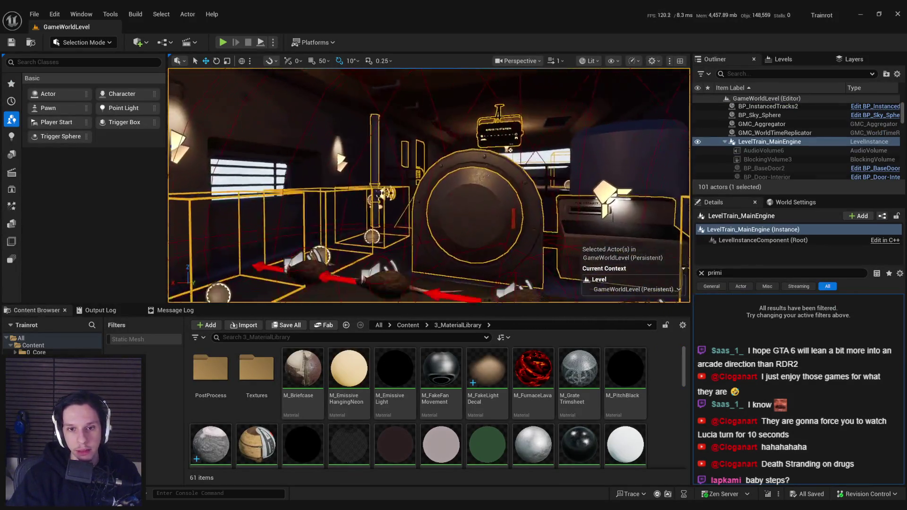
pyautogui.hotkey('alt', 'p')
pyautogui.press('F11')
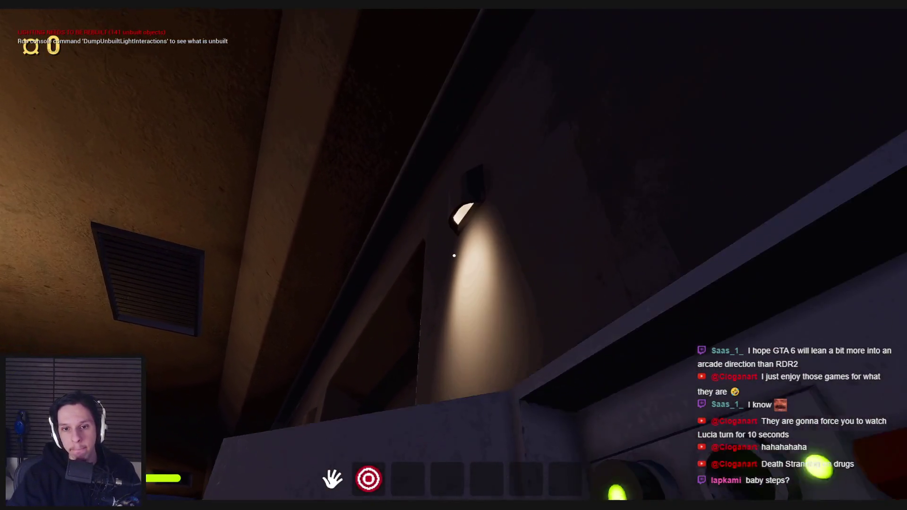
pyautogui.press('`')
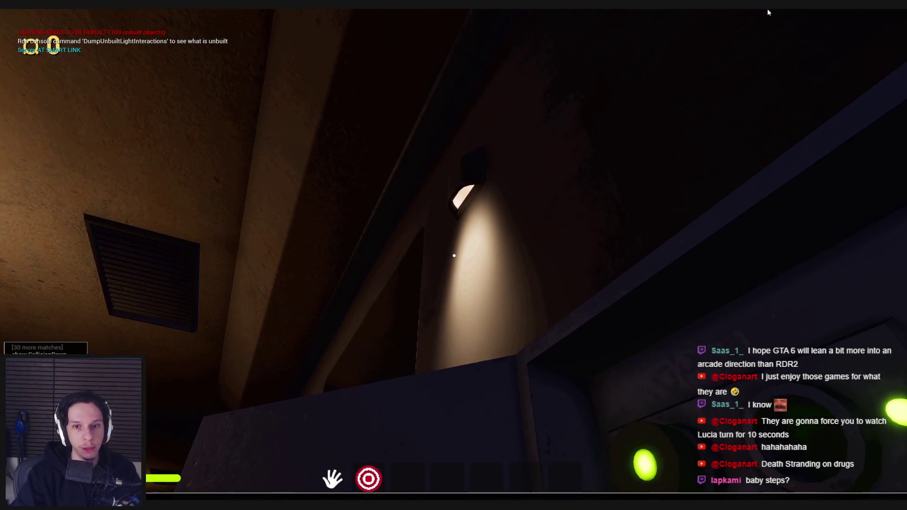
pyautogui.press('`')
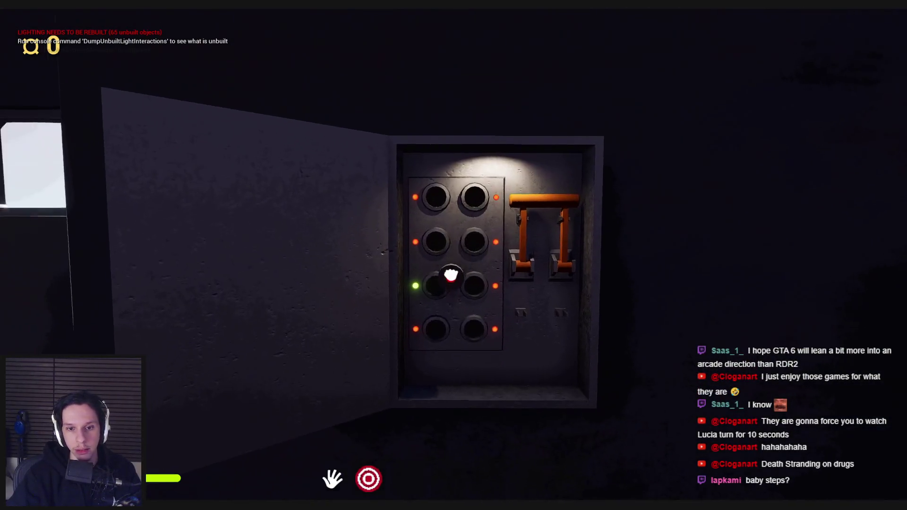
pyautogui.click(452, 272)
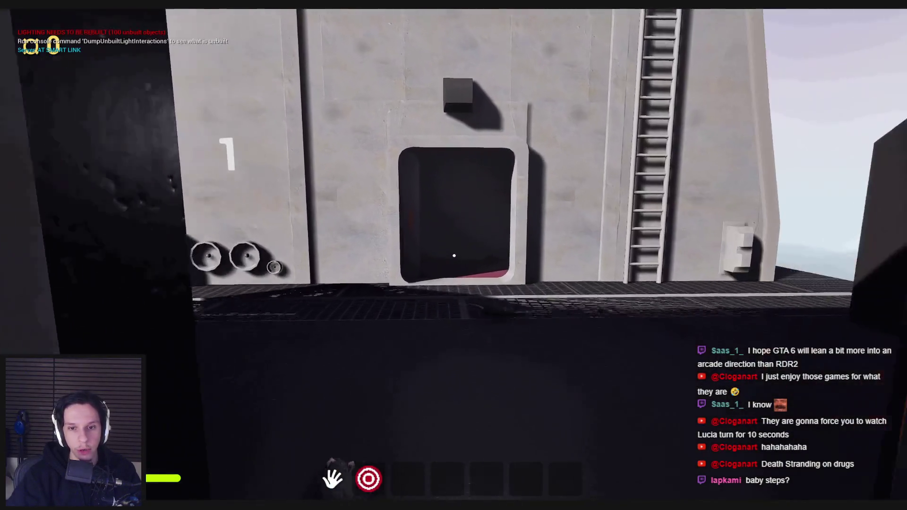
# Walk along the orange-railed catwalk and through the doorway into the dark engine room
pyautogui.press('w')
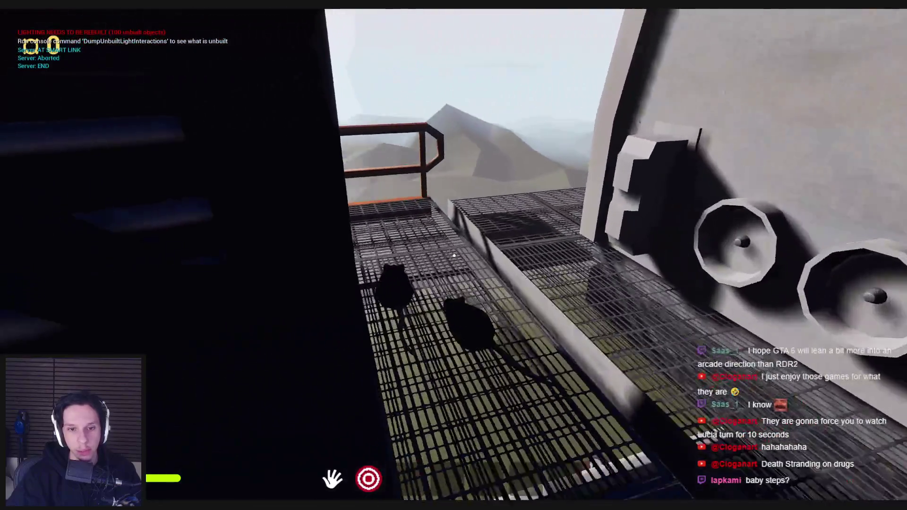
pyautogui.press('w')
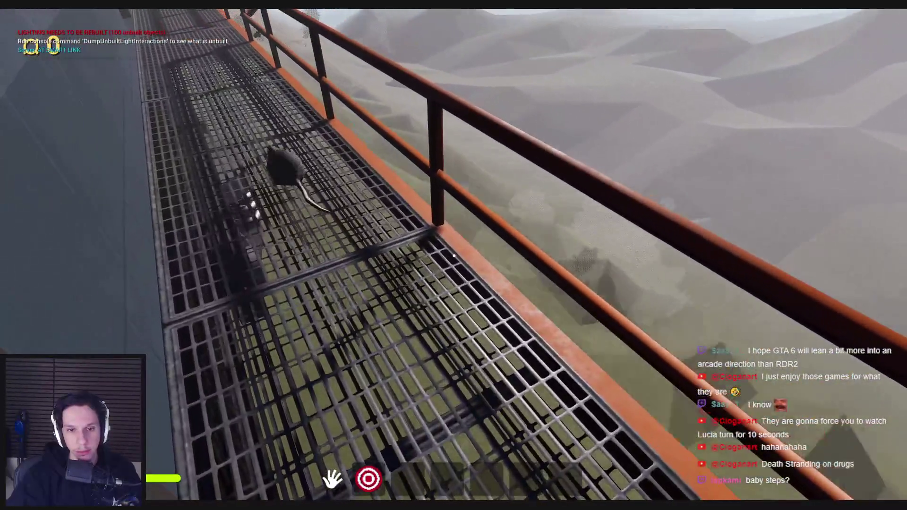
pyautogui.press('w')
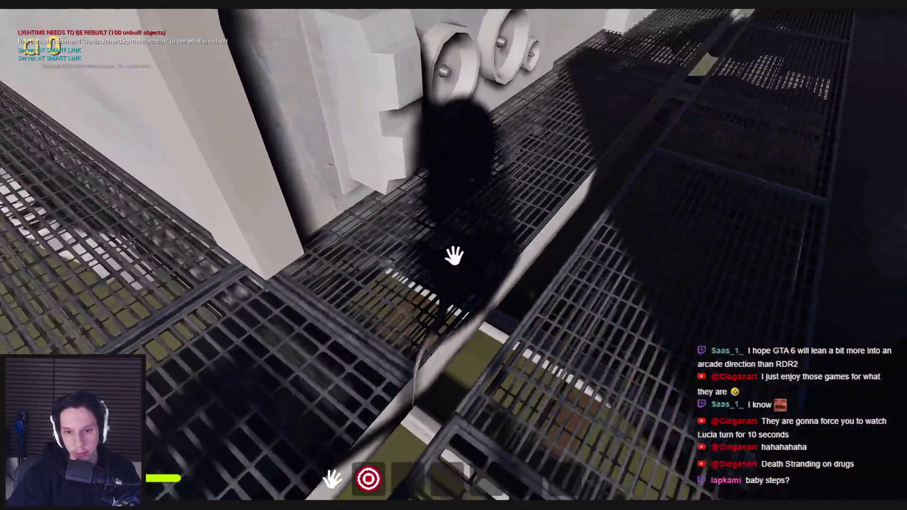
pyautogui.press('w')
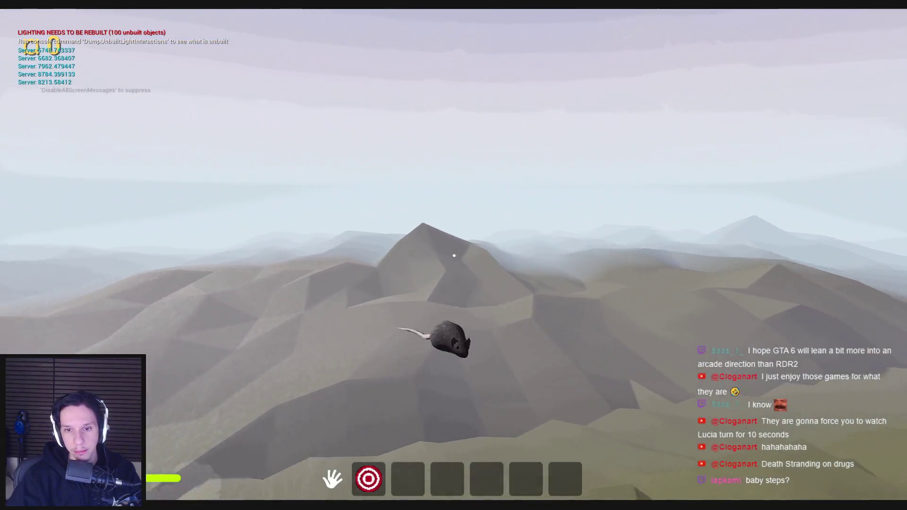
pyautogui.press('w')
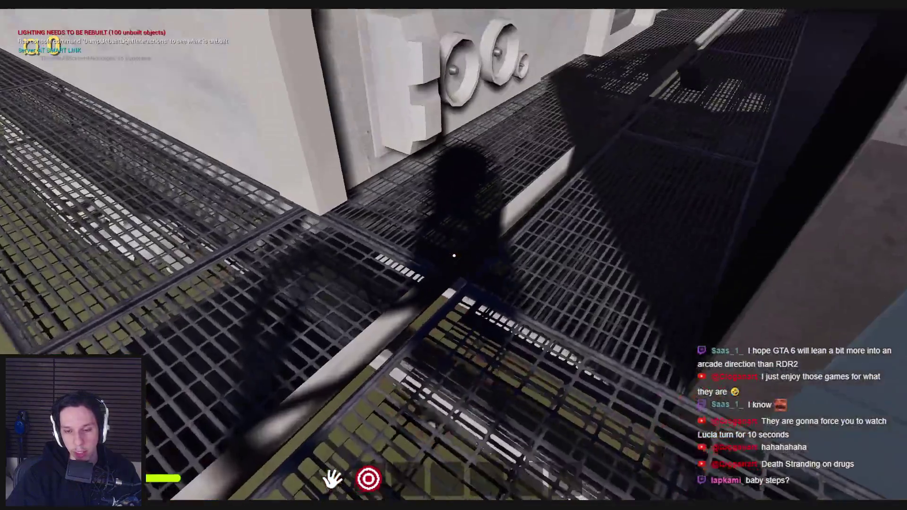
pyautogui.press('w')
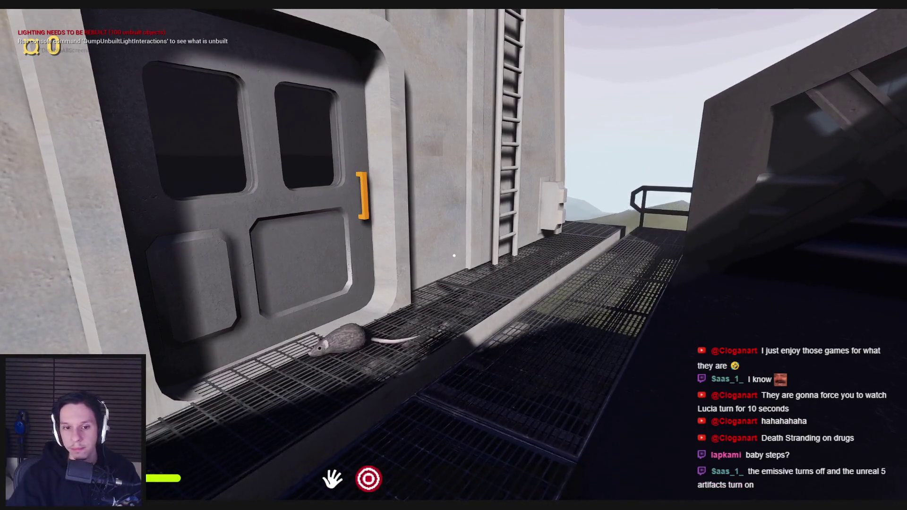
pyautogui.press('w')
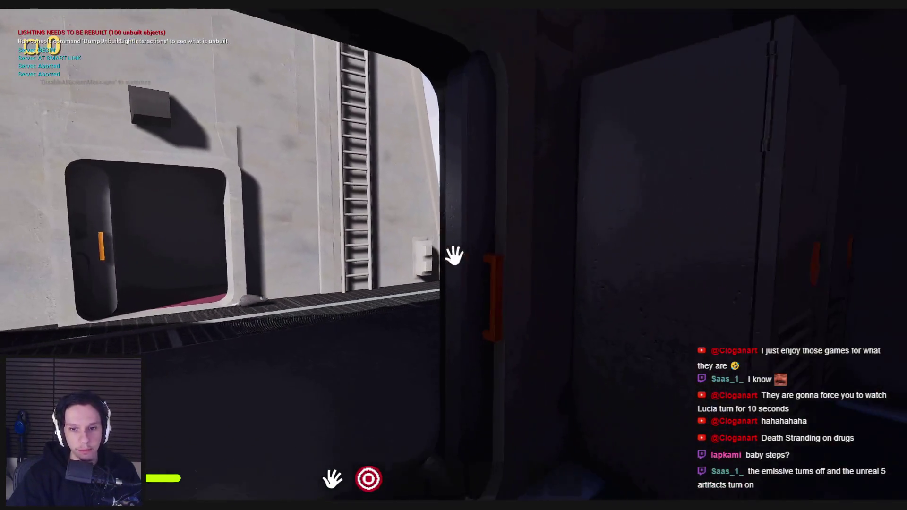
pyautogui.moveTo(453, 255)
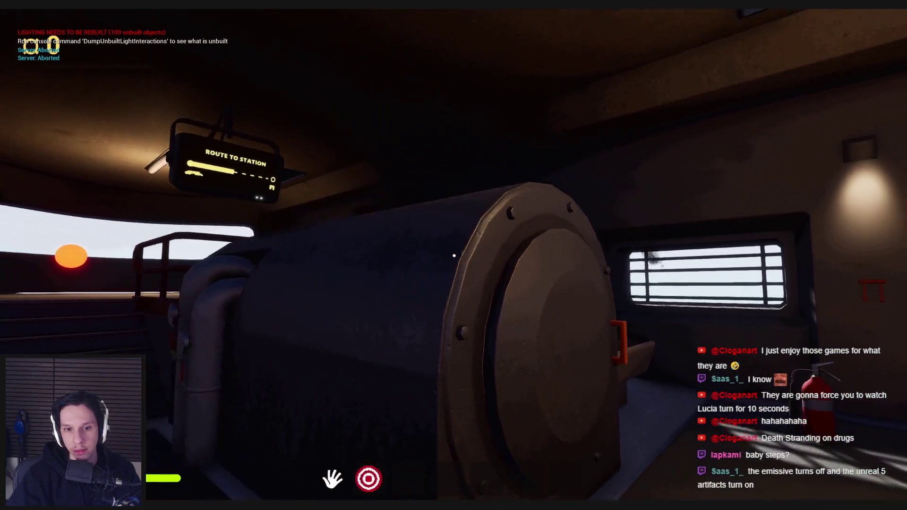
# Circle the generator, briefly opening the in-game console to browse command suggestions
pyautogui.press('d')
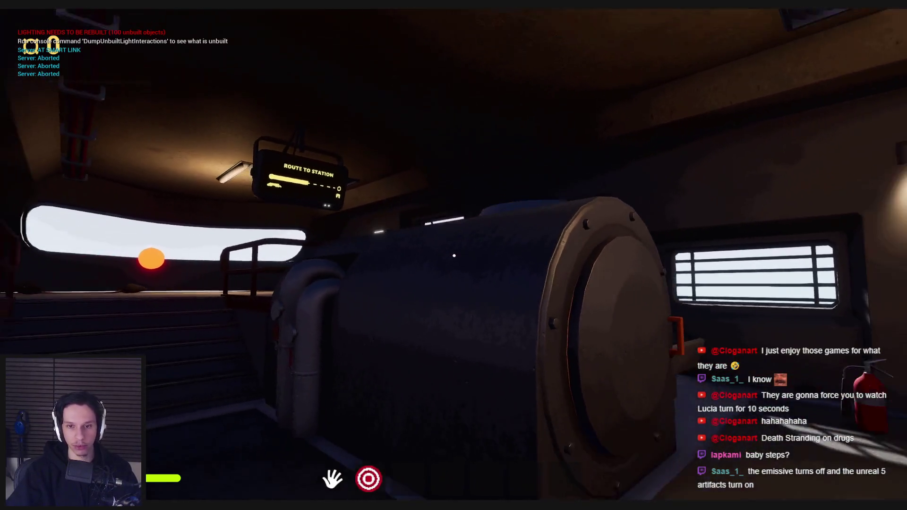
pyautogui.press('`')
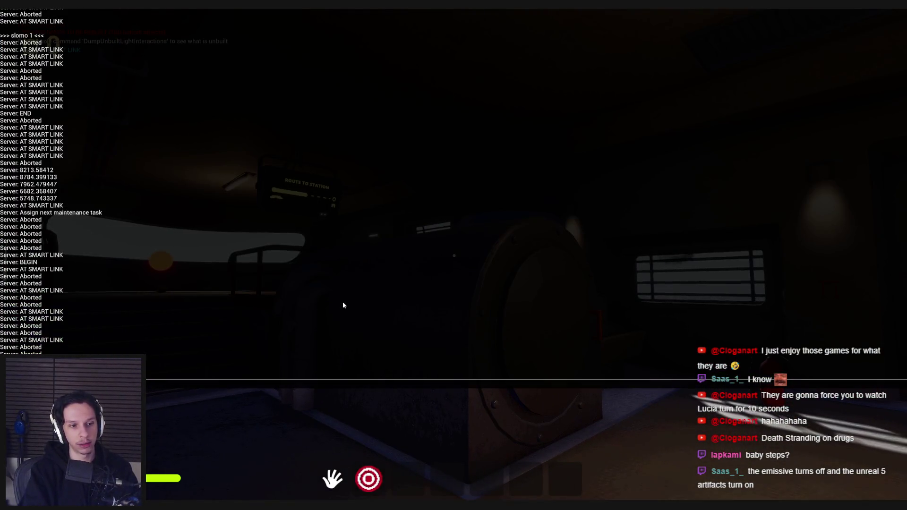
pyautogui.press('Up')
pyautogui.press('`')
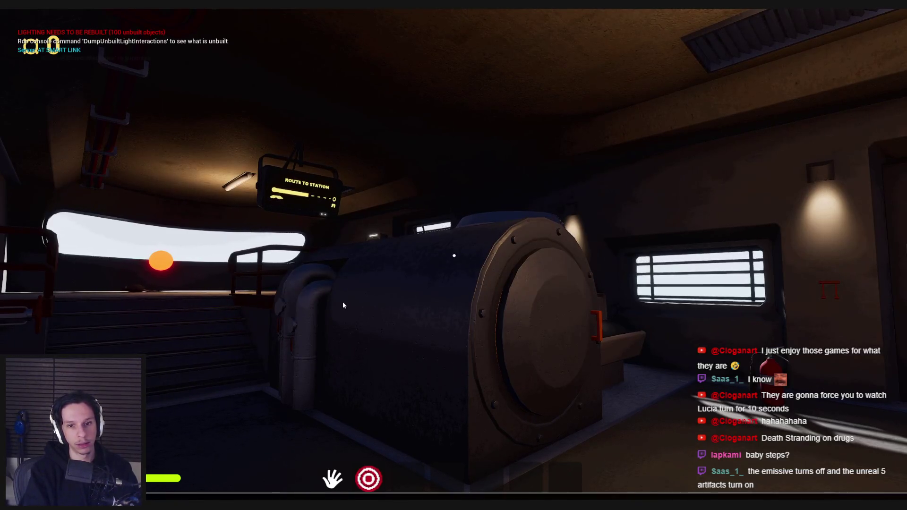
pyautogui.press('w')
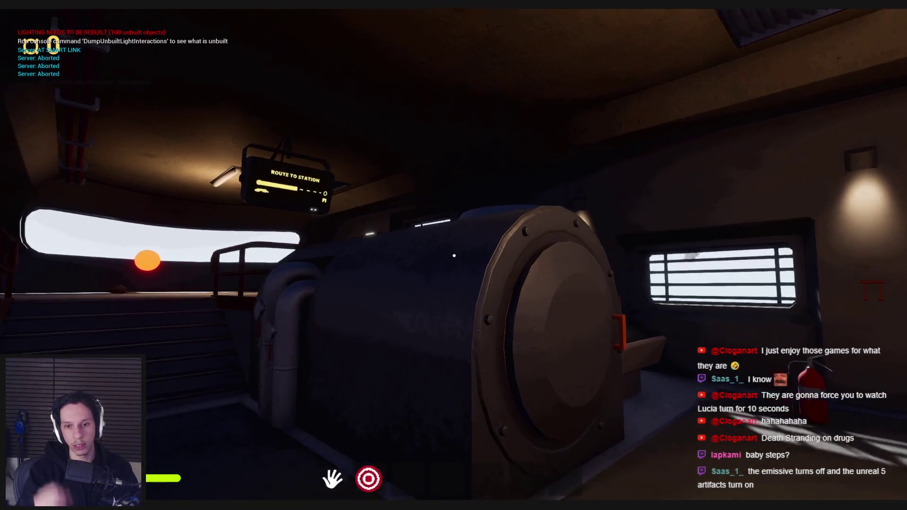
pyautogui.press('w')
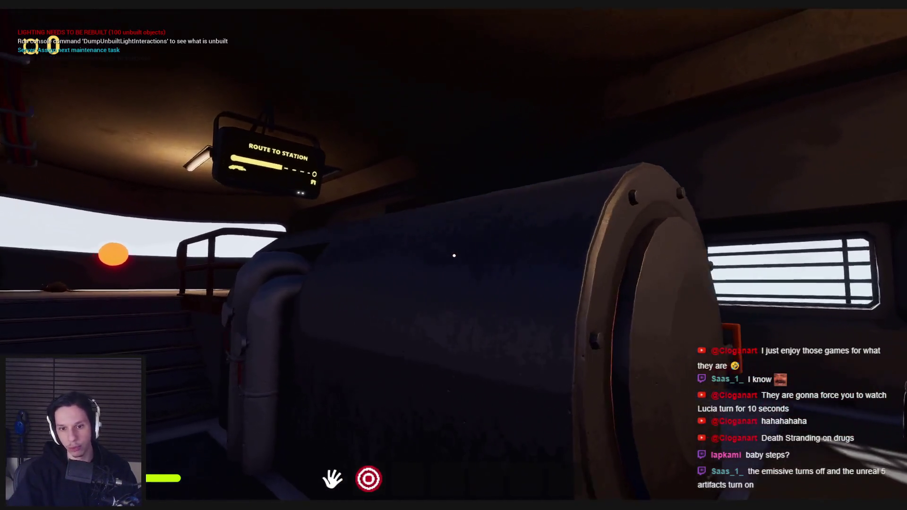
pyautogui.press('s')
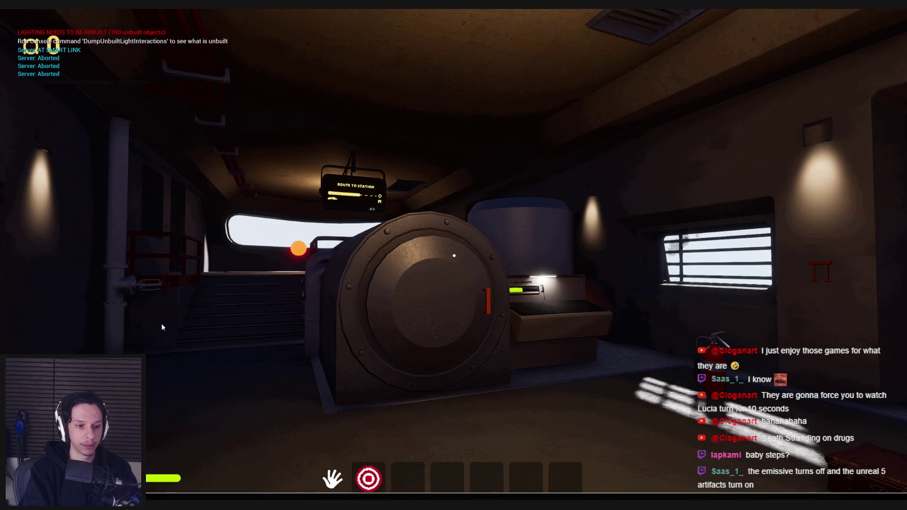
# Explore the engine room past the window wall, then turn the red pipe valve
pyautogui.press('`')
pyautogui.press('`')
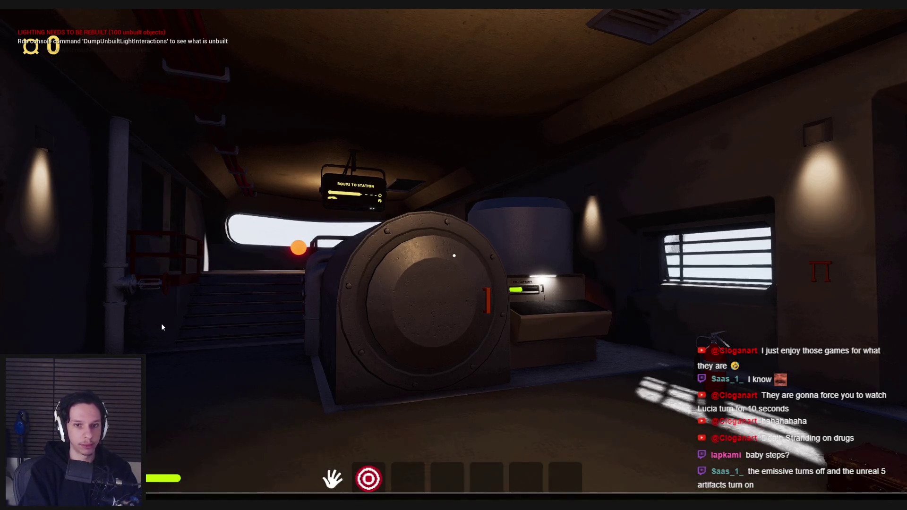
pyautogui.press('w')
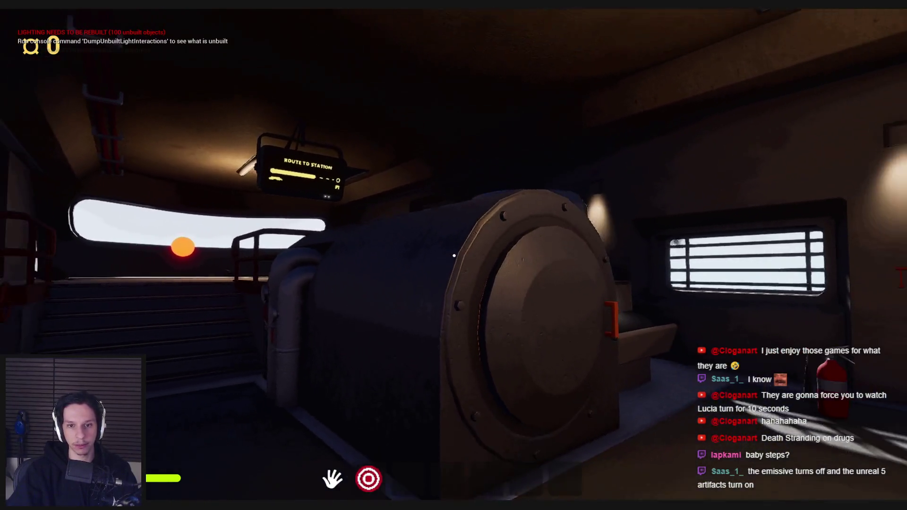
pyautogui.press('d')
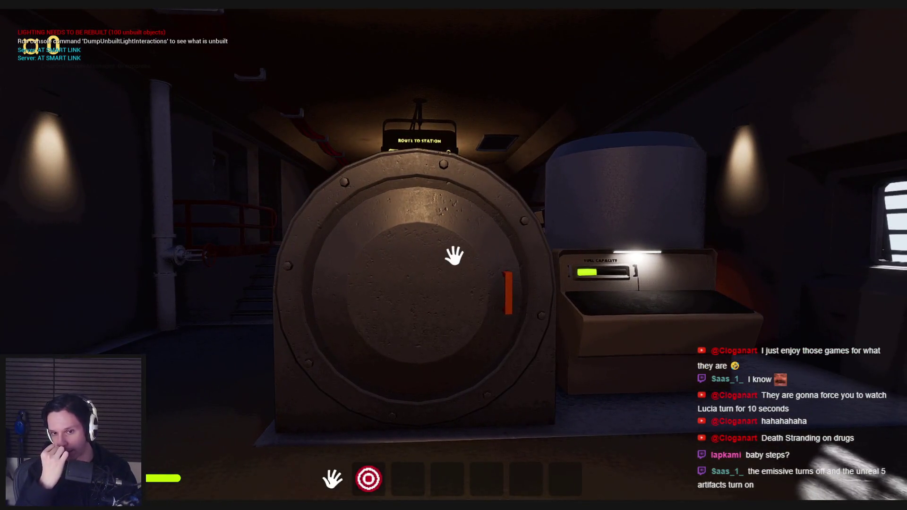
pyautogui.press('s')
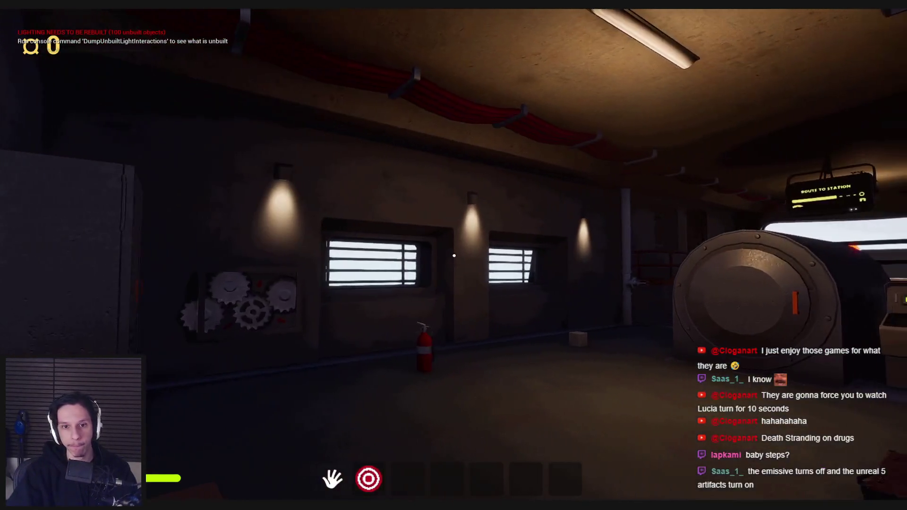
pyautogui.press('w')
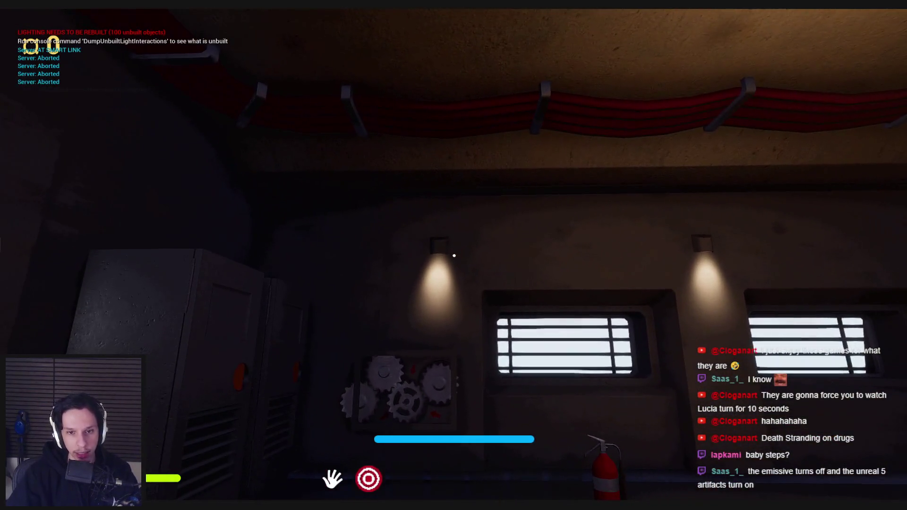
pyautogui.press('w')
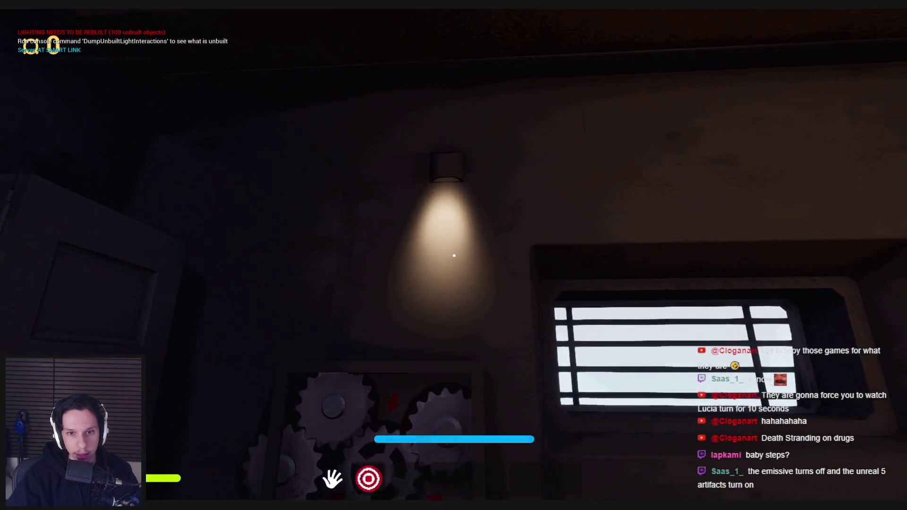
pyautogui.press('s')
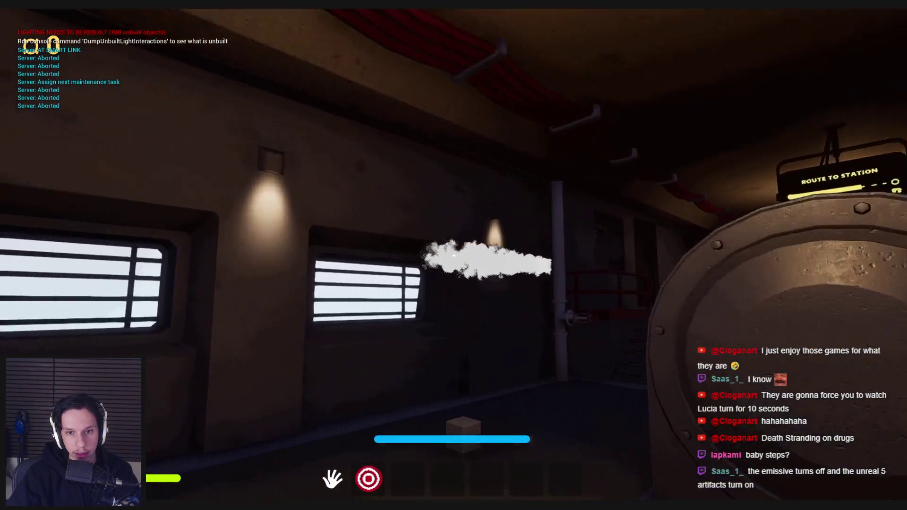
pyautogui.press('w')
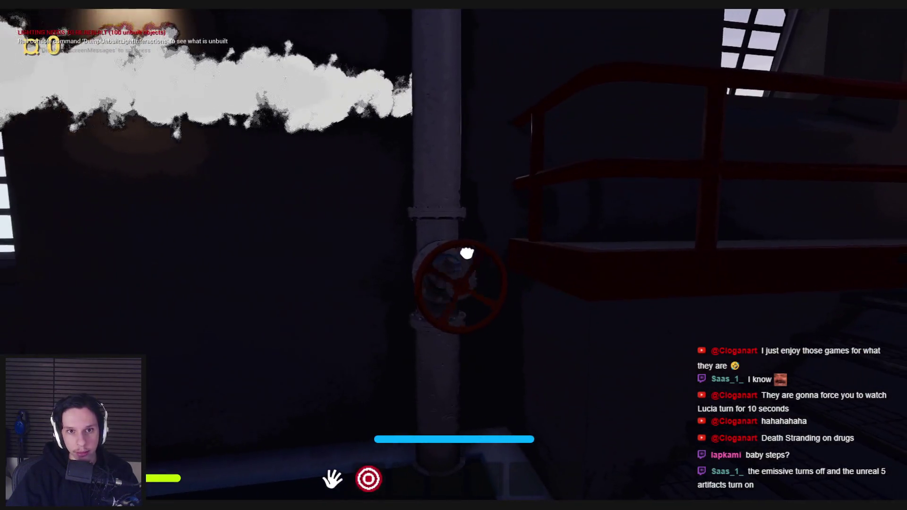
pyautogui.click(463, 254)
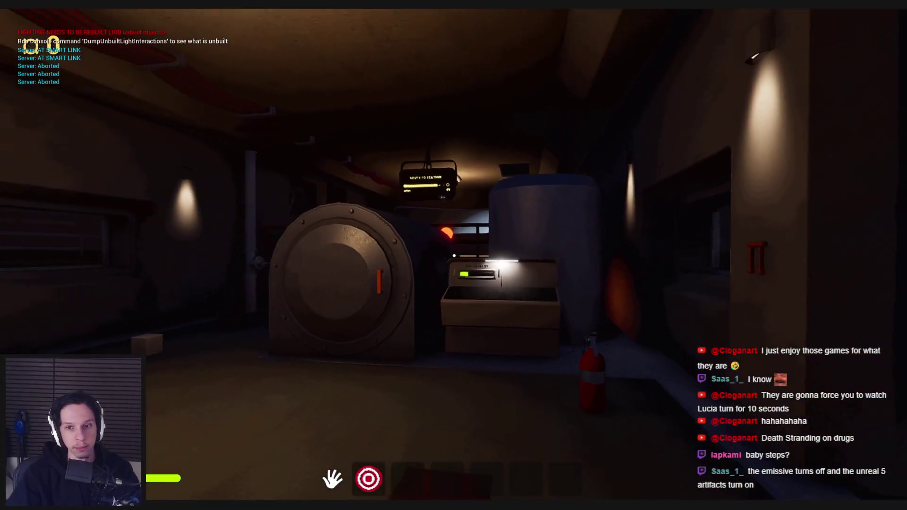
# Equip the red spray can from slot 3, spray and shake it until it explodes, then head for the doorway
pyautogui.press('3')
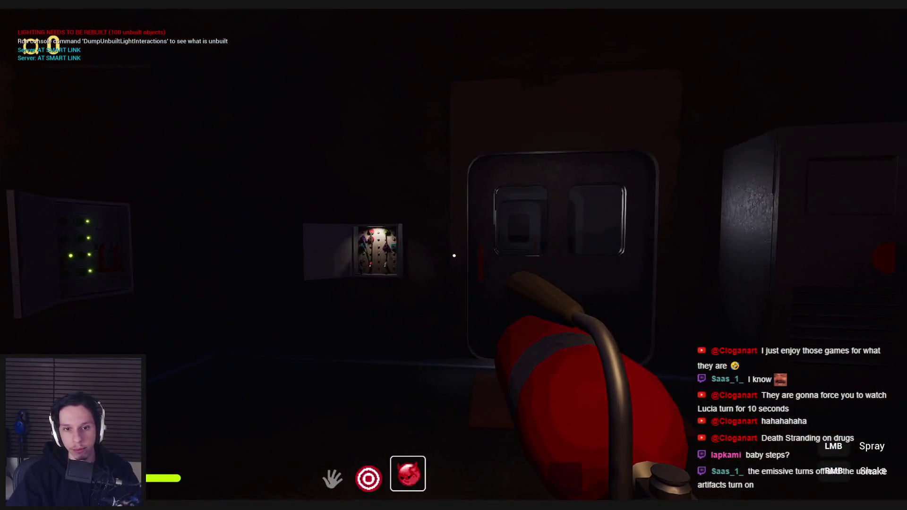
pyautogui.click(454, 255)
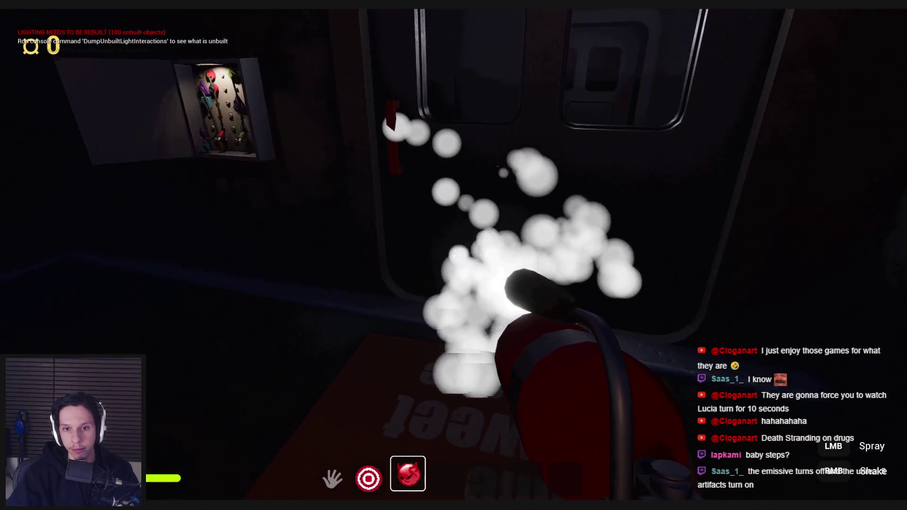
pyautogui.click(454, 256)
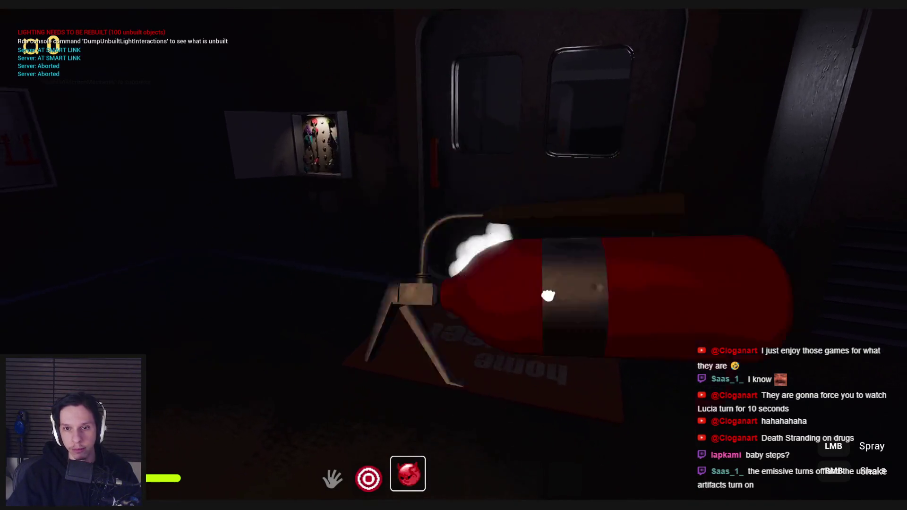
pyautogui.rightClick(453, 255)
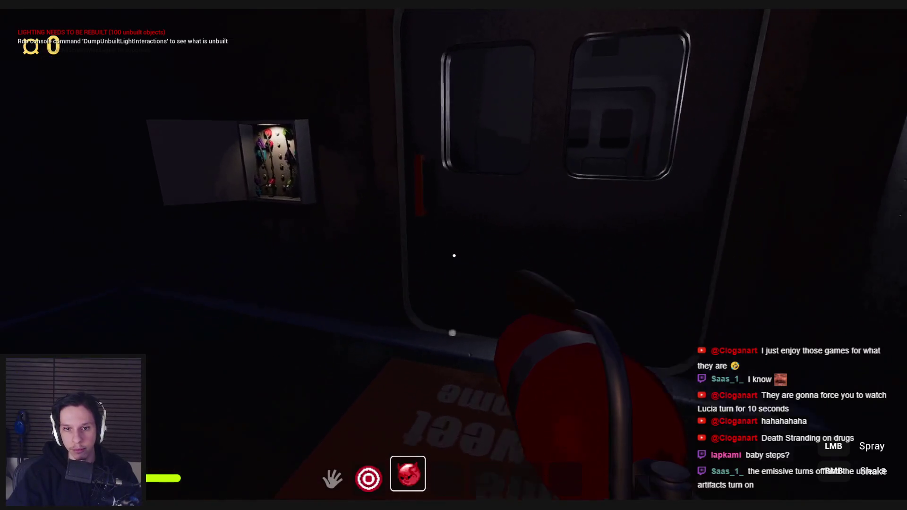
pyautogui.click(453, 255)
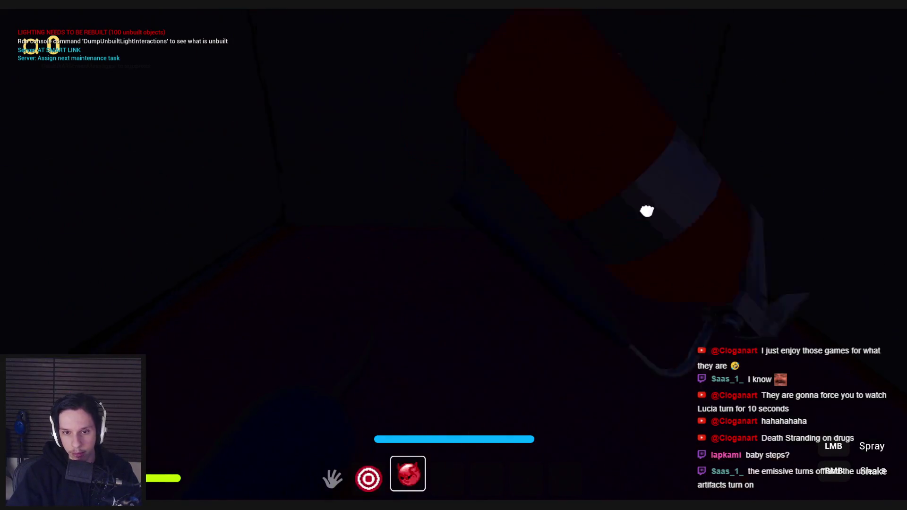
pyautogui.click(454, 255)
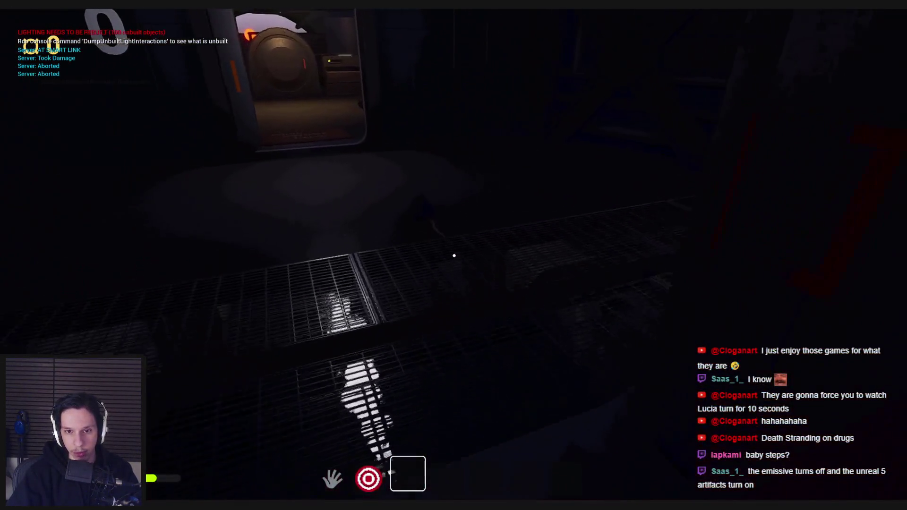
pyautogui.press('w')
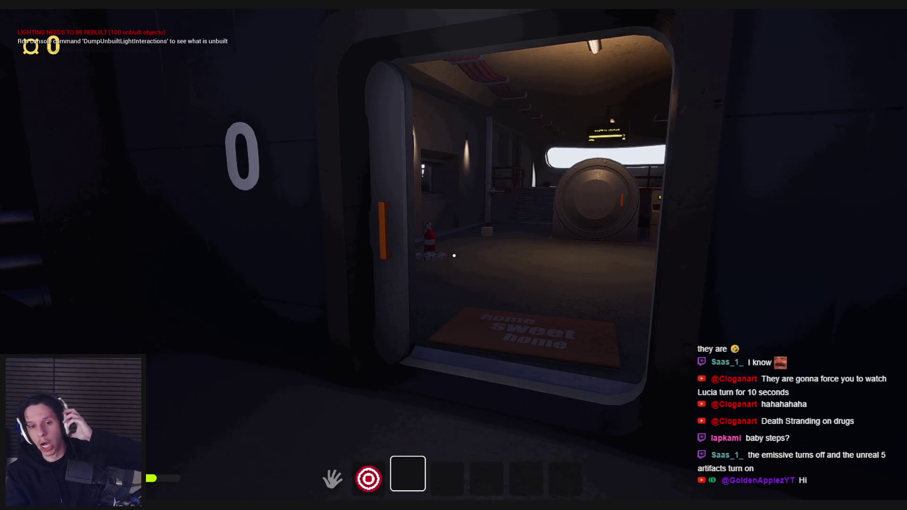
# Pick up the gear from the floor and fit it into the red panel
pyautogui.press('w')
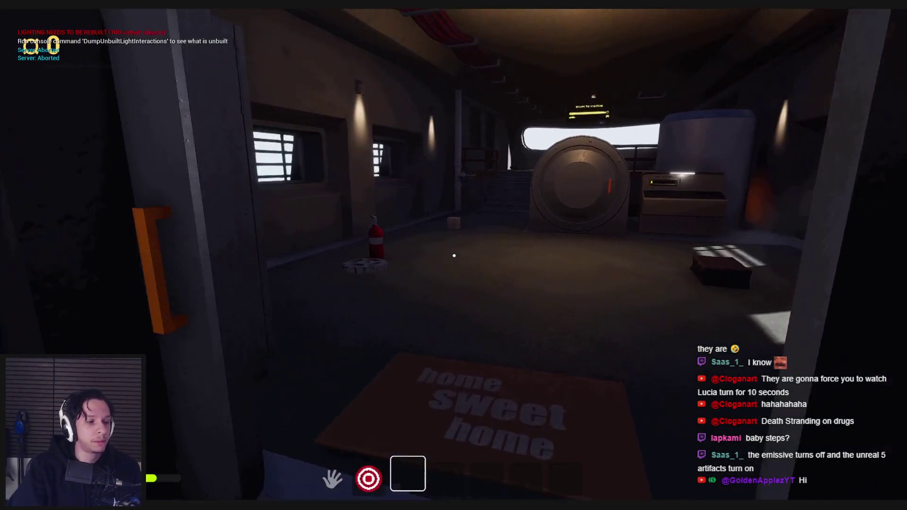
pyautogui.press('w')
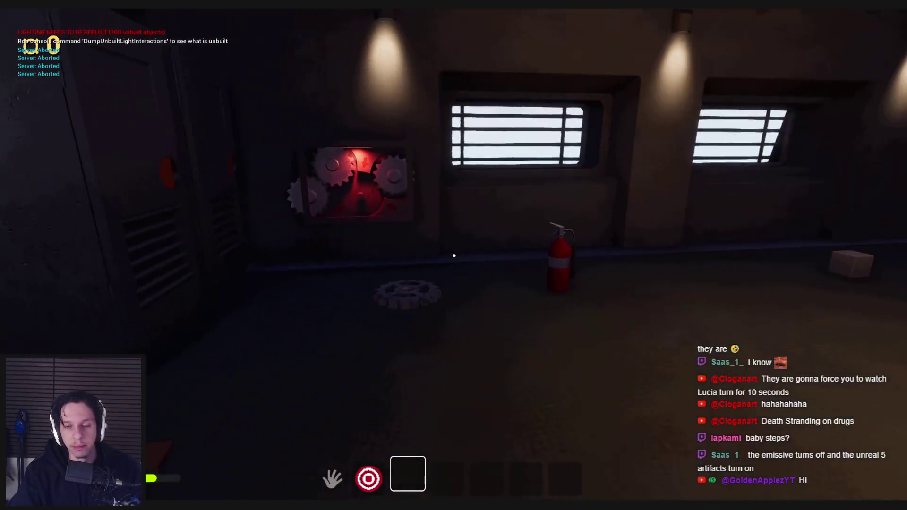
pyautogui.press('w')
pyautogui.click(454, 255)
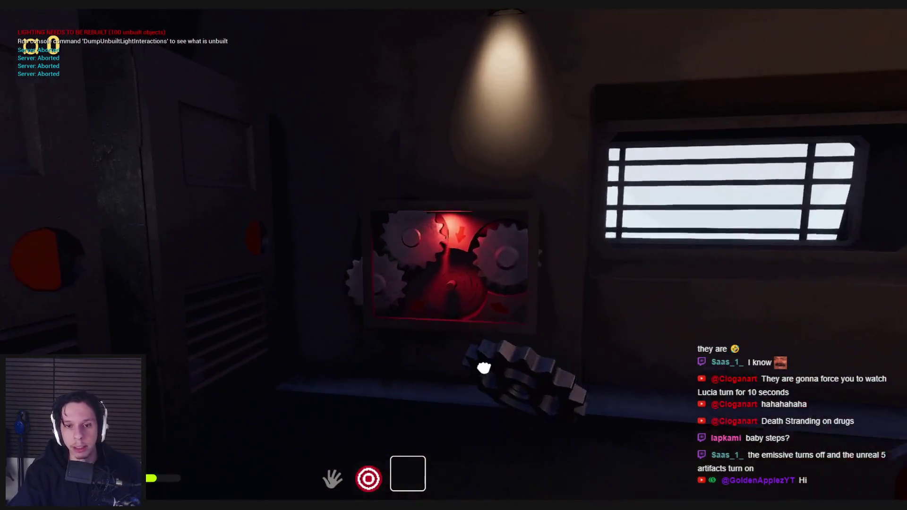
pyautogui.click(454, 256)
pyautogui.press('s')
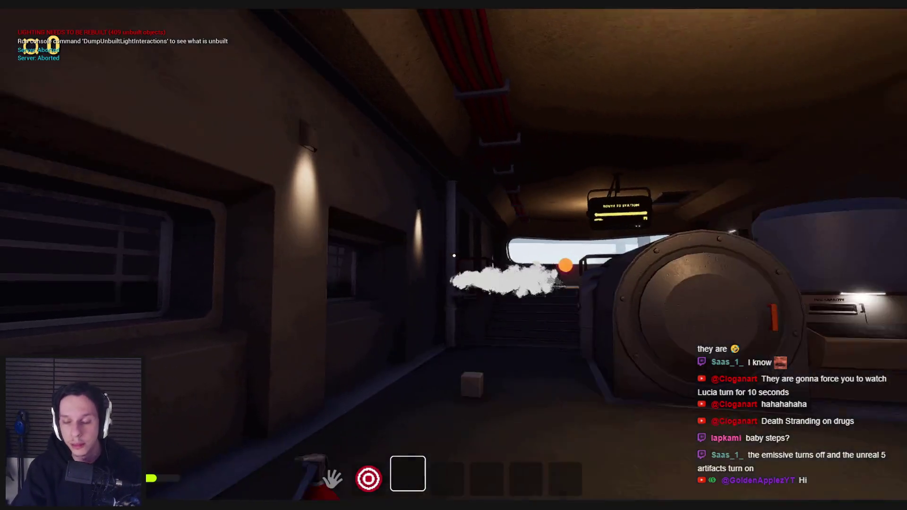
# Walk down the corridor, turn the pipe valve, and drop the suitcase on the floor
pyautogui.press('w')
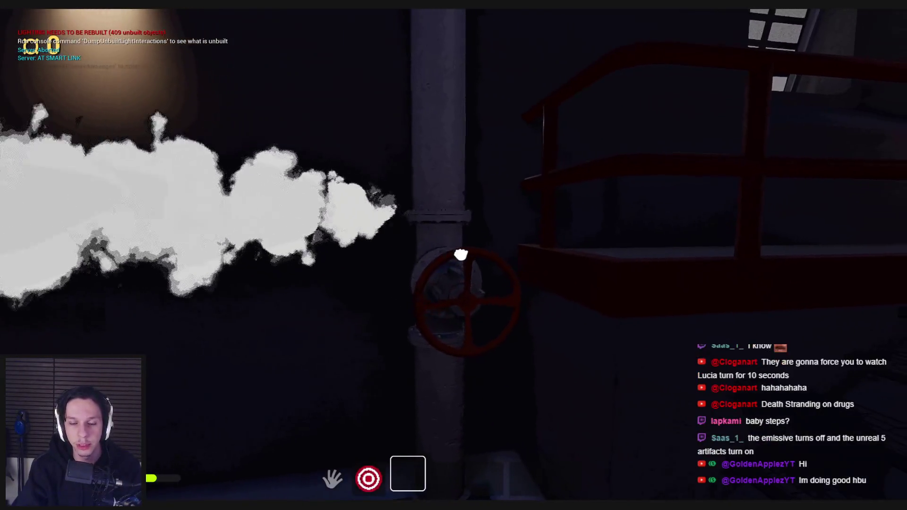
pyautogui.click(460, 255)
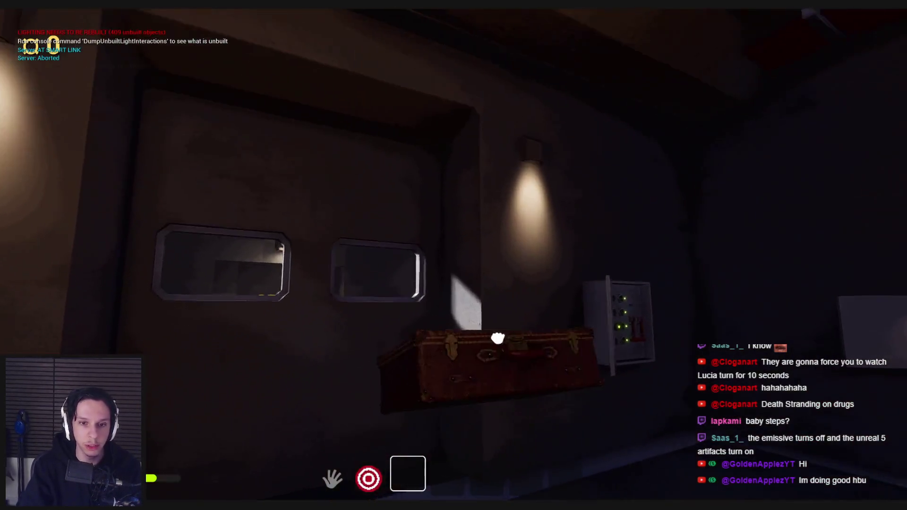
pyautogui.click(489, 344)
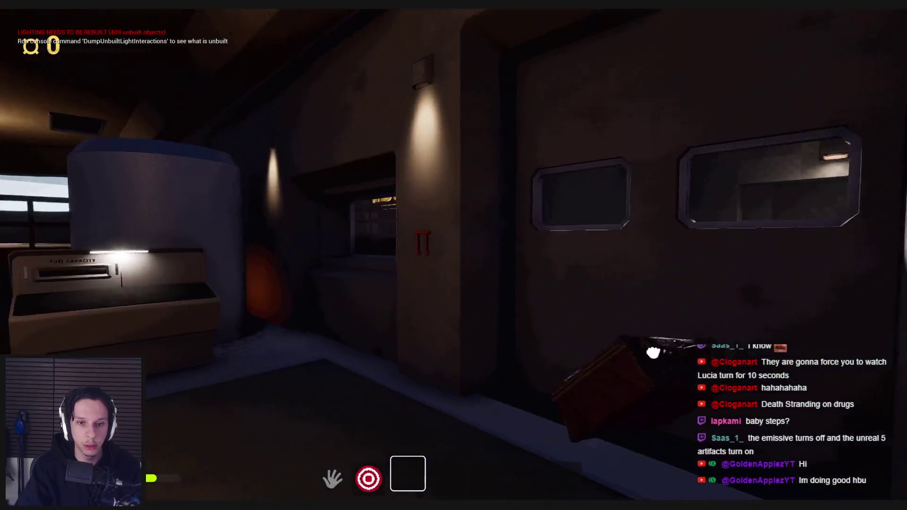
pyautogui.moveTo(811, 414)
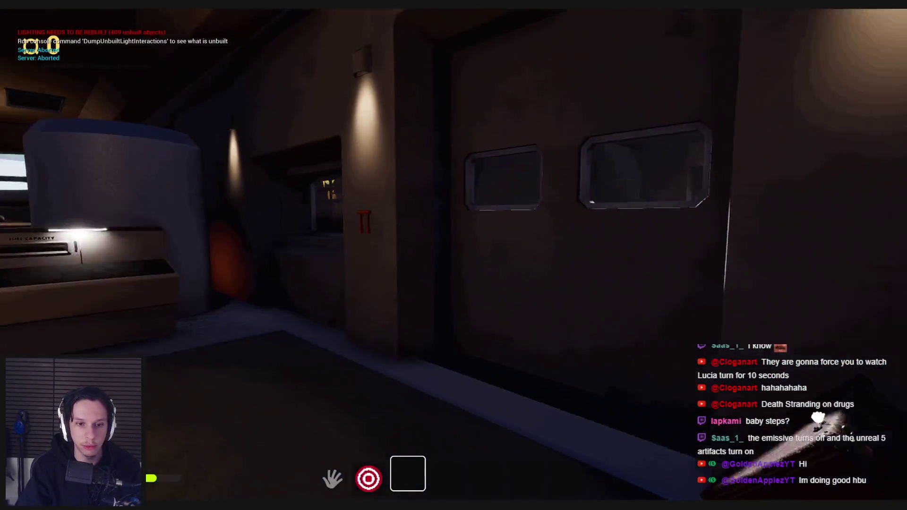
pyautogui.click(454, 255)
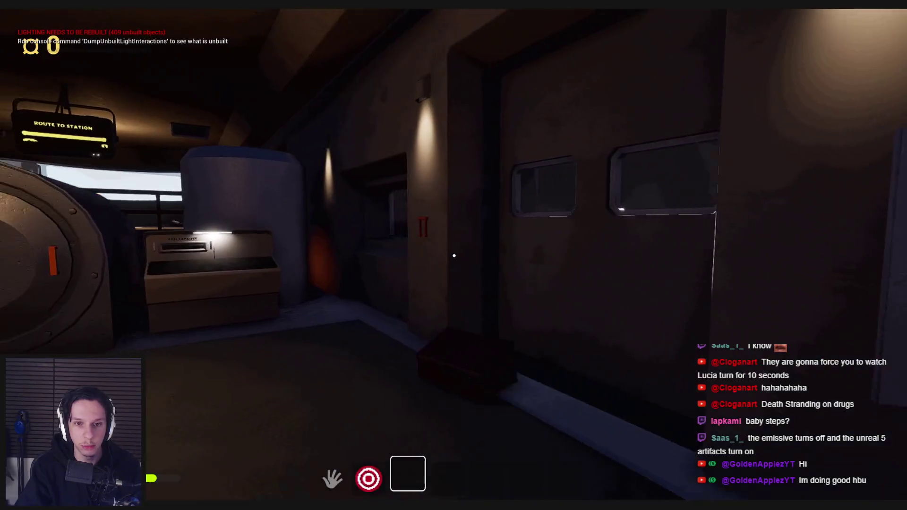
pyautogui.moveTo(454, 256)
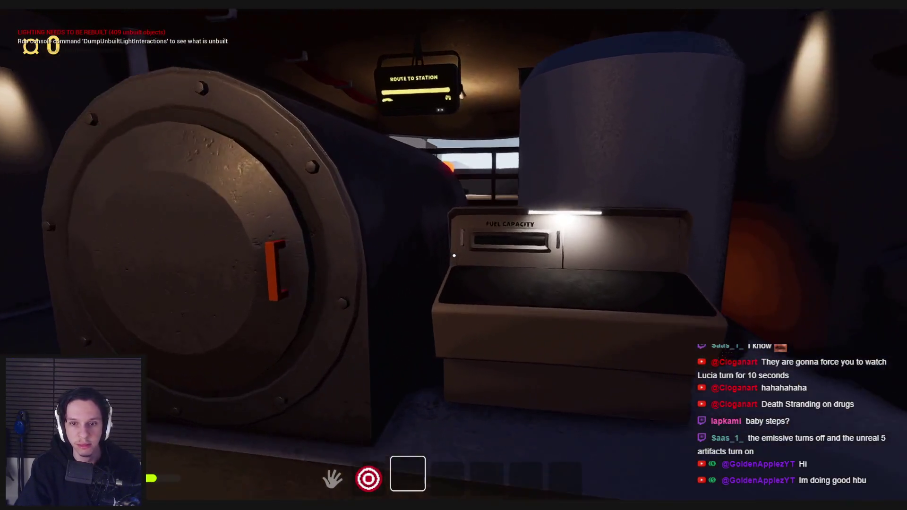
# Open the furnace, throw the box inside, and shut the furnace door
pyautogui.moveTo(453, 255); pyautogui.dragTo(549, 249)
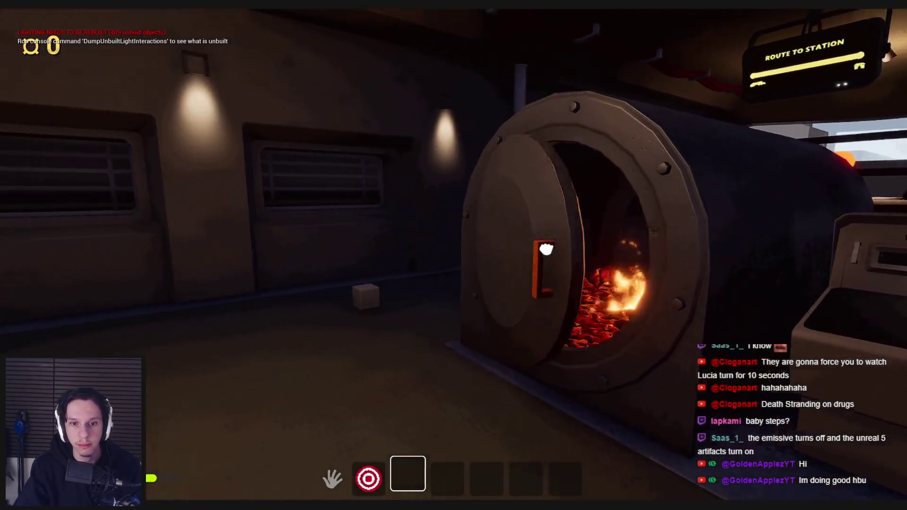
pyautogui.click(436, 253)
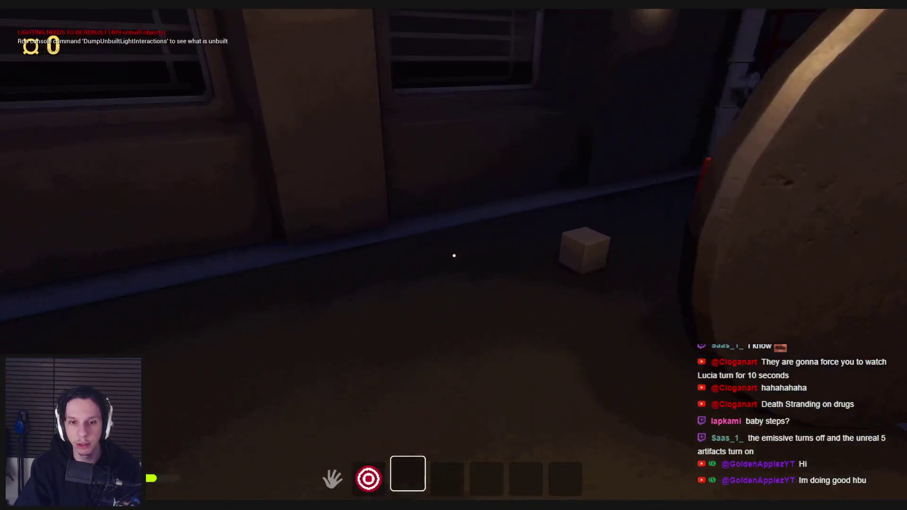
pyautogui.click(454, 256)
pyautogui.click(455, 256)
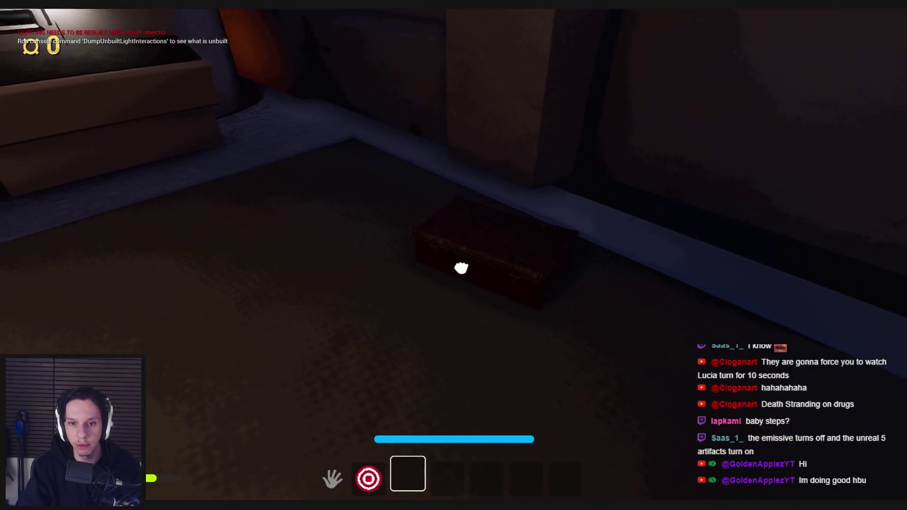
pyautogui.click(454, 255)
pyautogui.click(646, 325)
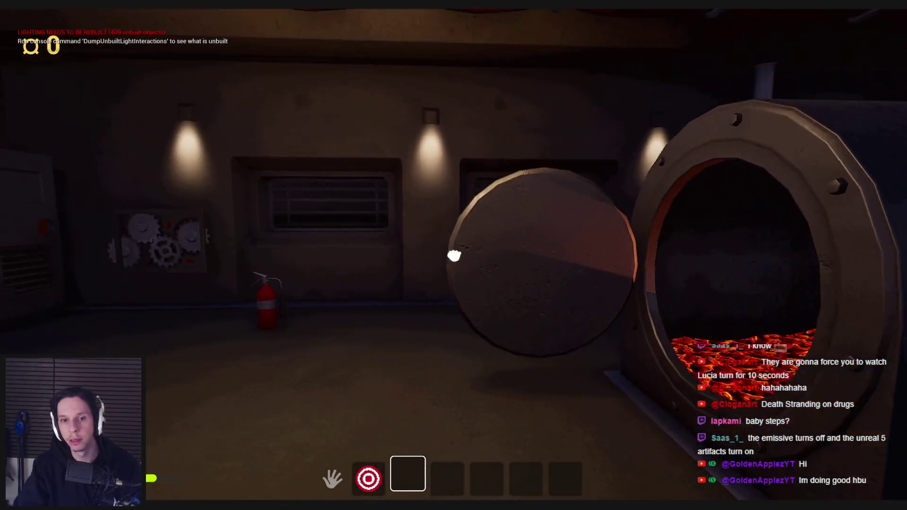
pyautogui.click(454, 256)
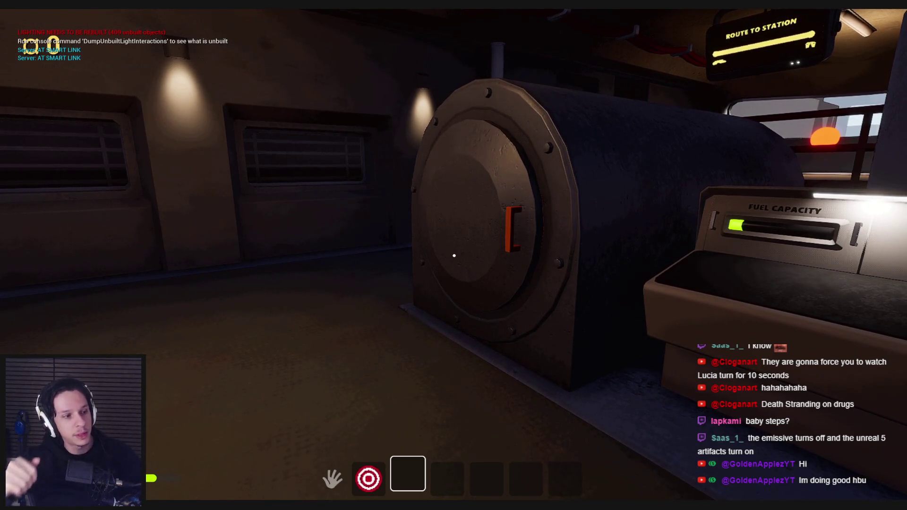
# Go through the windowed door onto the outside walkway and up to the grated SELL window
pyautogui.moveTo(454, 255)
pyautogui.press('w')
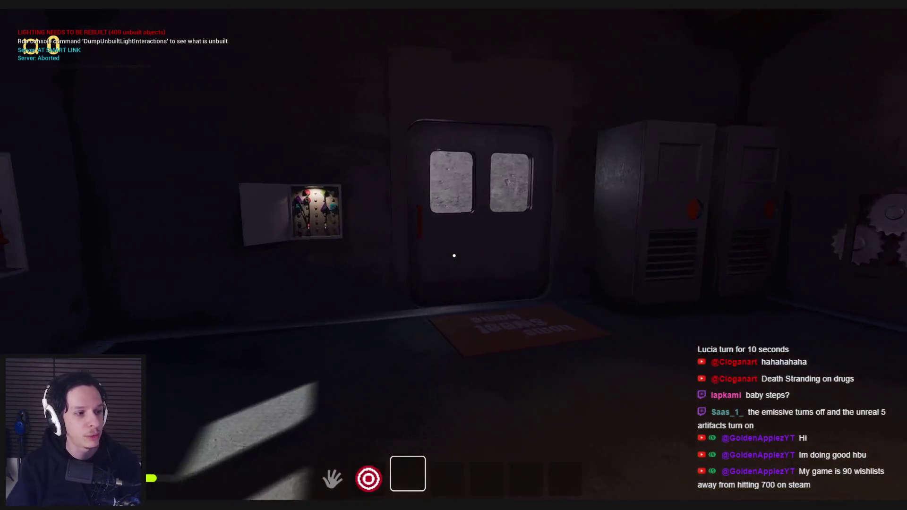
pyautogui.press('w')
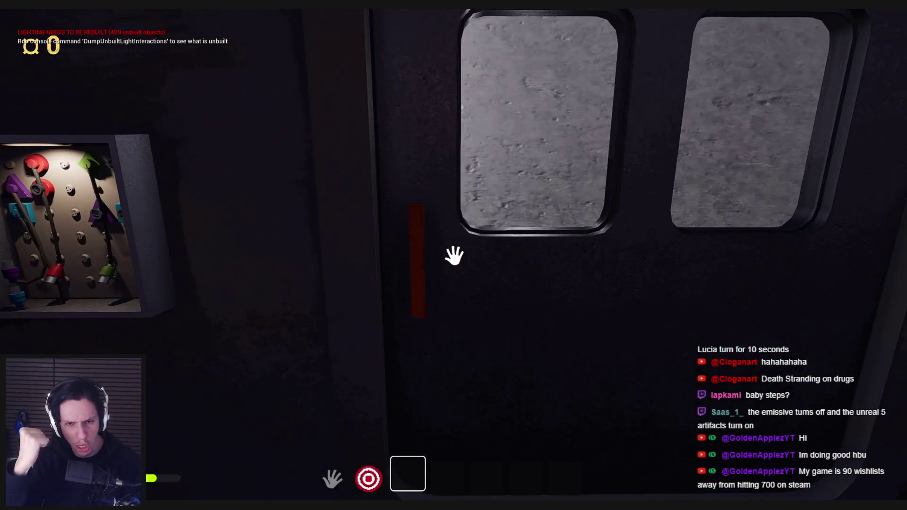
pyautogui.press('w')
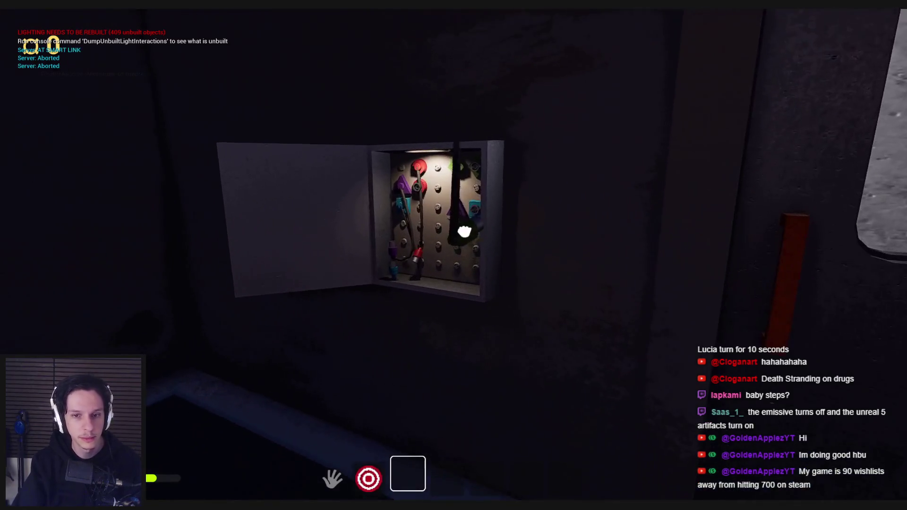
pyautogui.press('w')
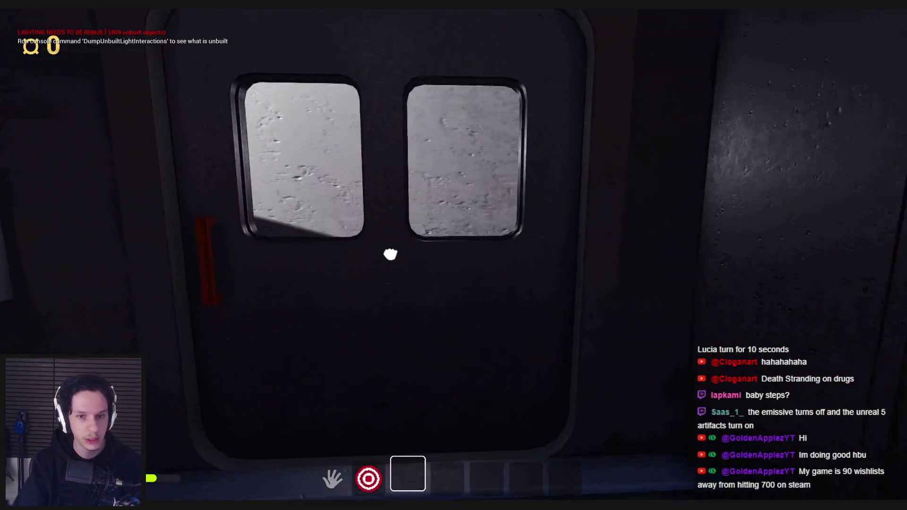
pyautogui.click(454, 256)
pyautogui.press('w')
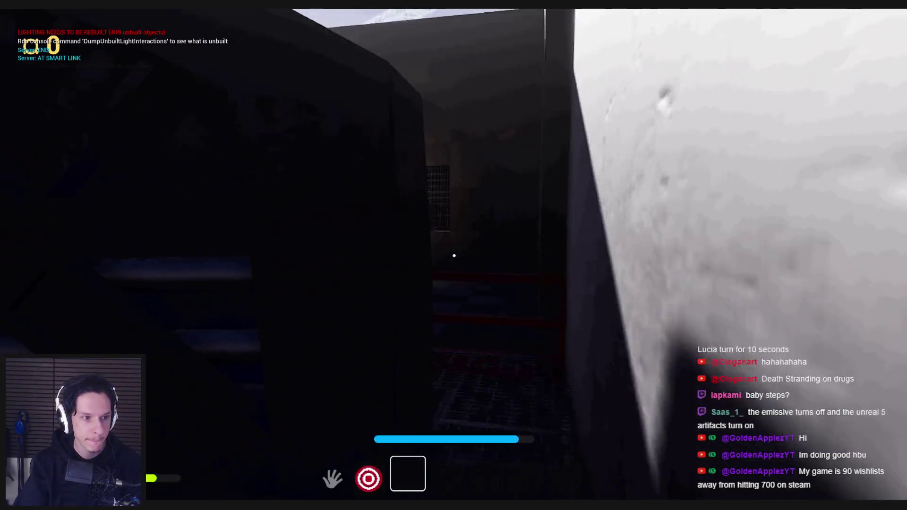
pyautogui.press('w')
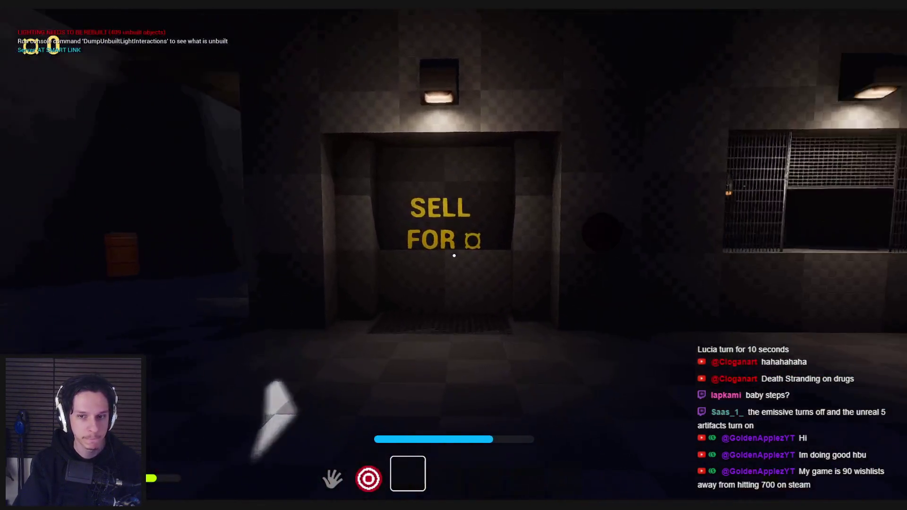
pyautogui.press('w')
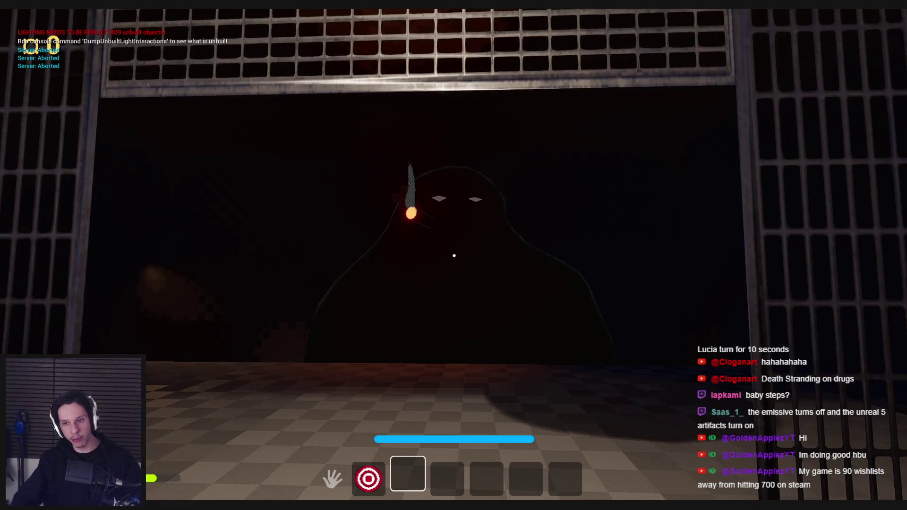
# Back away from the figure, walk toward the lit sign, and sprint through the checkered room to the hoops
pyautogui.press('w')
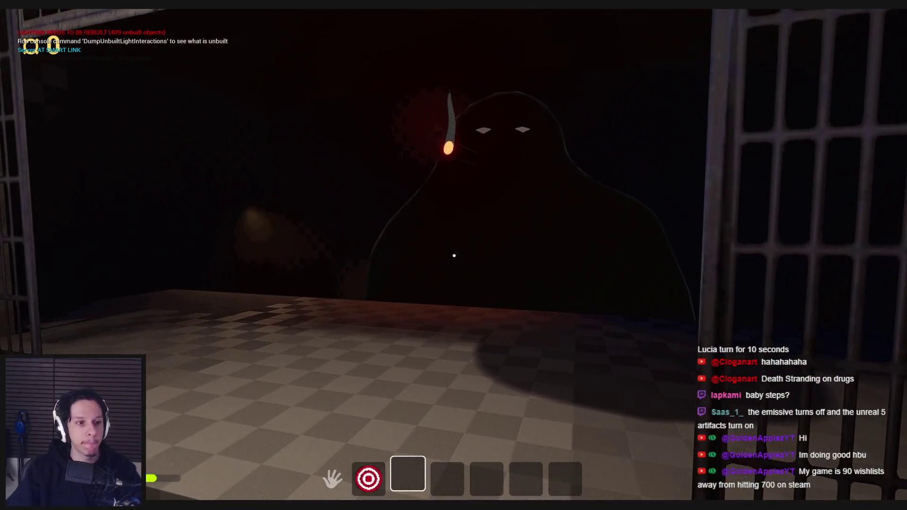
pyautogui.press('s')
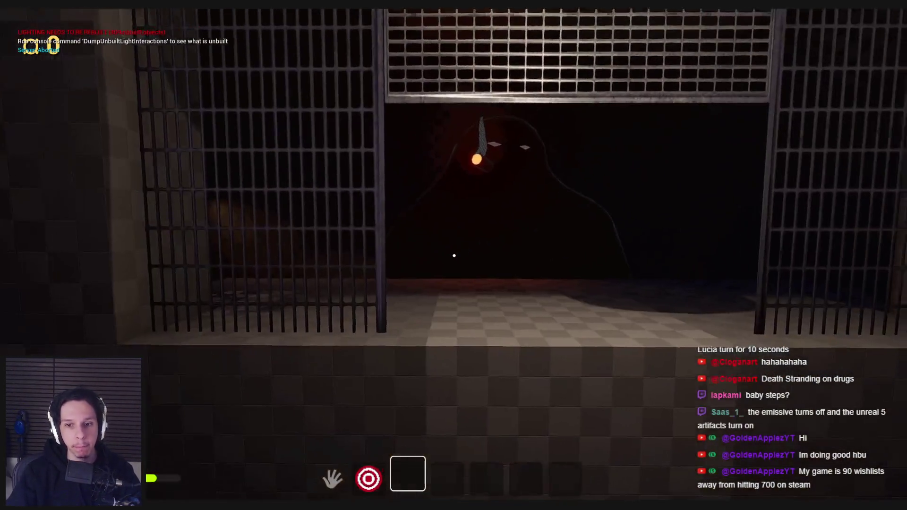
pyautogui.press('w')
pyautogui.press('w')
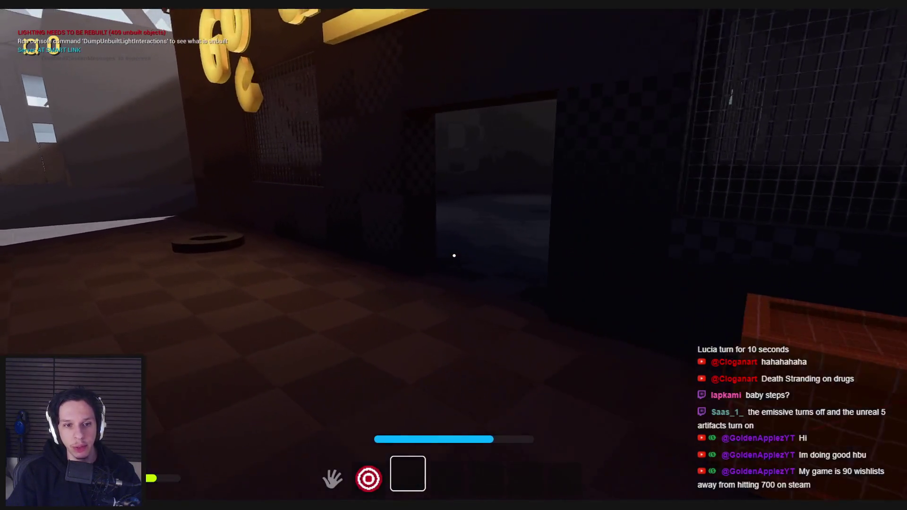
pyautogui.press('w')
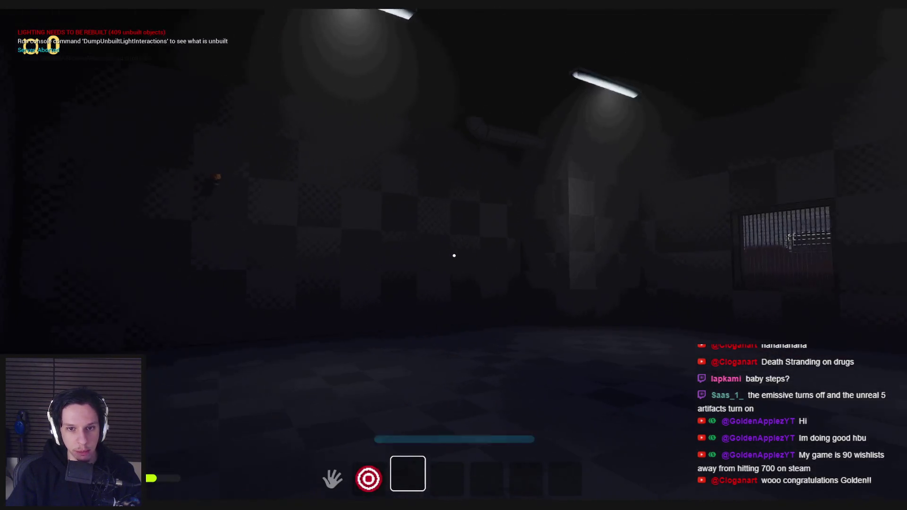
pyautogui.hotkey('shift', 'w')
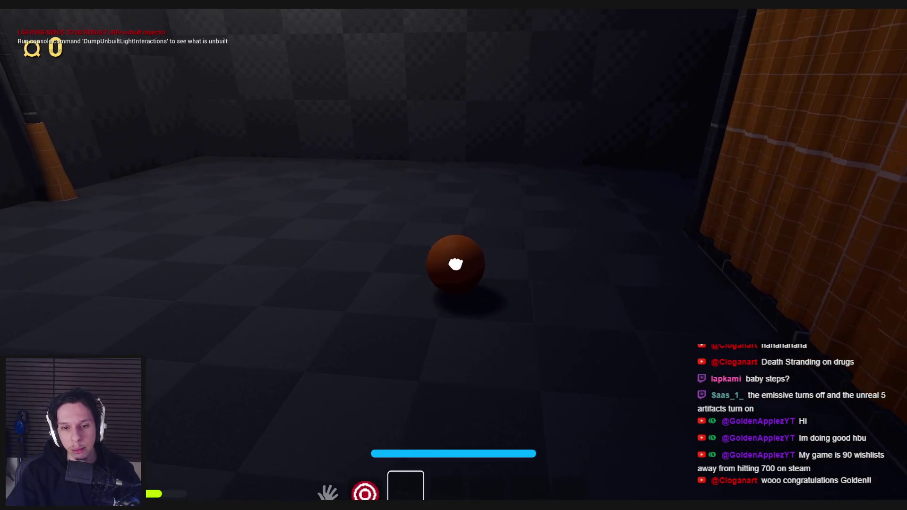
# Pick up the basketball and make the first few throws at the hoop
pyautogui.click(454, 264)
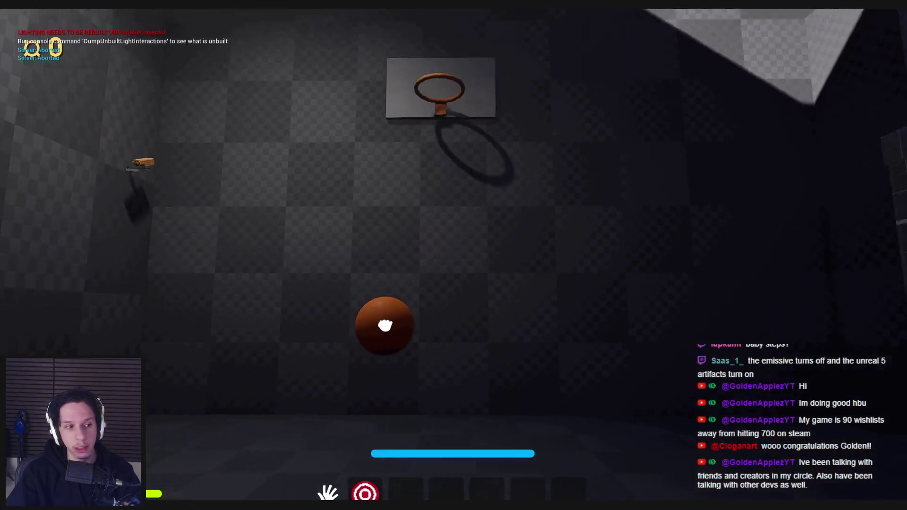
pyautogui.click(393, 322)
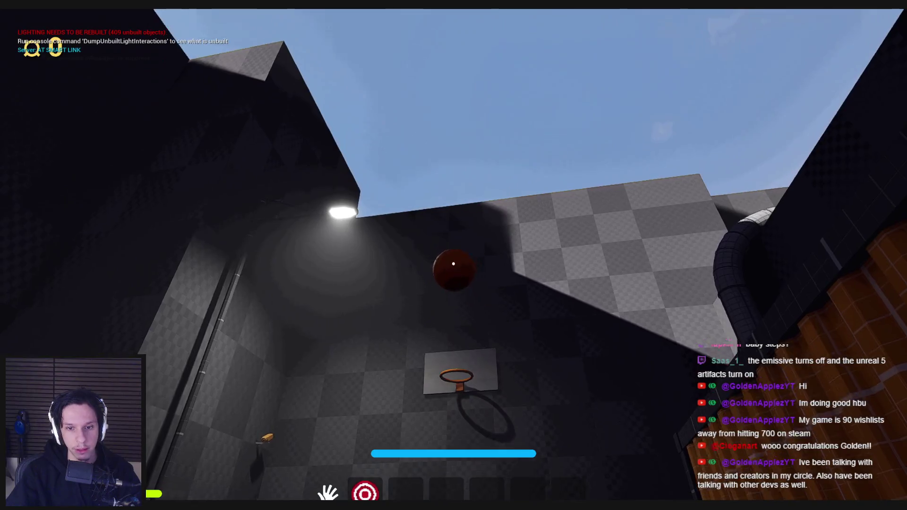
pyautogui.click(453, 263)
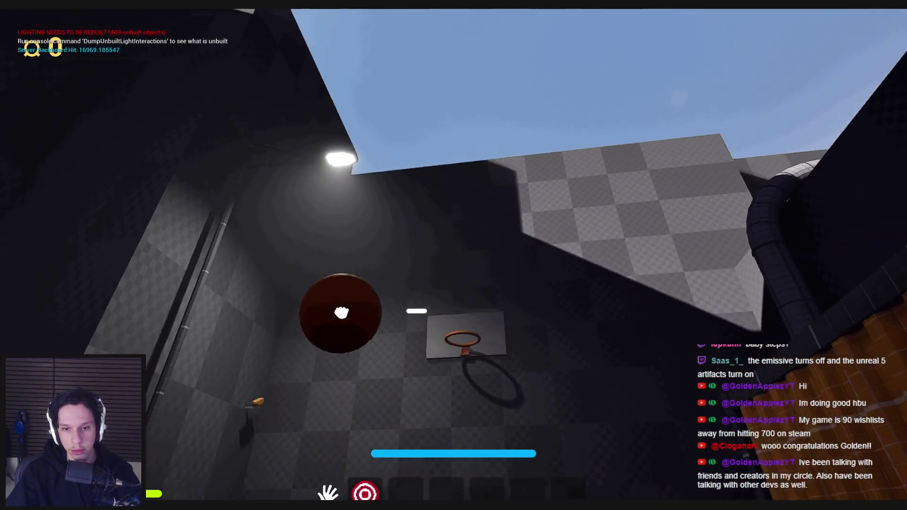
pyautogui.click(453, 264)
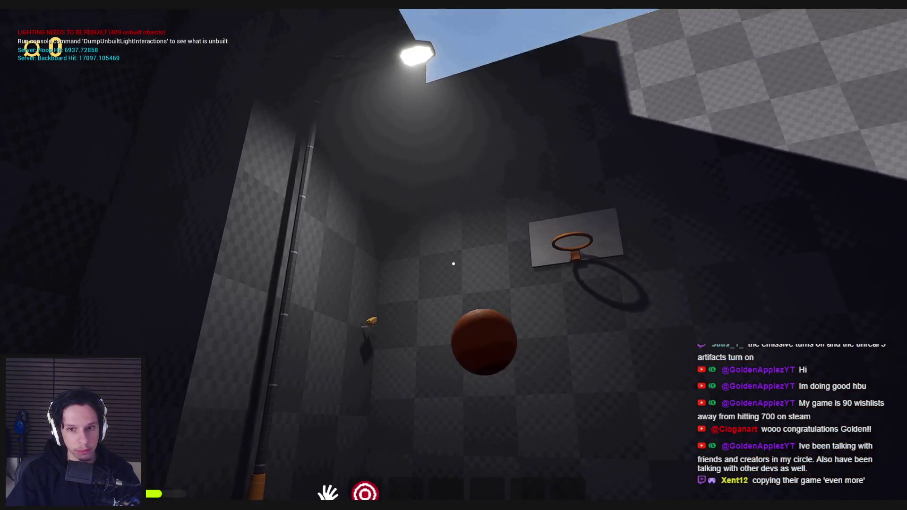
pyautogui.click(453, 264)
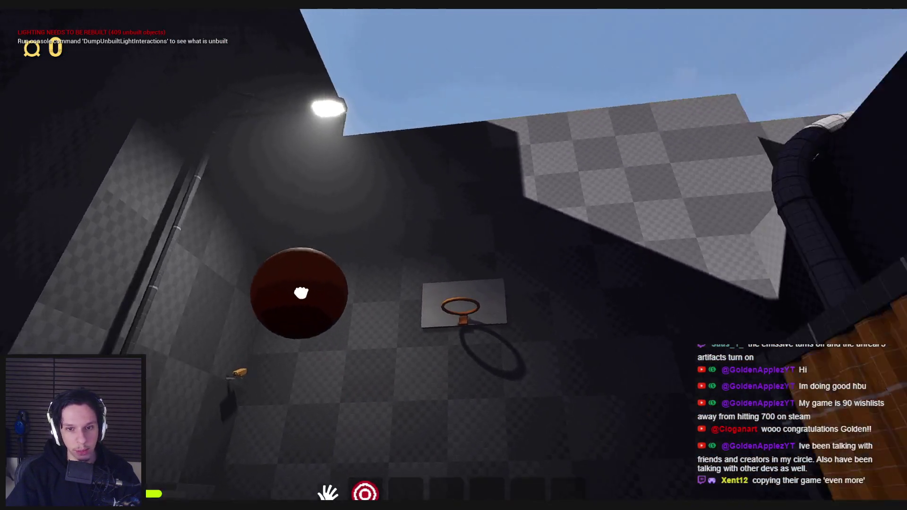
pyautogui.click(452, 273)
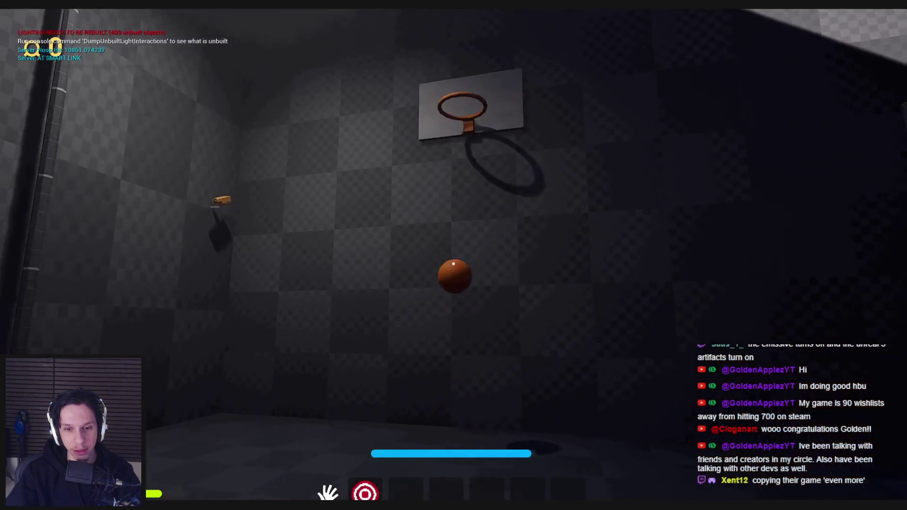
pyautogui.click(454, 264)
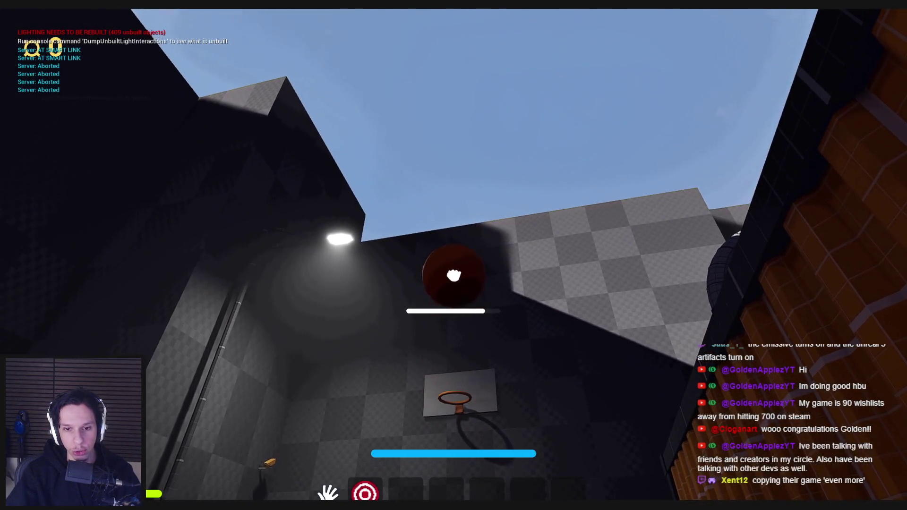
pyautogui.click(453, 264)
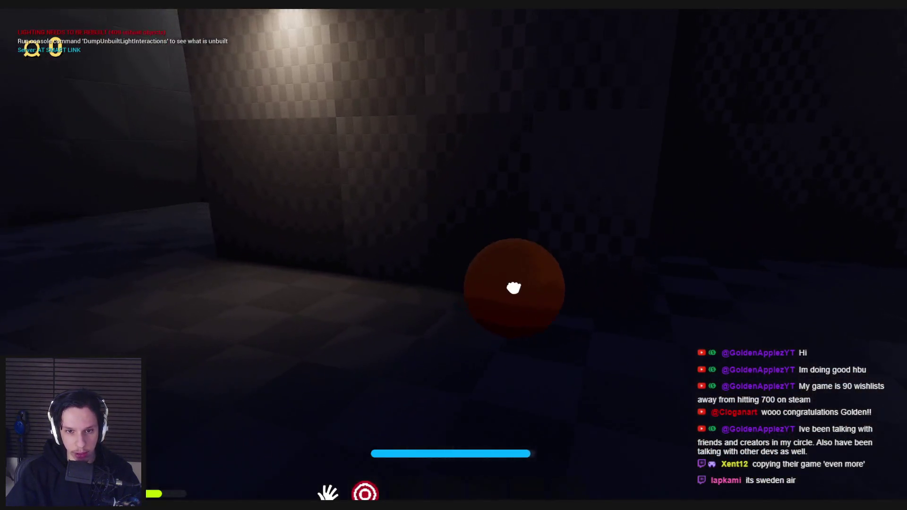
# Retrieve the ball and make more charged throws at the hoop and backboard
pyautogui.click(453, 263)
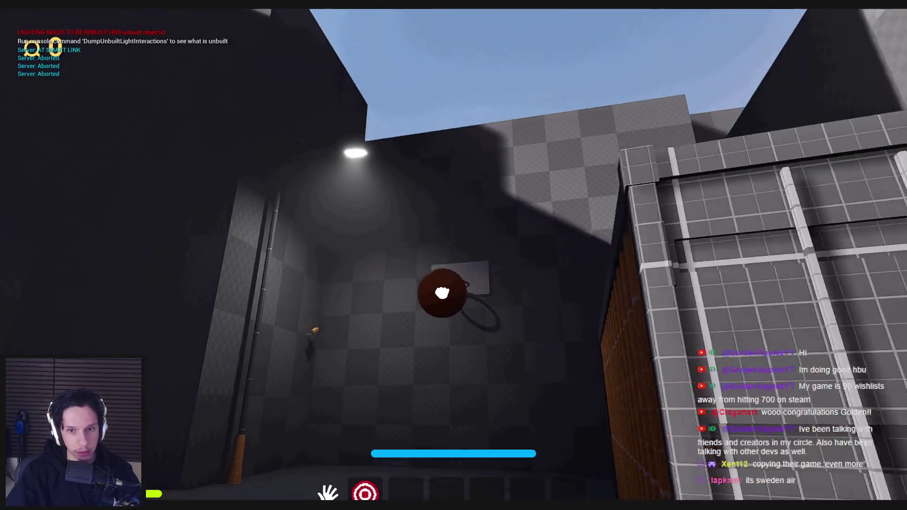
pyautogui.click(454, 274)
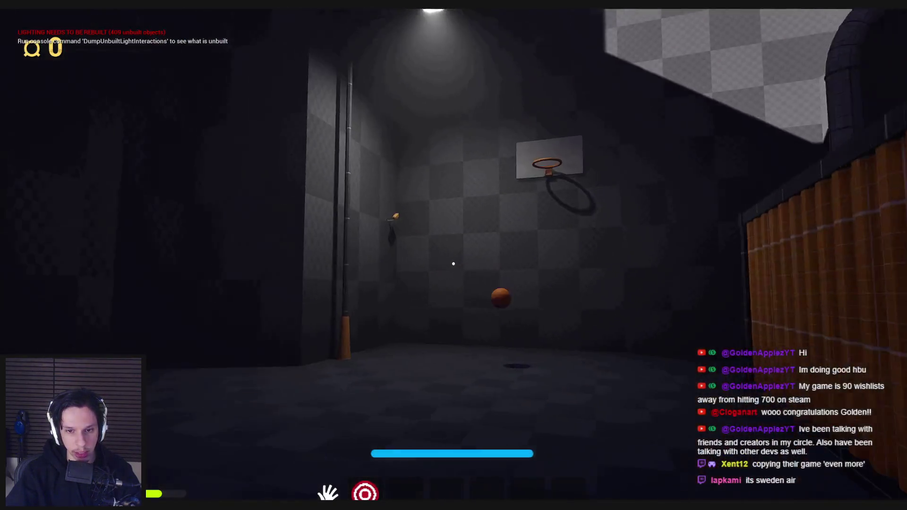
pyautogui.click(454, 264)
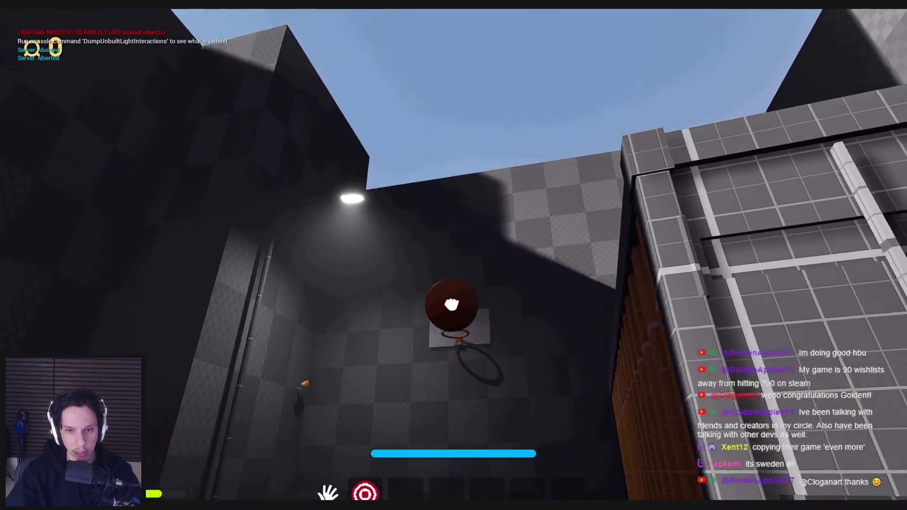
pyautogui.click(451, 274)
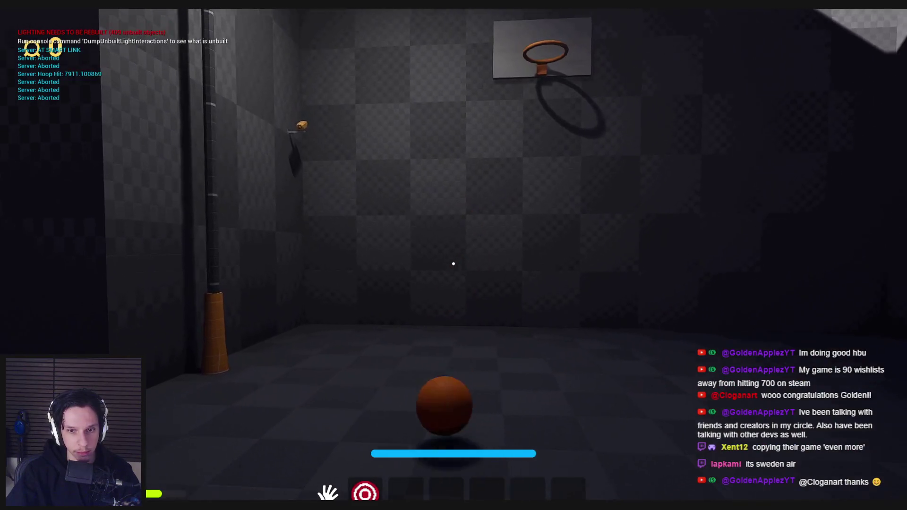
pyautogui.click(453, 264)
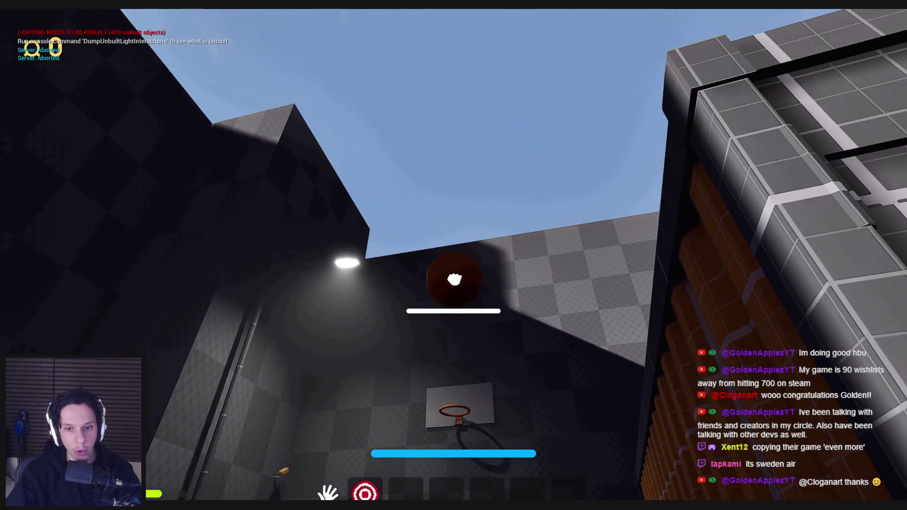
pyautogui.click(453, 263)
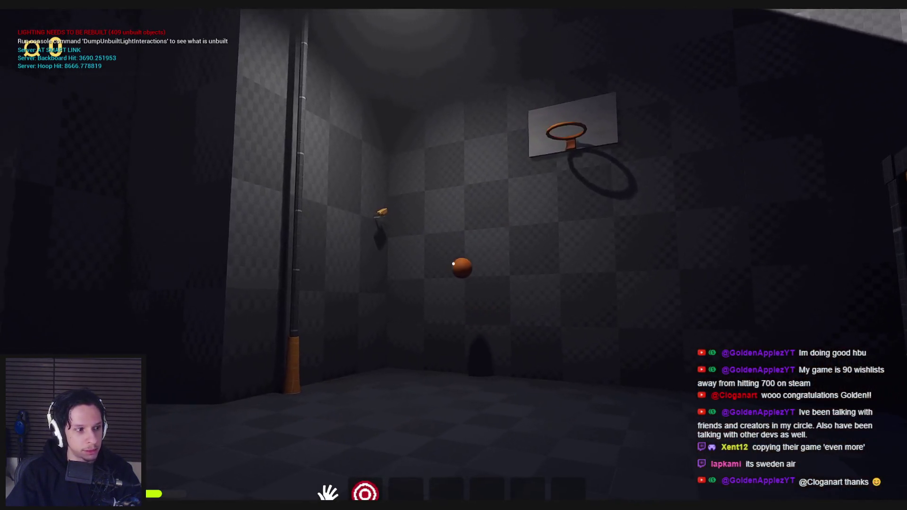
# Walk to the fallen ball, then repeatedly recall it, aim upward and throw at the hoop
pyautogui.press('w')
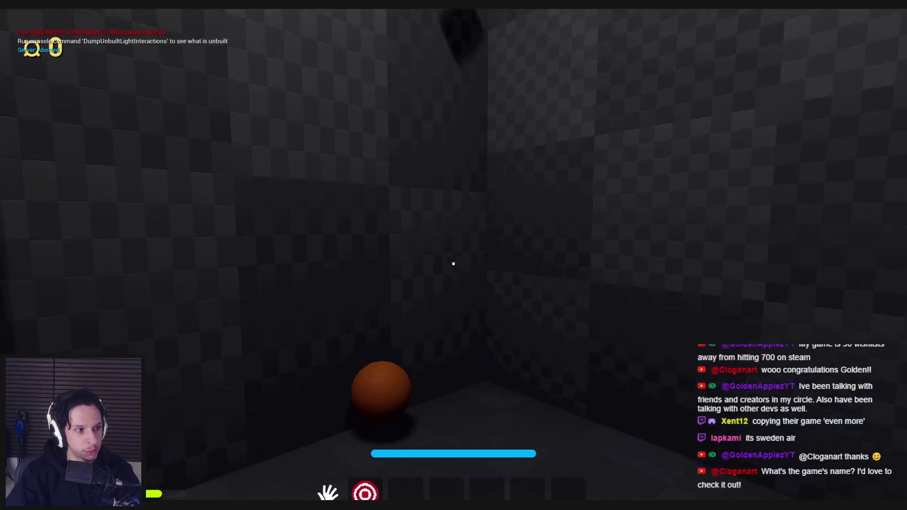
pyautogui.press('s')
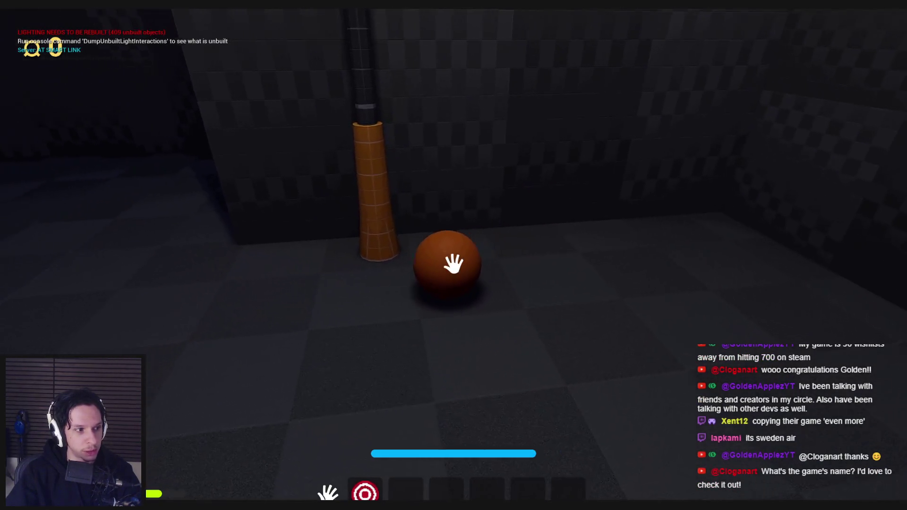
pyautogui.click(454, 263)
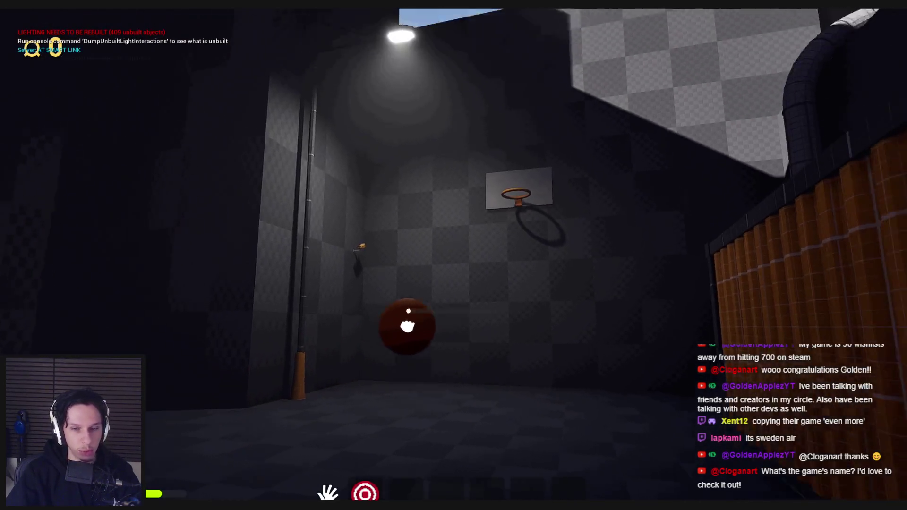
pyautogui.moveTo(405, 319)
pyautogui.mouseDown()
pyautogui.moveTo(452, 305)
pyautogui.moveTo(454, 281)
pyautogui.mouseUp()
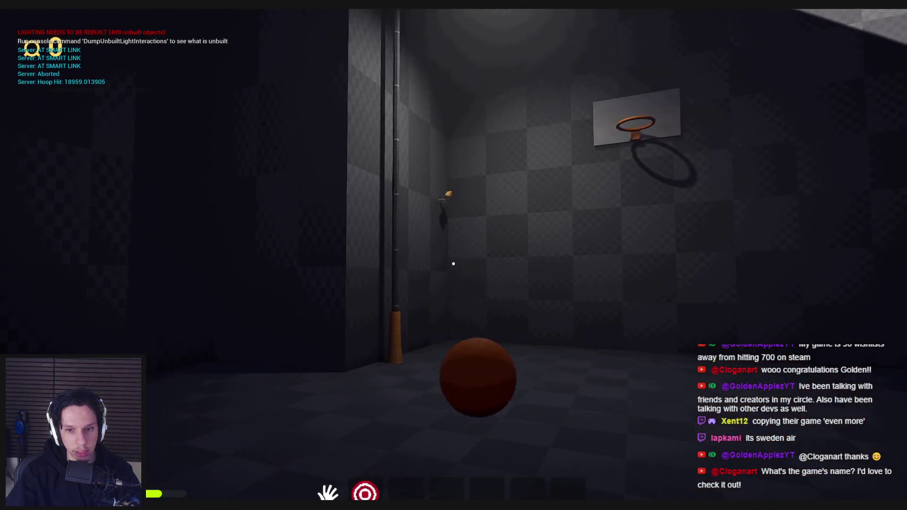
pyautogui.click(453, 264)
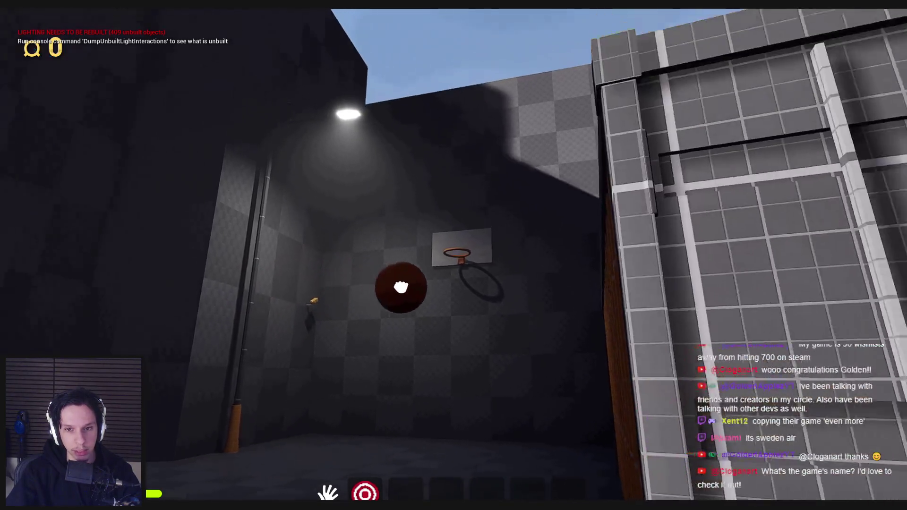
pyautogui.moveTo(405, 293)
pyautogui.mouseDown()
pyautogui.moveTo(452, 313)
pyautogui.moveTo(455, 274)
pyautogui.mouseUp()
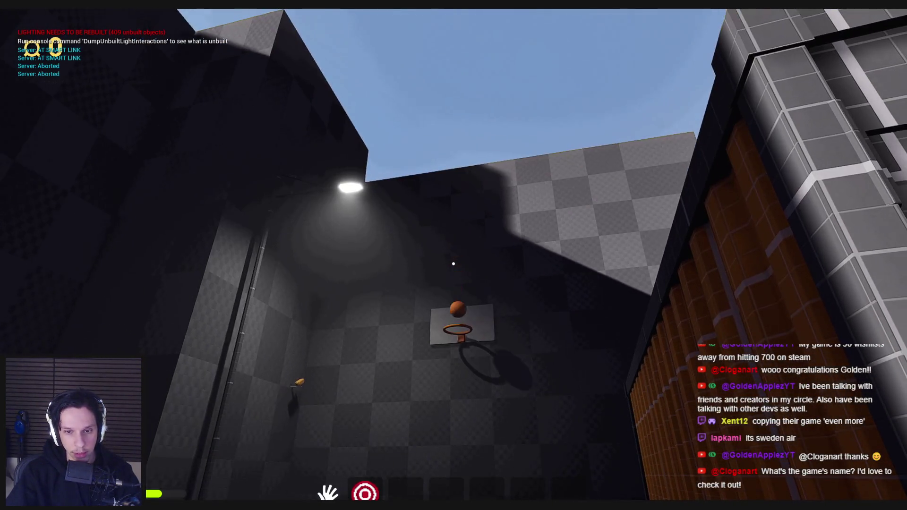
pyautogui.click(453, 264)
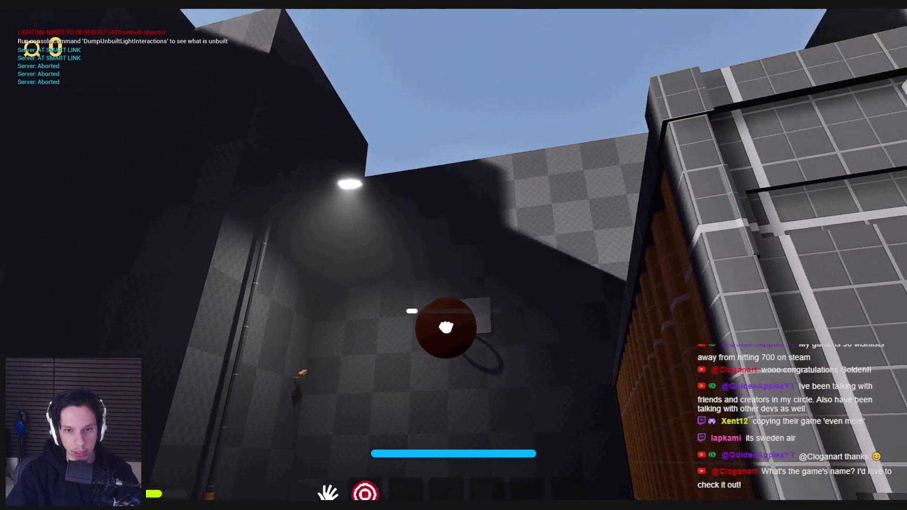
pyautogui.moveTo(442, 324); pyautogui.dragTo(453, 275)
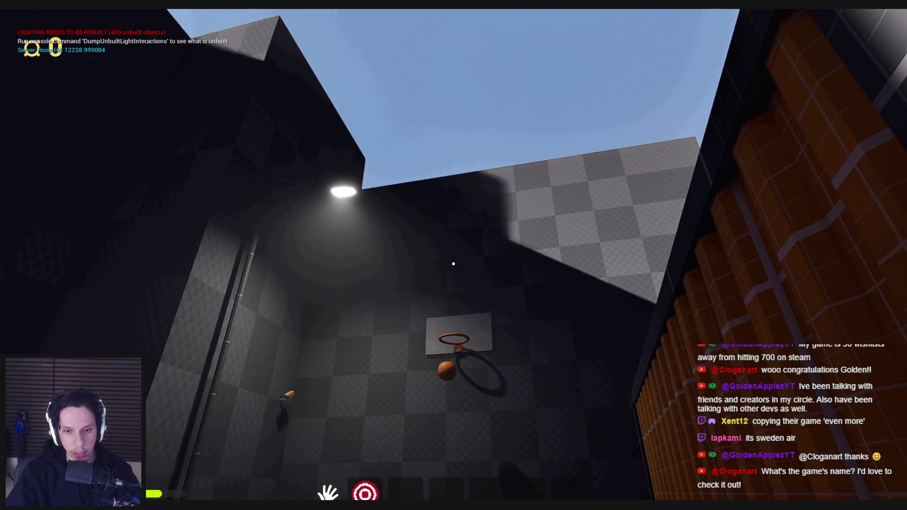
pyautogui.click(454, 264)
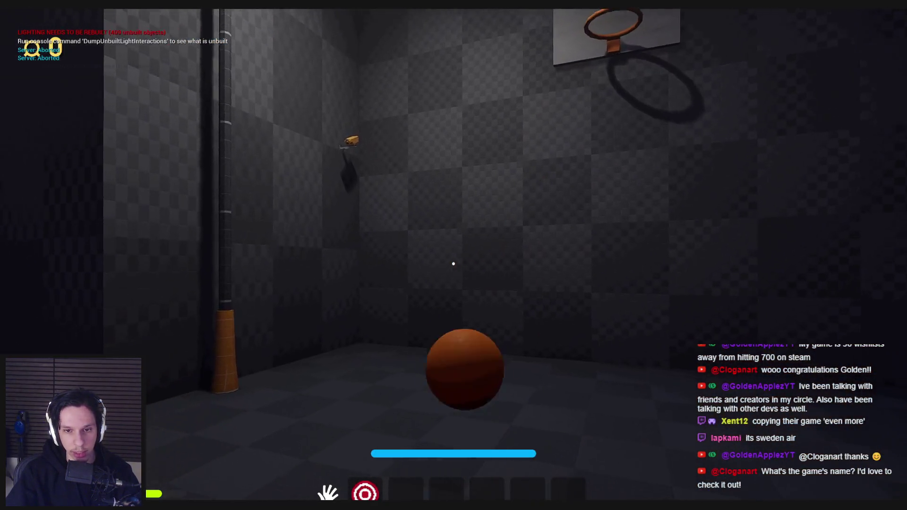
# Back away for a few longer shots at the hoop, then walk out toward the red ladder
pyautogui.press('s')
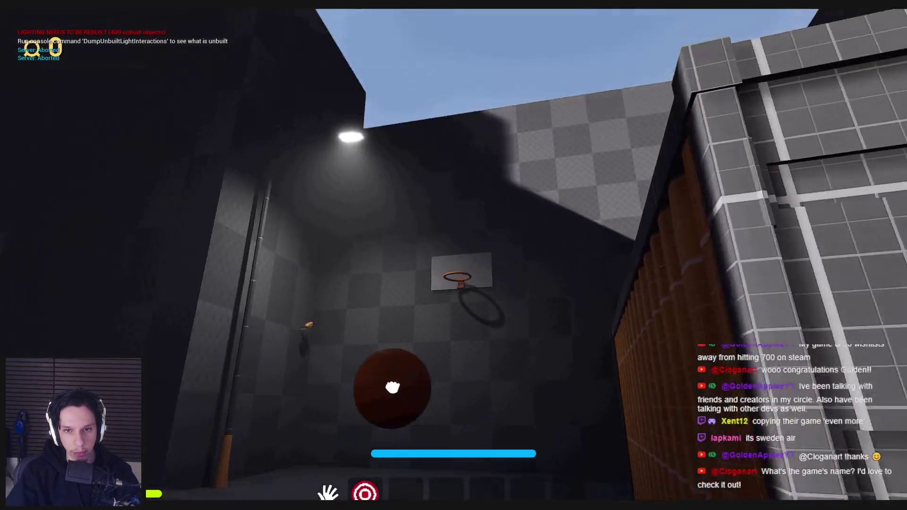
pyautogui.moveTo(454, 274); pyautogui.dragTo(454, 274)
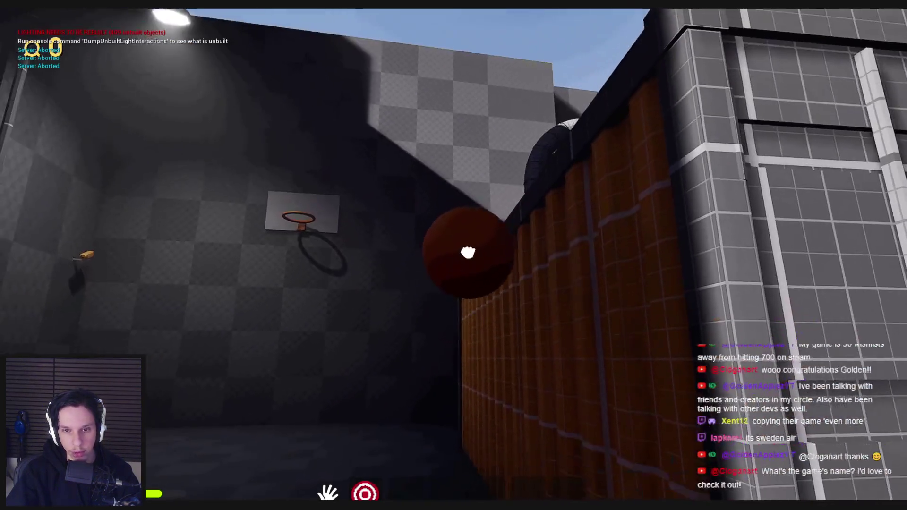
pyautogui.moveTo(454, 264); pyautogui.dragTo(456, 308)
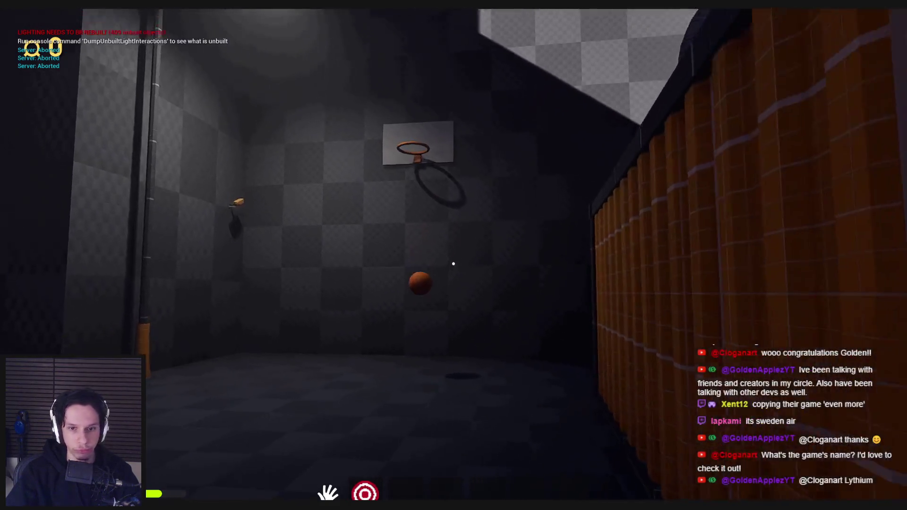
pyautogui.click(453, 263)
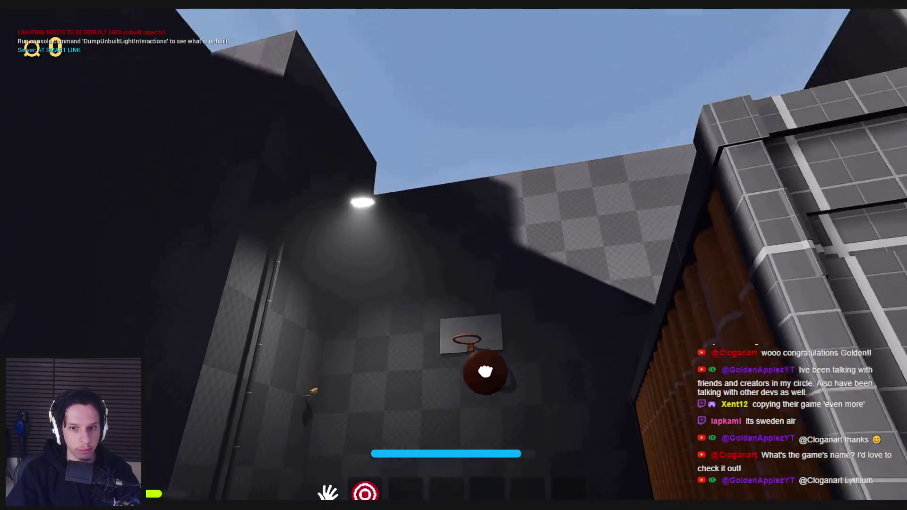
pyautogui.moveTo(482, 375); pyautogui.dragTo(453, 264)
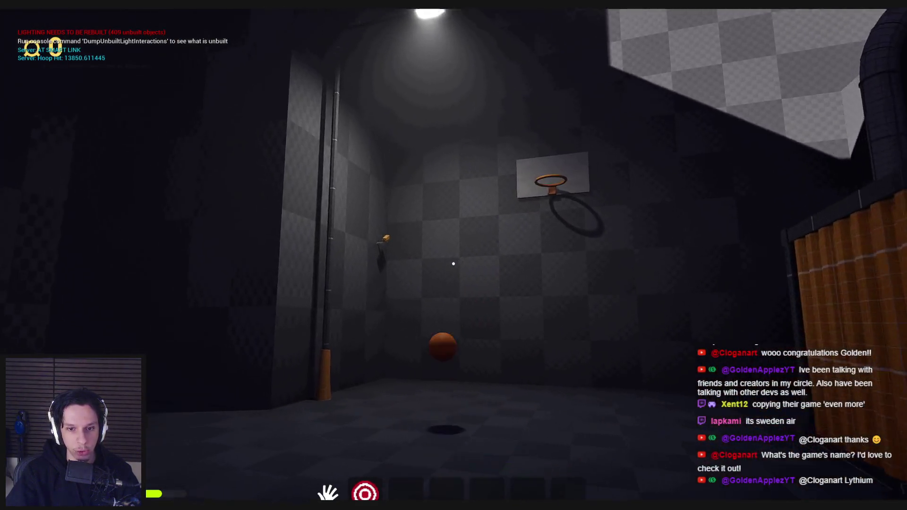
pyautogui.click(454, 263)
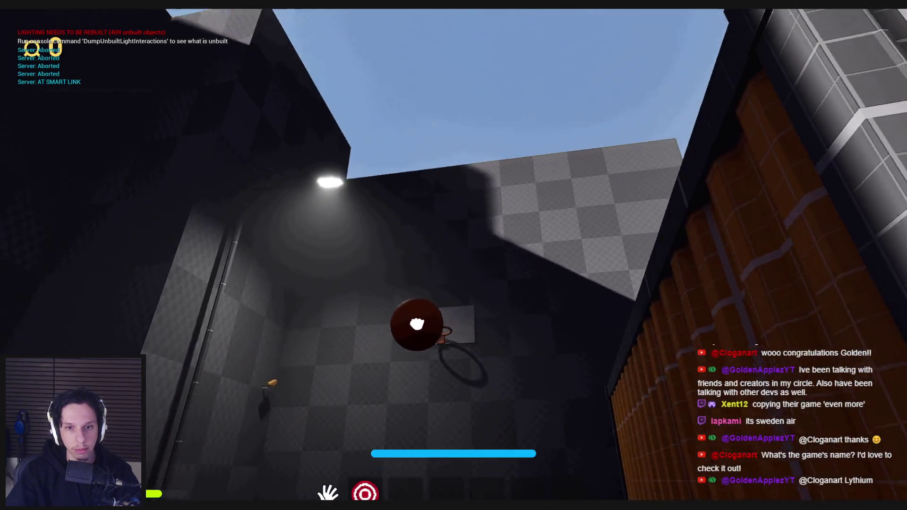
pyautogui.moveTo(413, 318)
pyautogui.mouseDown()
pyautogui.moveTo(451, 307)
pyautogui.moveTo(455, 246)
pyautogui.moveTo(454, 264)
pyautogui.mouseUp()
pyautogui.moveTo(453, 263)
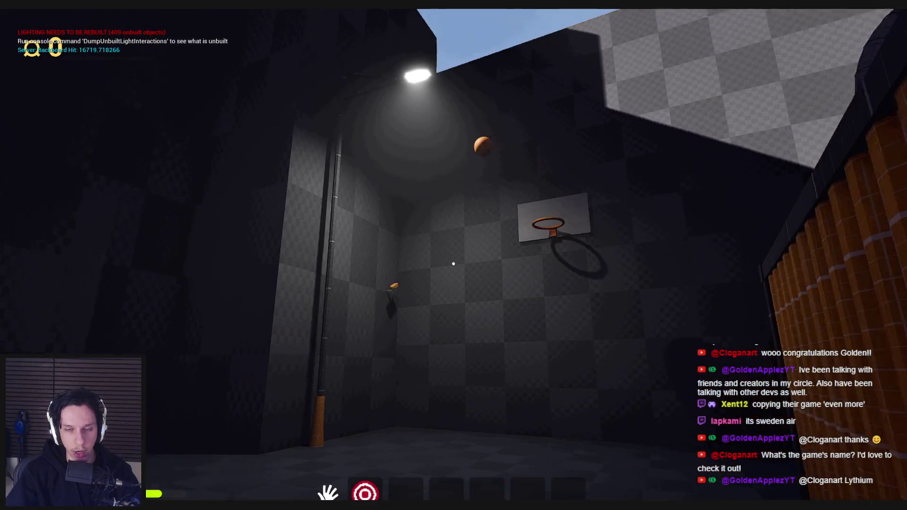
pyautogui.press('w')
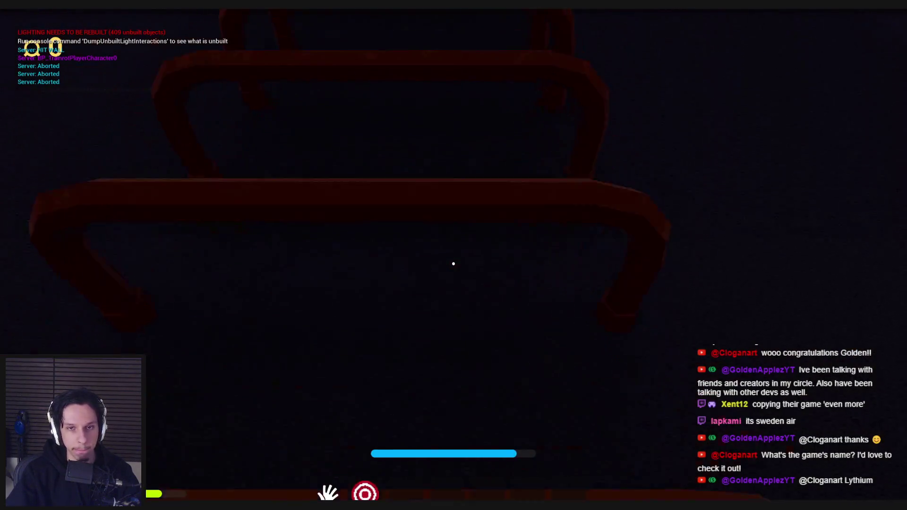
# Climb onto the rooftop, pass the crank machine and sign, and take the catwalk into the vehicle
pyautogui.press('w')
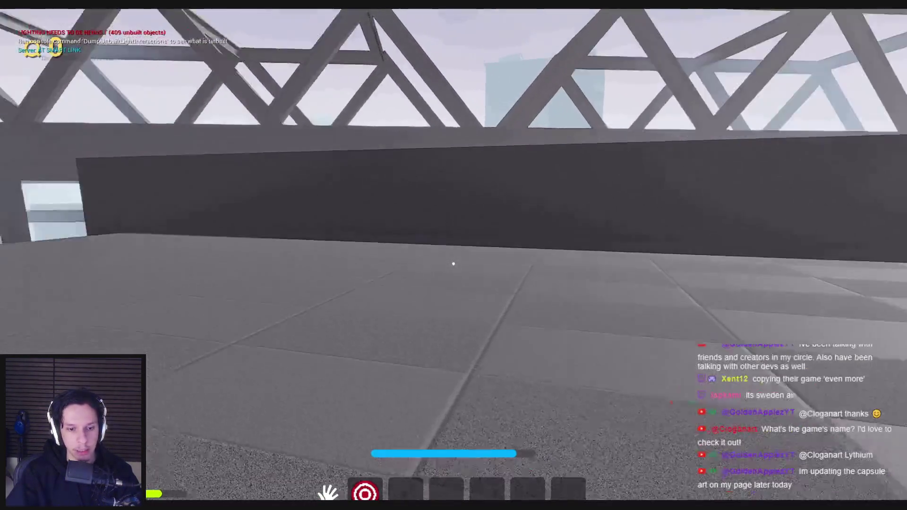
pyautogui.press('w')
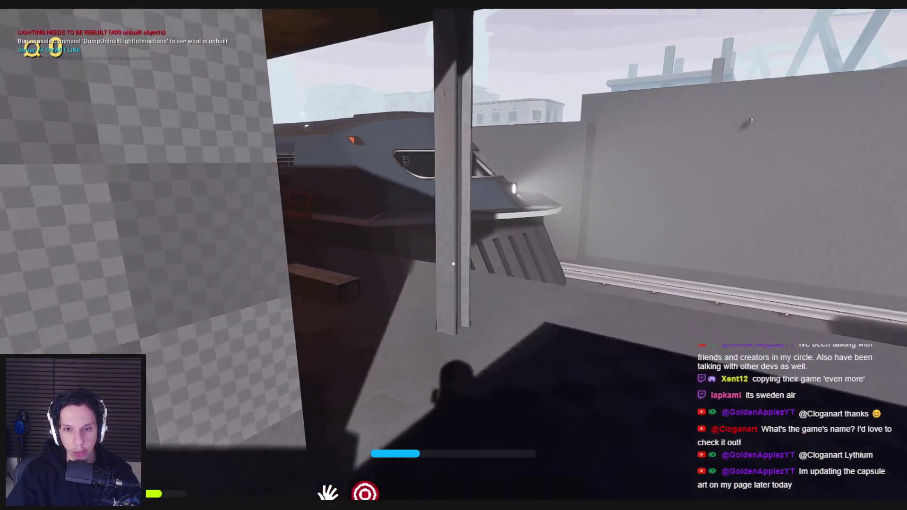
pyautogui.press('w')
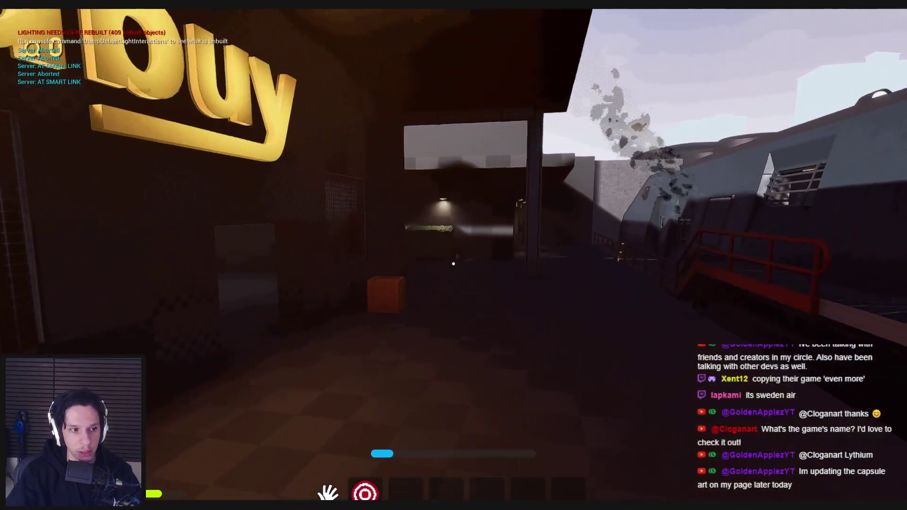
pyautogui.press('w')
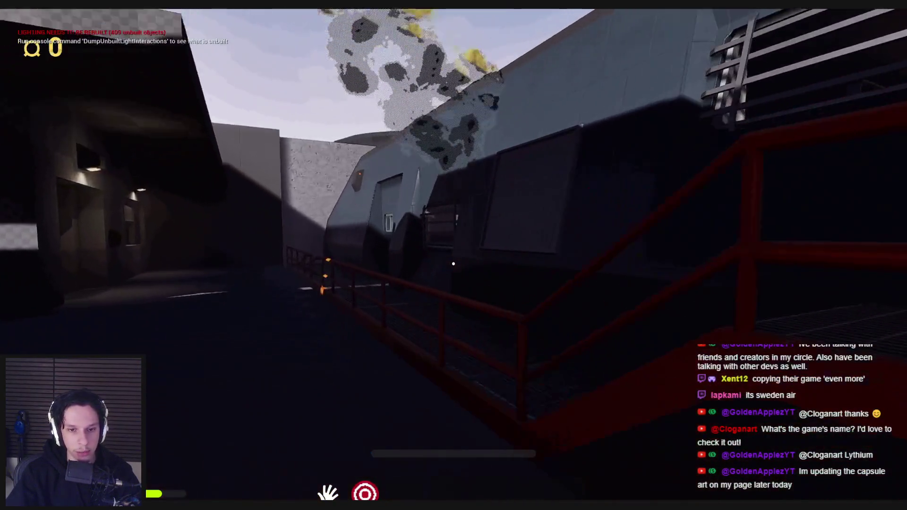
pyautogui.press('w')
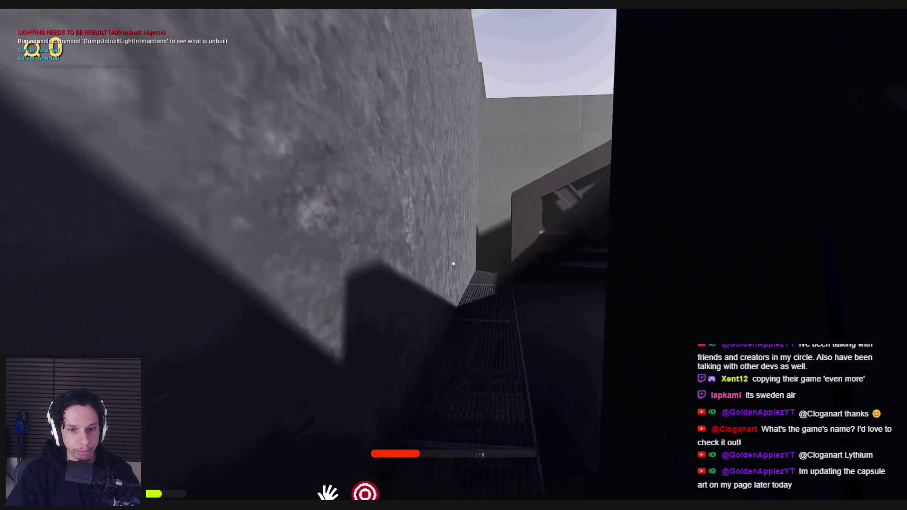
pyautogui.press('w')
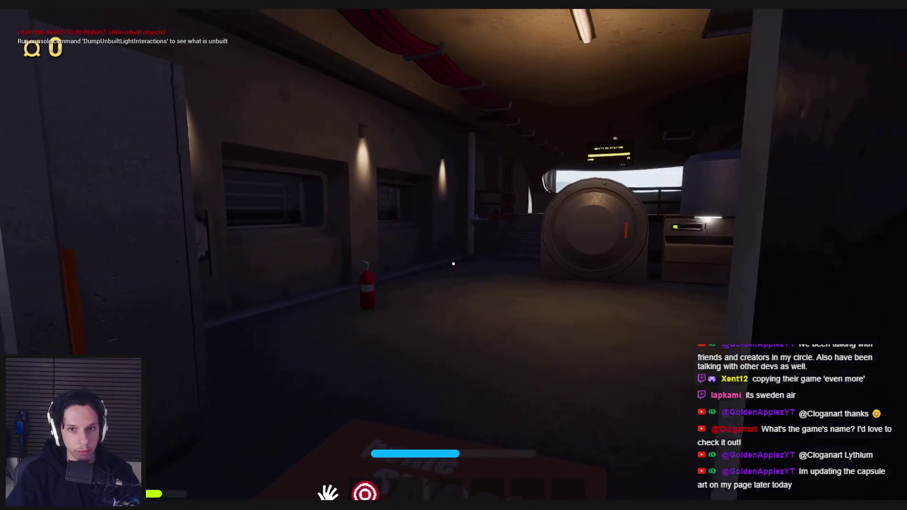
pyautogui.press('w')
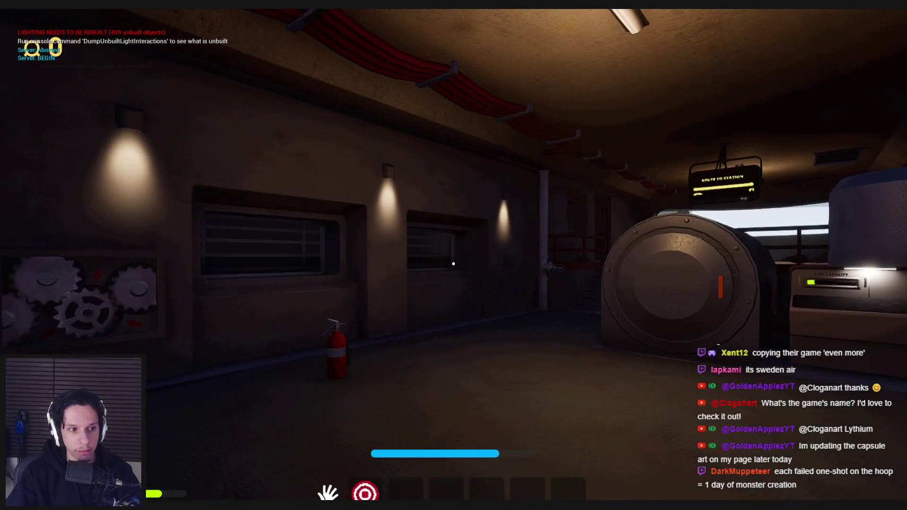